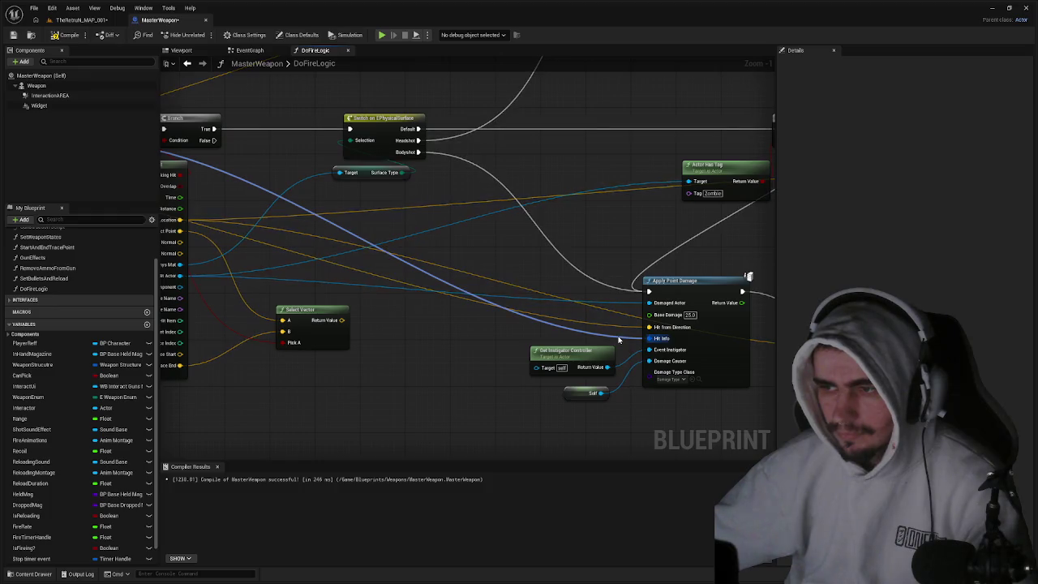
- Step back and forth through DoFireLogic edits until the upper Apply Point Damage shows Base Damage 100
key("ctrl+z")
key("ctrl+z")
key("ctrl+z")
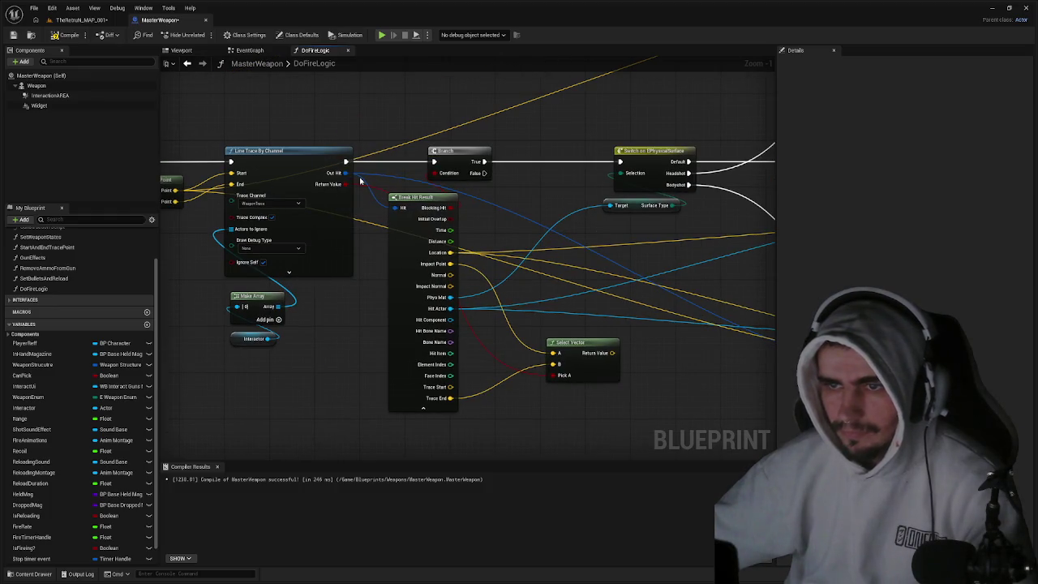
key("ctrl+z")
key("ctrl+z")
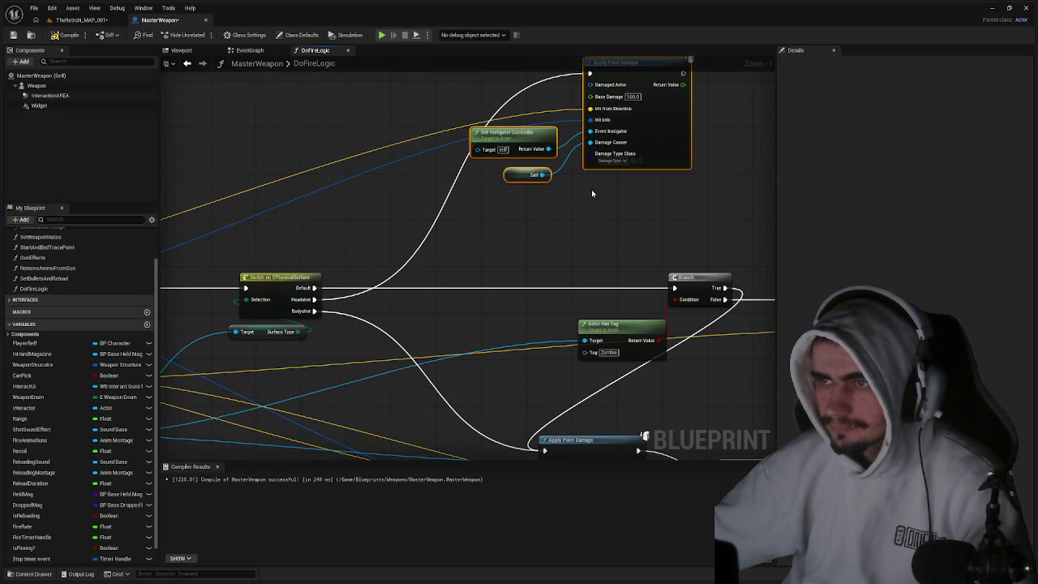
key("ctrl+z")
key("ctrl+z")
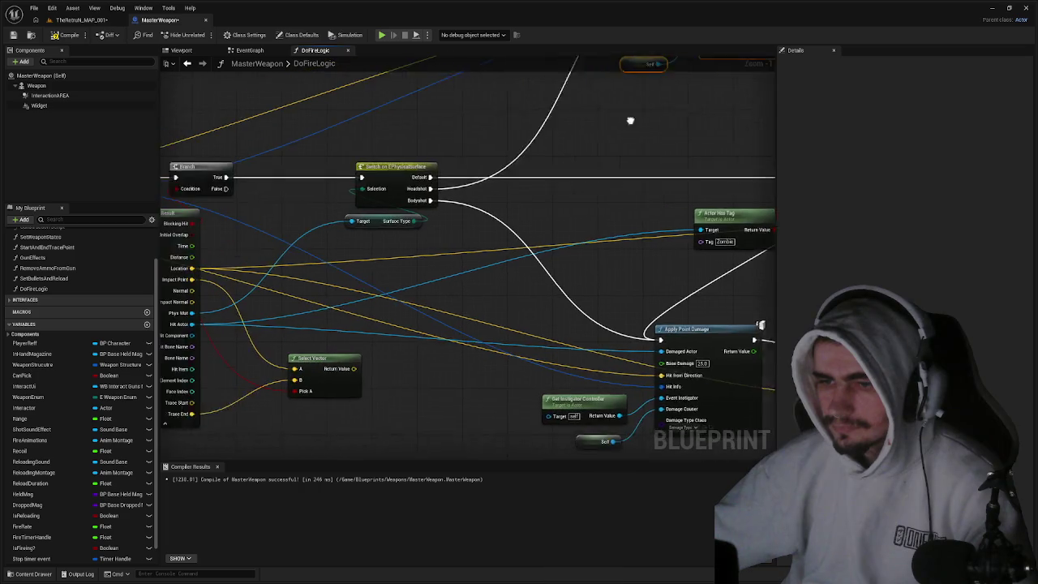
key("ctrl+z")
key("ctrl+z")
key("ctrl+z")
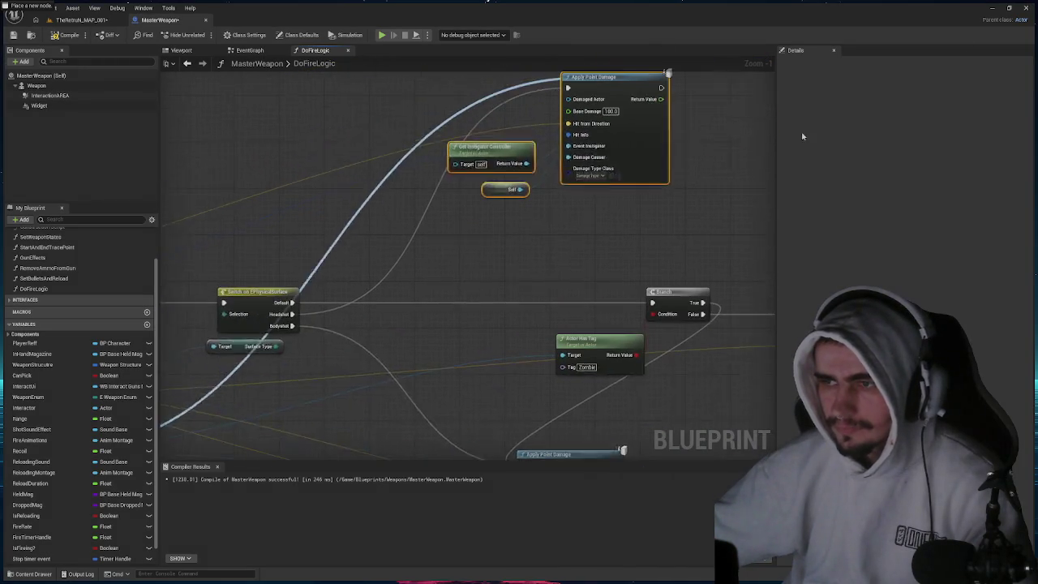
key("ctrl+z")
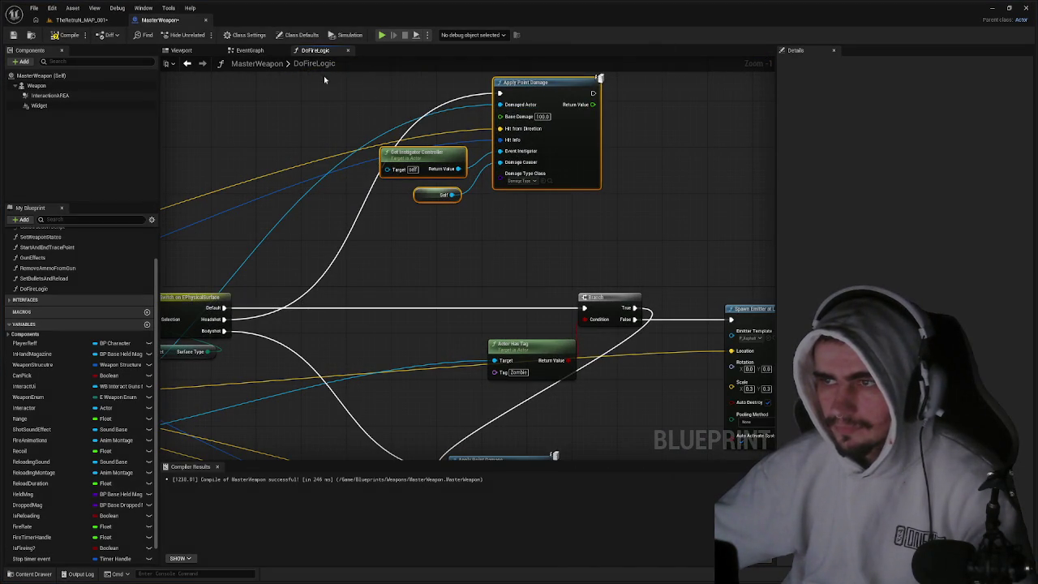
- Check the upper and lower Apply Point Damage nodes, then return to the TheReturn_MAP_001 level
left_click_drag(571, 185, 478, 190)
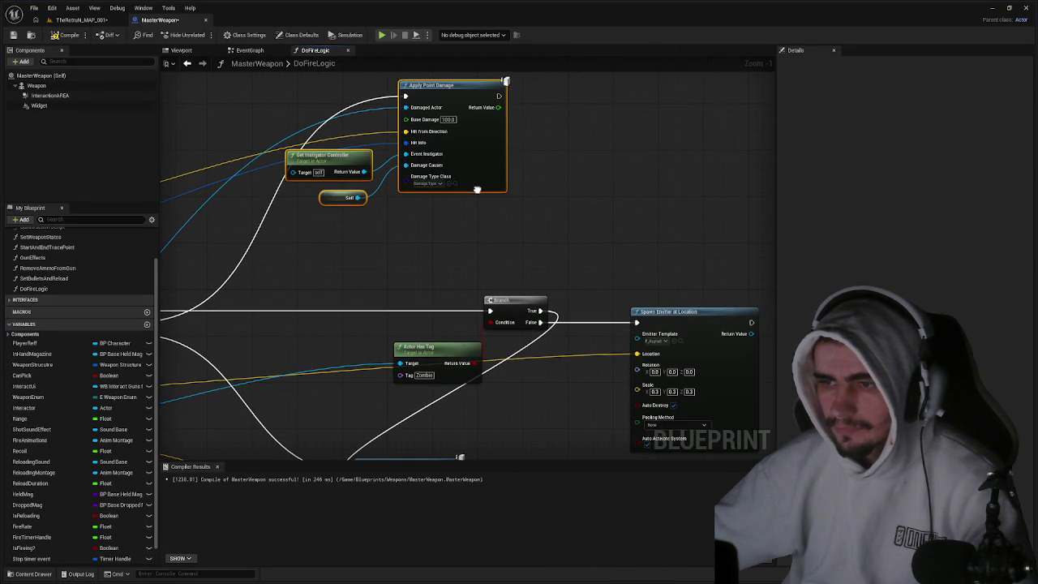
left_click(514, 250)
mouse_move(515, 251)
left_mouse_down()
mouse_move(515, 206)
mouse_move(487, 170)
mouse_move(499, 129)
mouse_move(503, 234)
left_mouse_up()
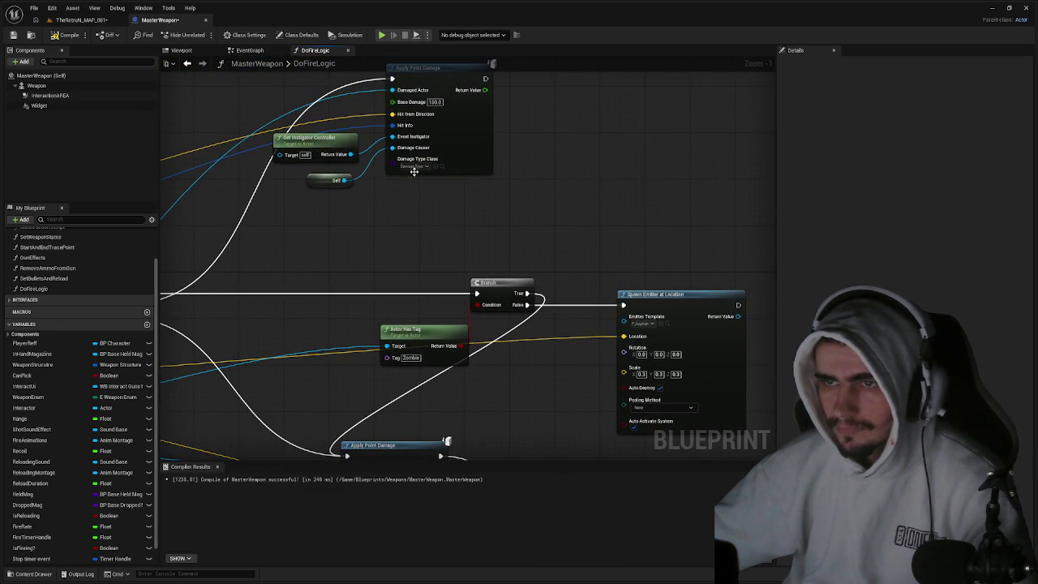
left_click_drag(414, 171, 473, 180)
left_click(81, 19)
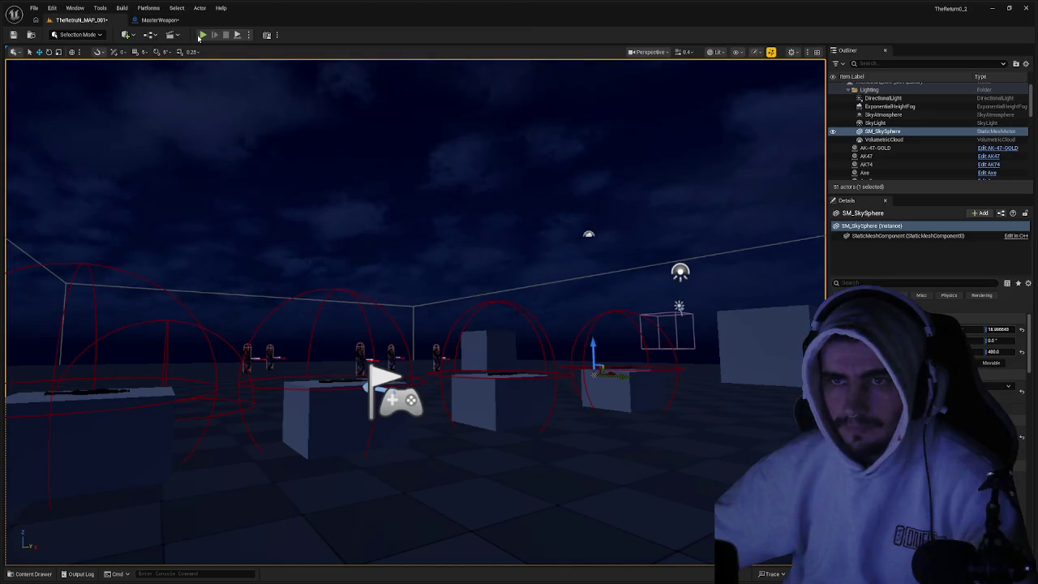
- Play-test the level shooting at the AI characters, then go back to the MasterWeapon blueprint
key("alt+p")
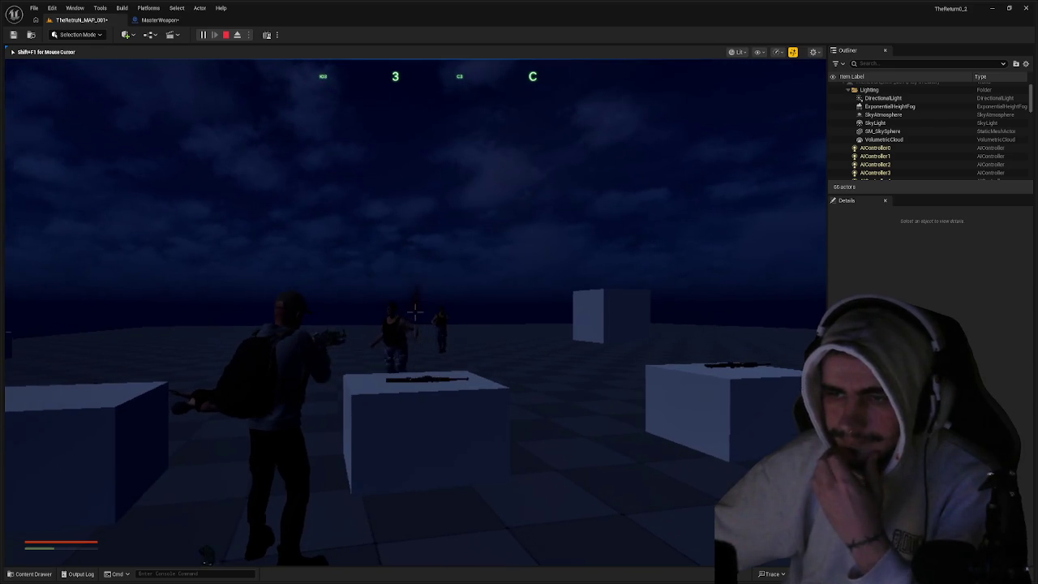
key("Escape")
left_click(162, 19)
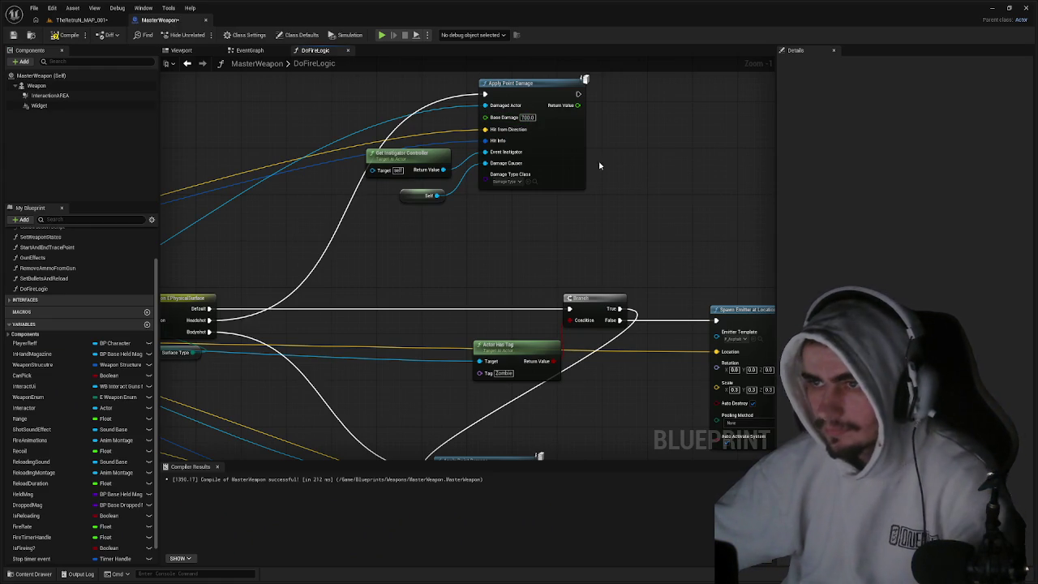
- Run a second play test walking forward, then reopen the recompiled MasterWeapon DoFireLogic graph
left_click(81, 20)
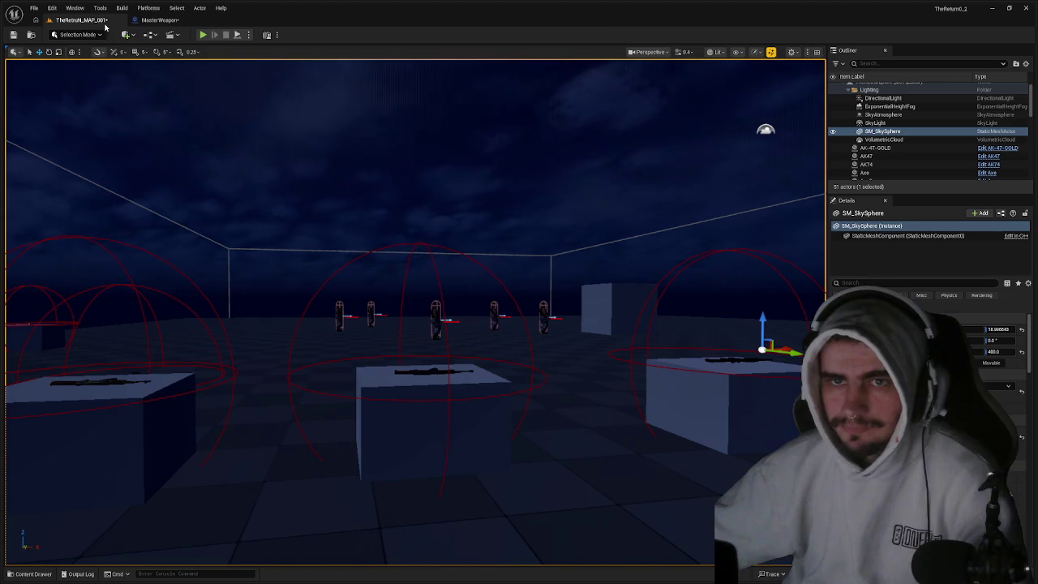
left_click(201, 35)
key("w")
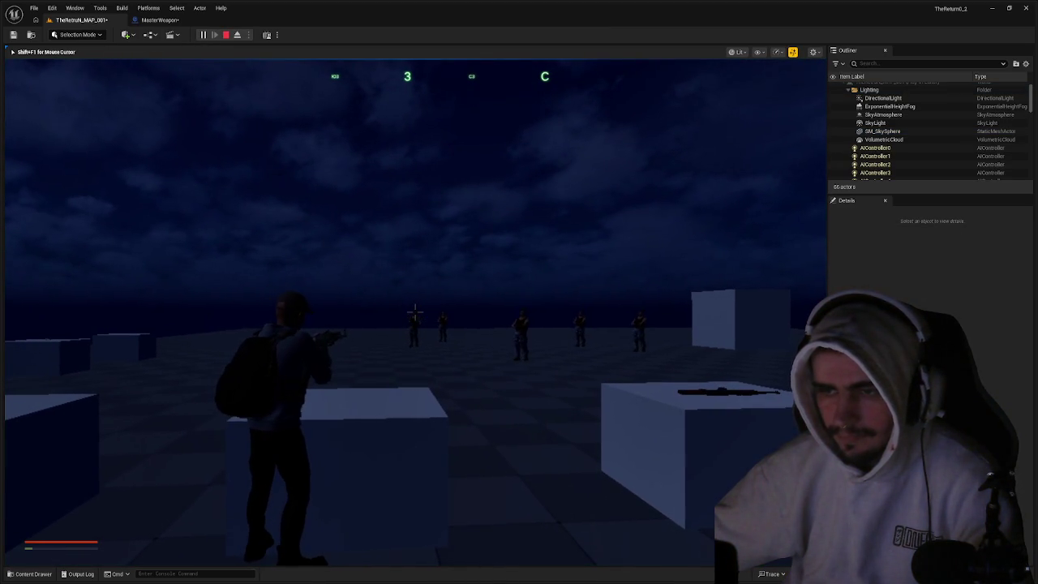
key("Escape")
left_click(159, 19)
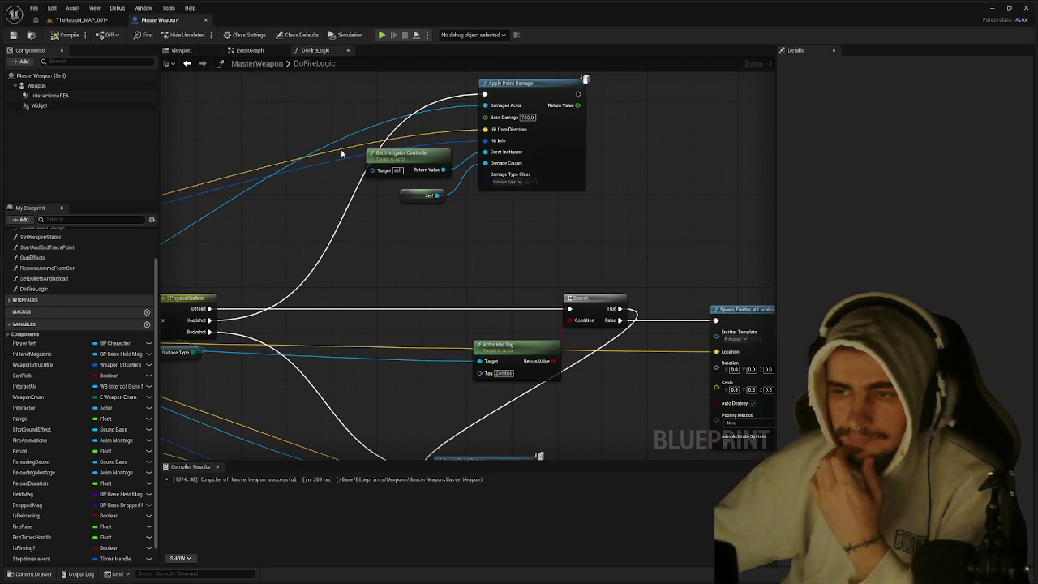
- Zoom out DoFireLogic and undo the pin value, pin link and node move edits
mouse_move(479, 254)
left_mouse_down()
mouse_move(414, 203)
mouse_move(545, 258)
mouse_move(622, 209)
mouse_move(589, 204)
mouse_move(406, 116)
mouse_move(422, 130)
mouse_move(776, 177)
mouse_move(789, 162)
mouse_move(690, 200)
mouse_move(646, 159)
left_mouse_up()
scroll(741, 174, "down", 3)
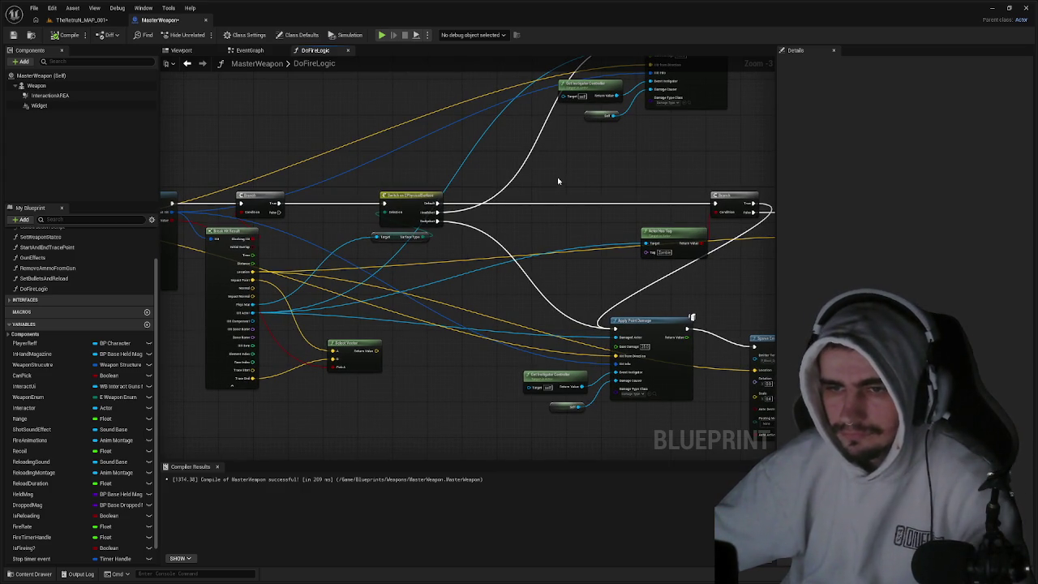
scroll(556, 184, "down", 2)
key("ctrl+z")
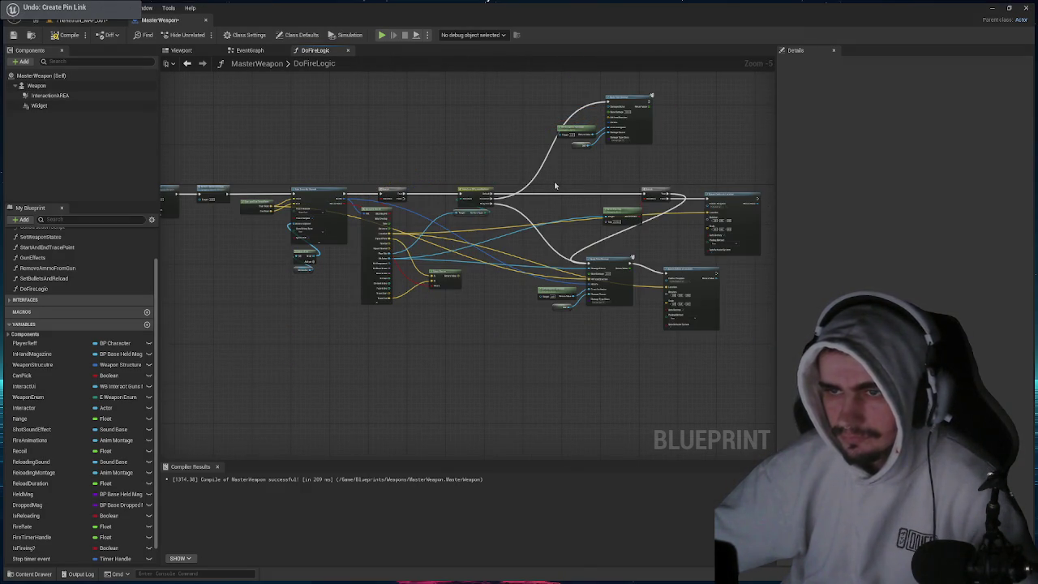
key("ctrl+z")
key("ctrl+z")
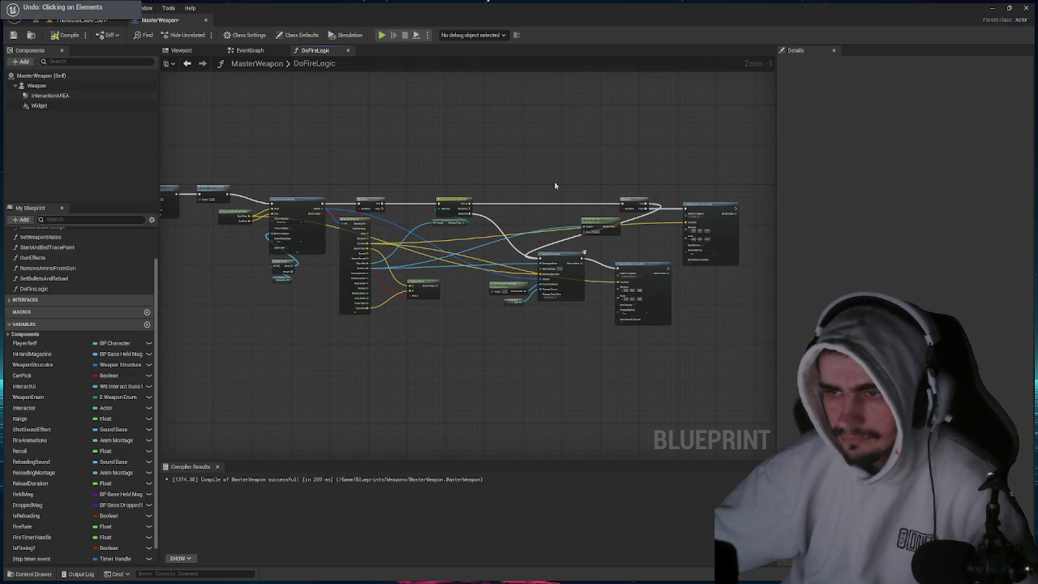
key("ctrl+z")
key("ctrl+z")
key("ctrl+z")
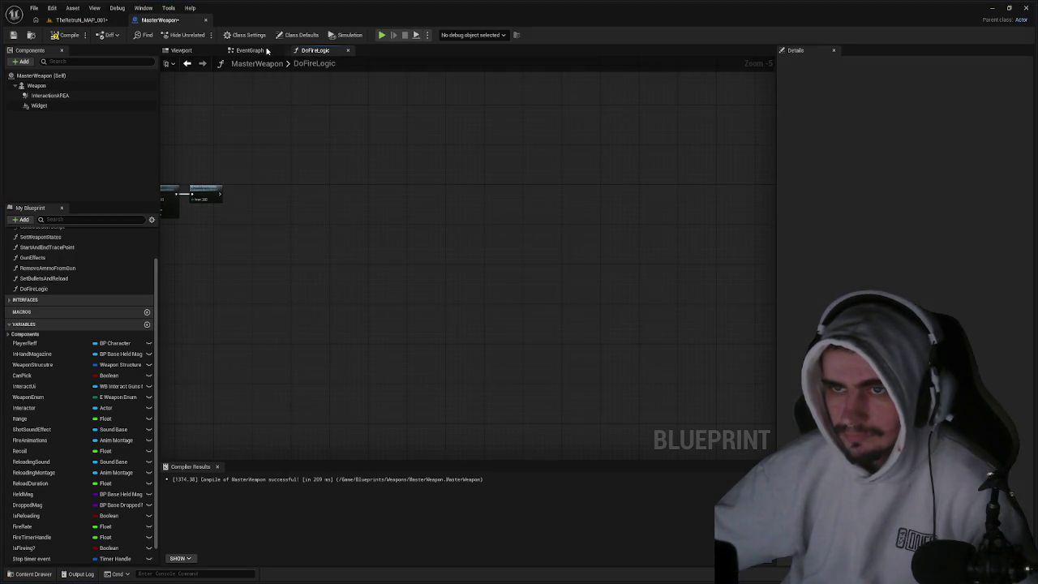
- Undo and redo EventGraph changes, clearing nodes from the right comment box
key("ctrl+z")
key("ctrl+z")
key("ctrl+z")
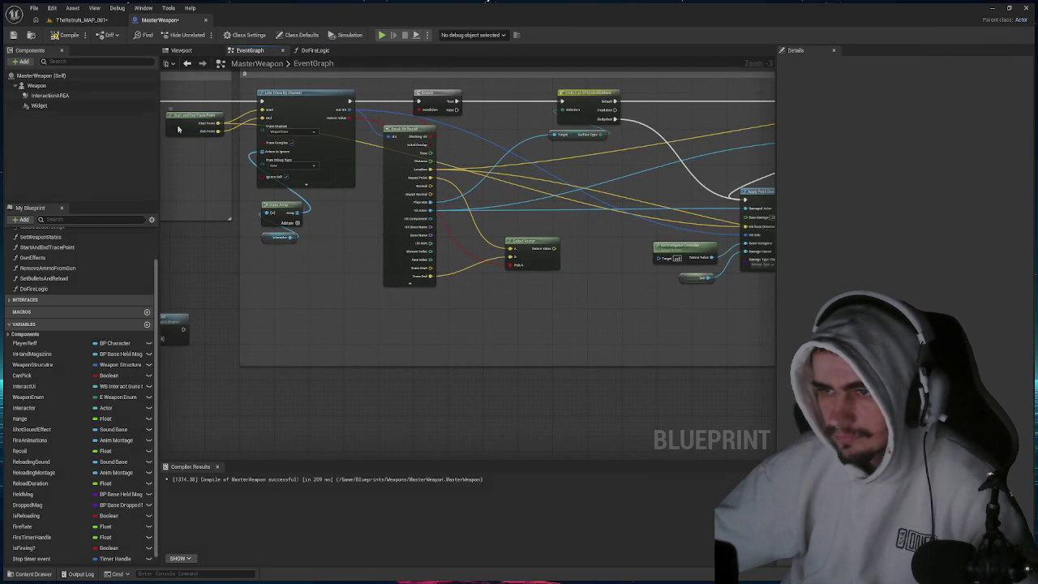
scroll(211, 135, "down", 6)
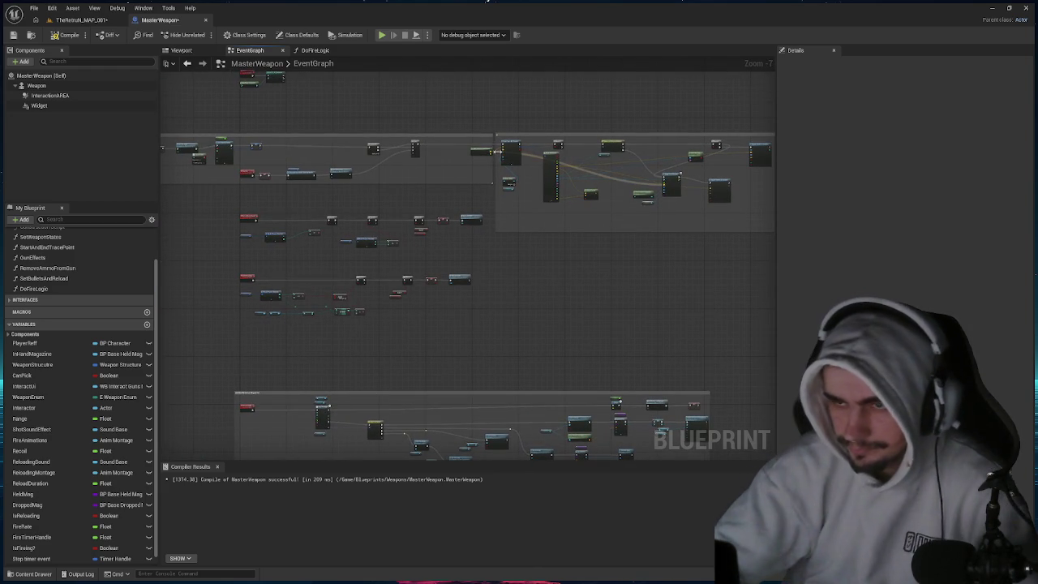
key("ctrl+z")
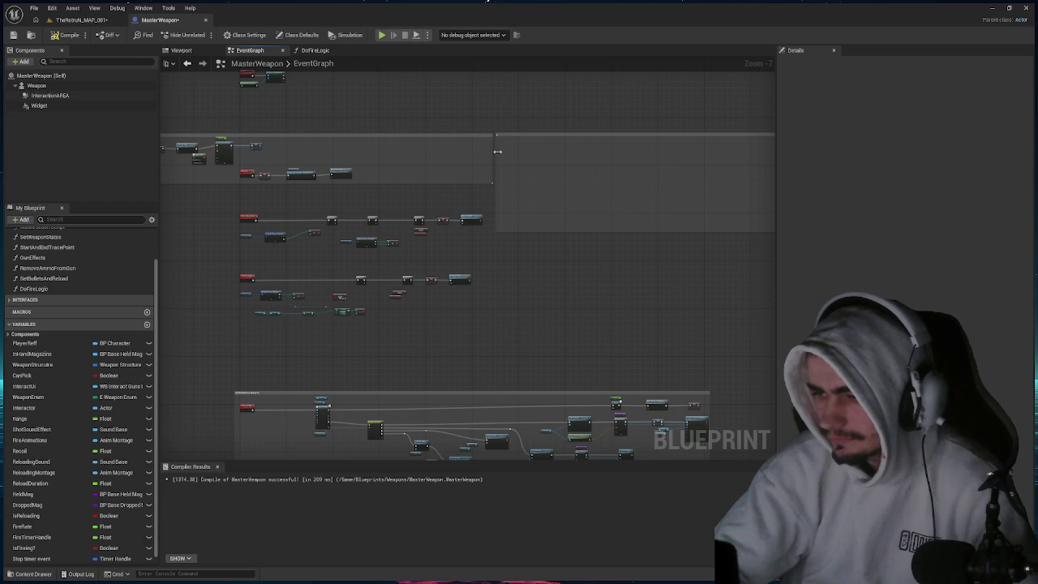
- Delete the Select Vector node from DoFireLogic, compile MasterWeapon, and return to the level map
left_click(317, 51)
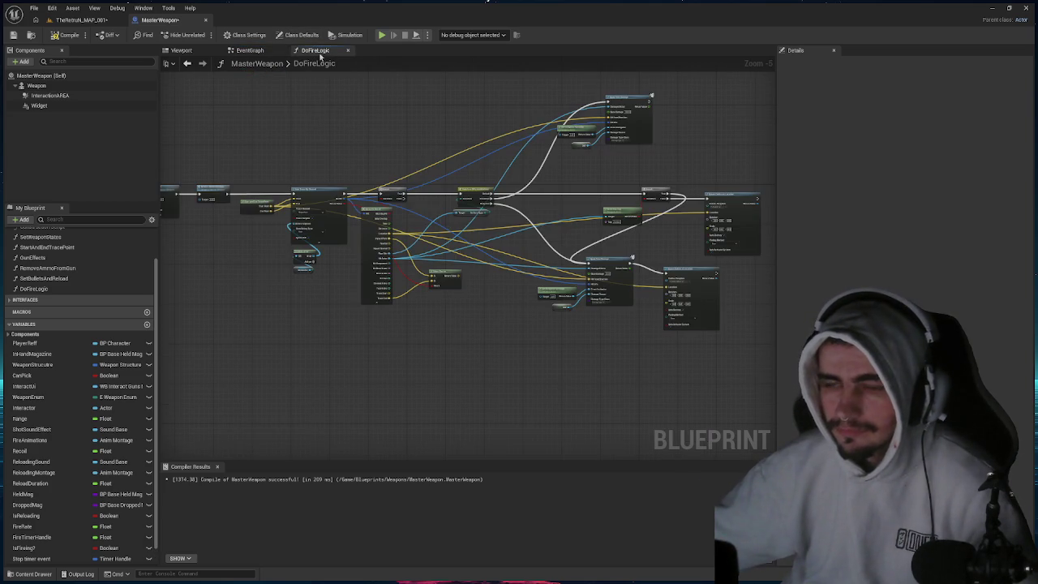
scroll(531, 186, "up", 5)
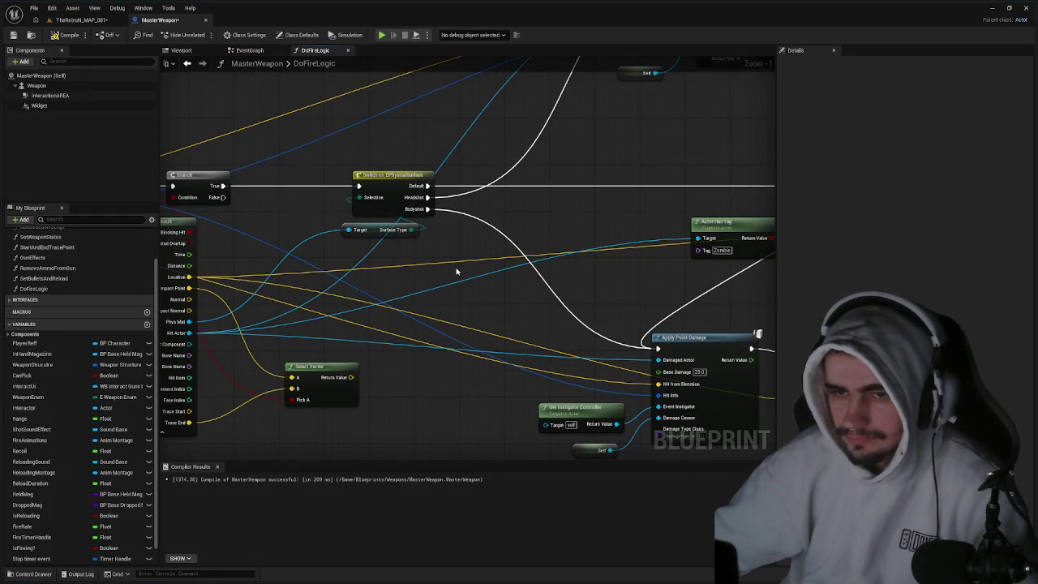
left_click_drag(448, 277, 532, 256)
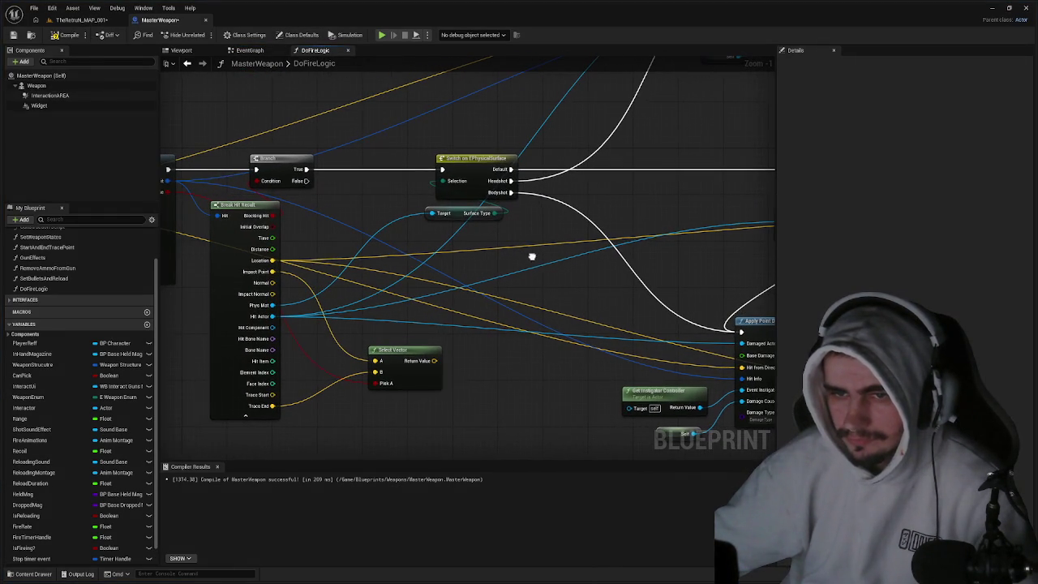
right_click(414, 351)
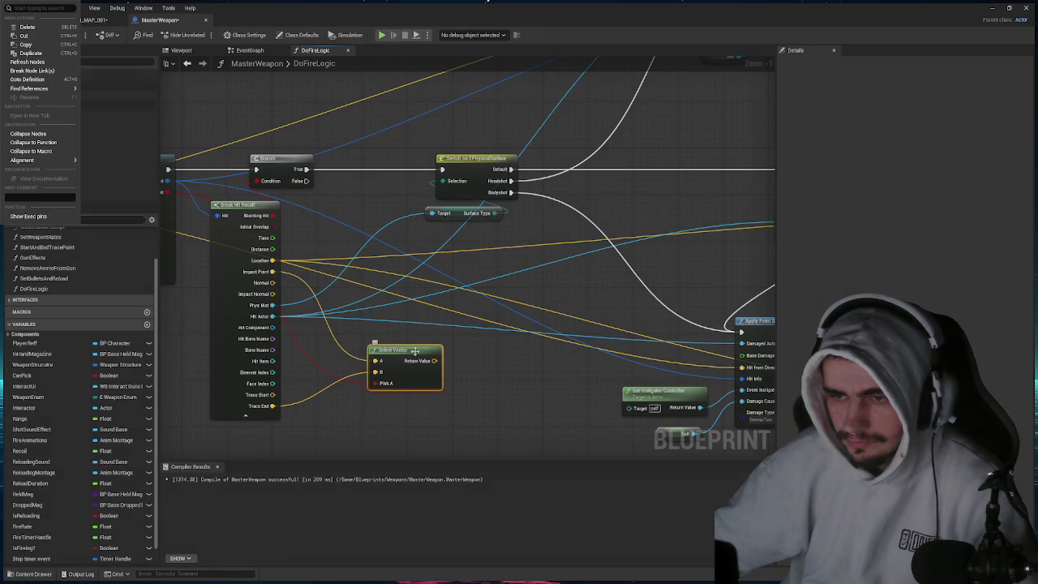
key("Delete")
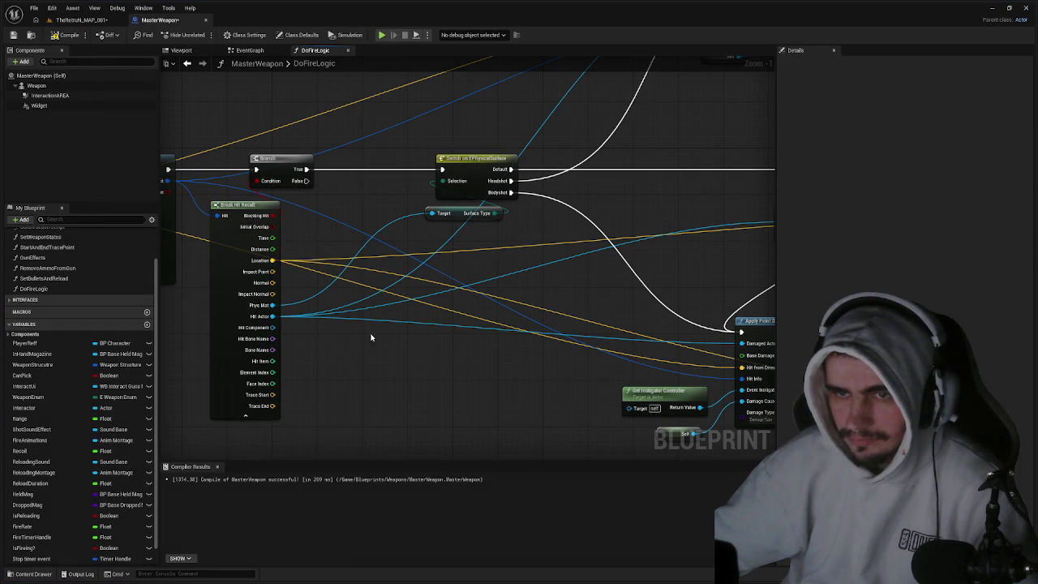
left_click(65, 34)
left_click(81, 20)
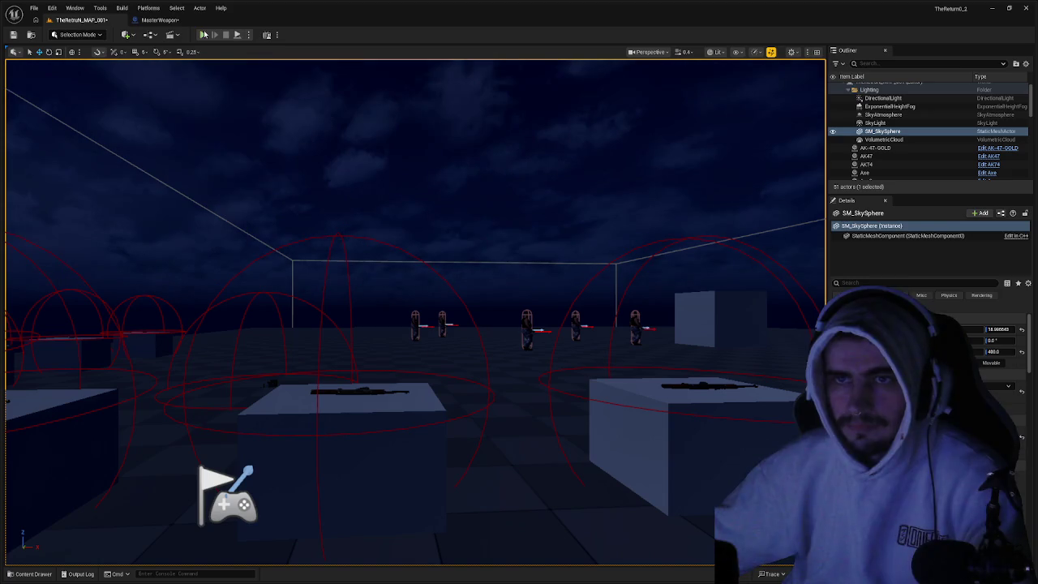
- Play the level walking past the weapon boxes, then stop and return to MasterWeapon's DoFireLogic
left_click(204, 35)
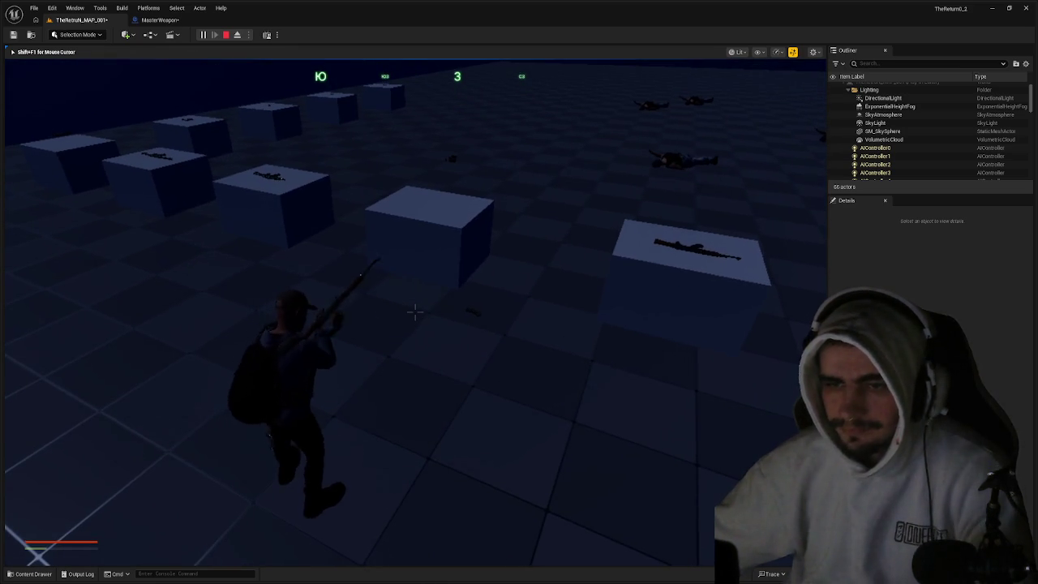
key("w")
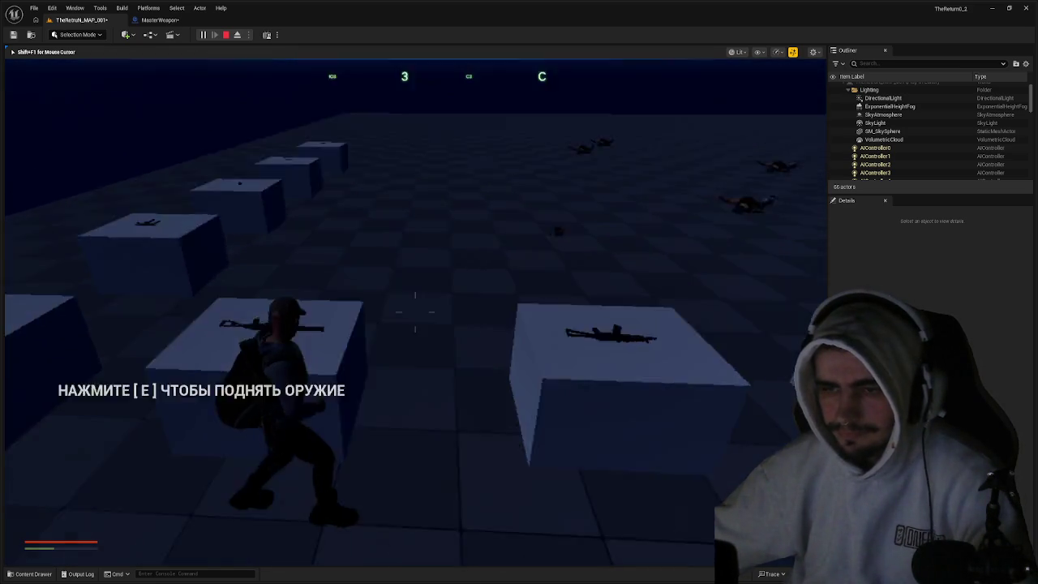
key("w")
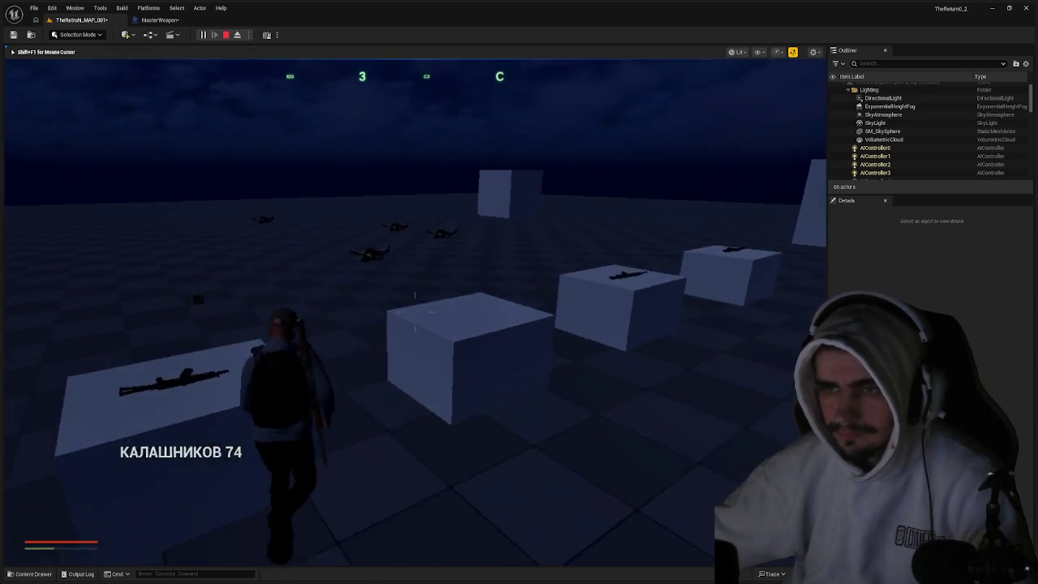
key("w")
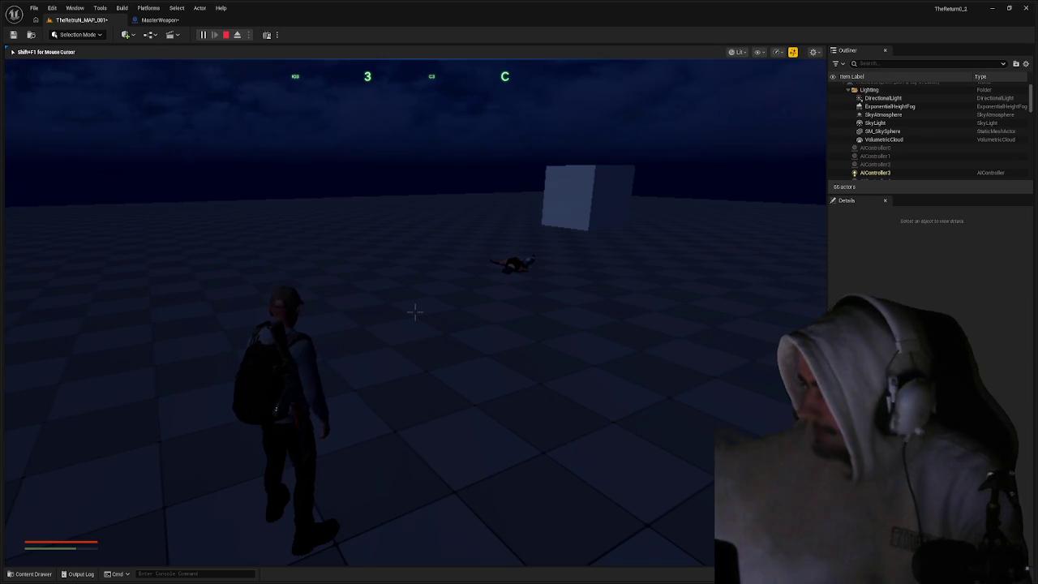
key("Escape")
left_click(338, 210)
left_click(159, 20)
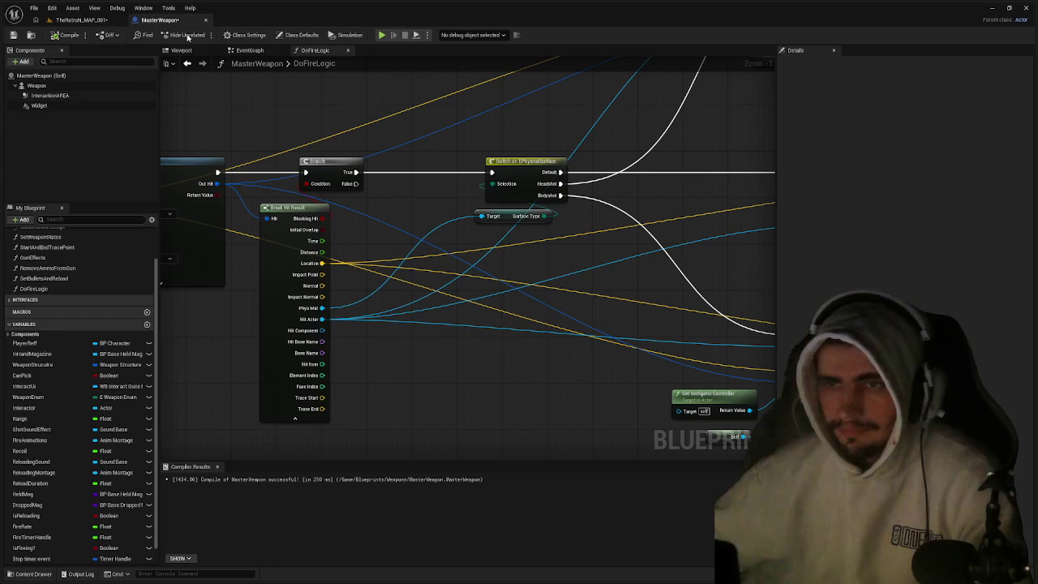
- Select the Apply Point Damage nodes, try Collapse to Function, then undo it
left_click_drag(471, 263, 239, 232)
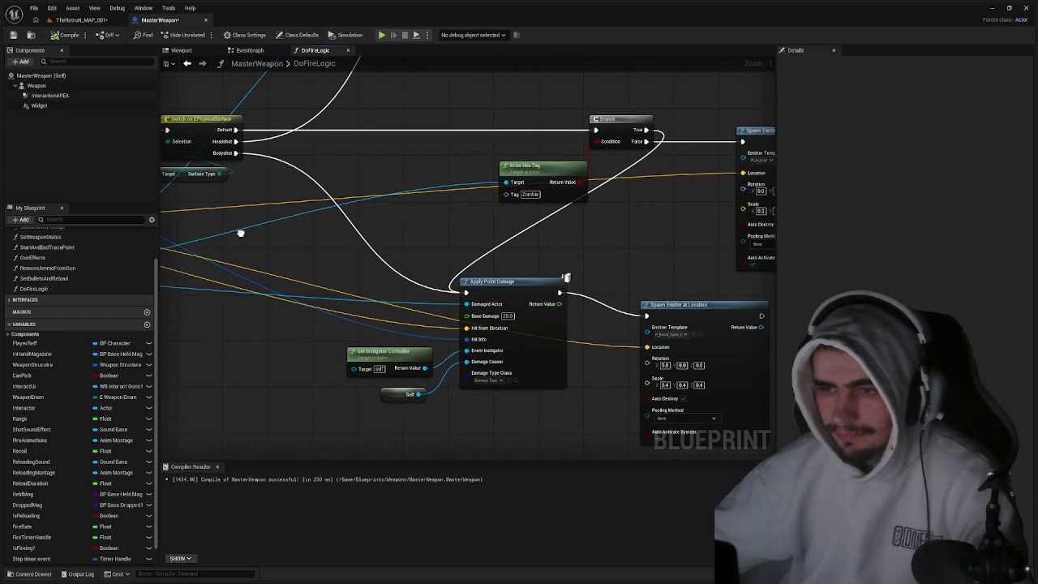
scroll(242, 236, "down", 2)
mouse_move(255, 232)
left_mouse_down()
mouse_move(366, 236)
mouse_move(348, 236)
left_mouse_up()
left_click_drag(570, 391, 414, 287)
right_click(540, 284)
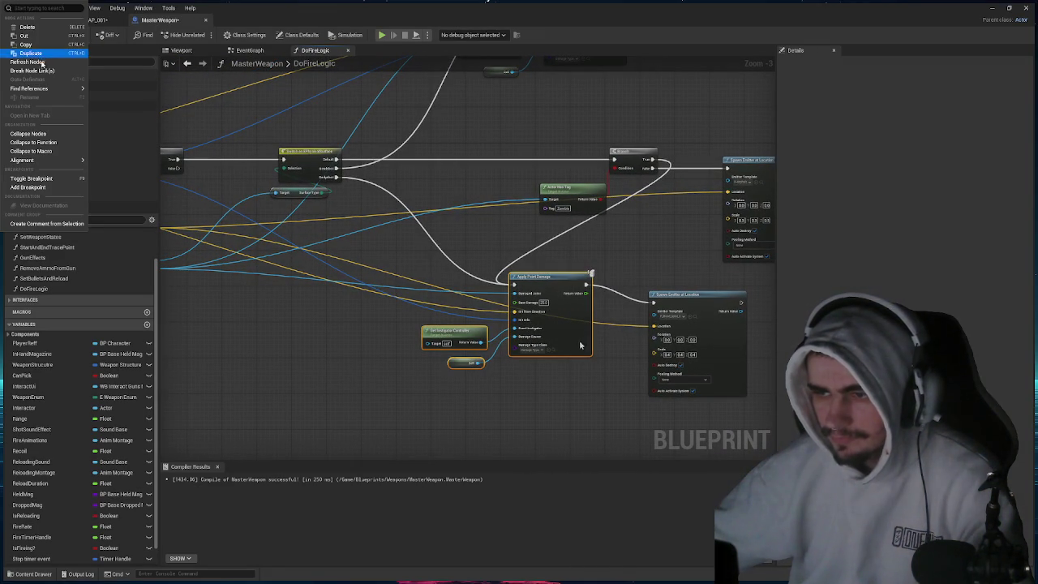
left_click(576, 426)
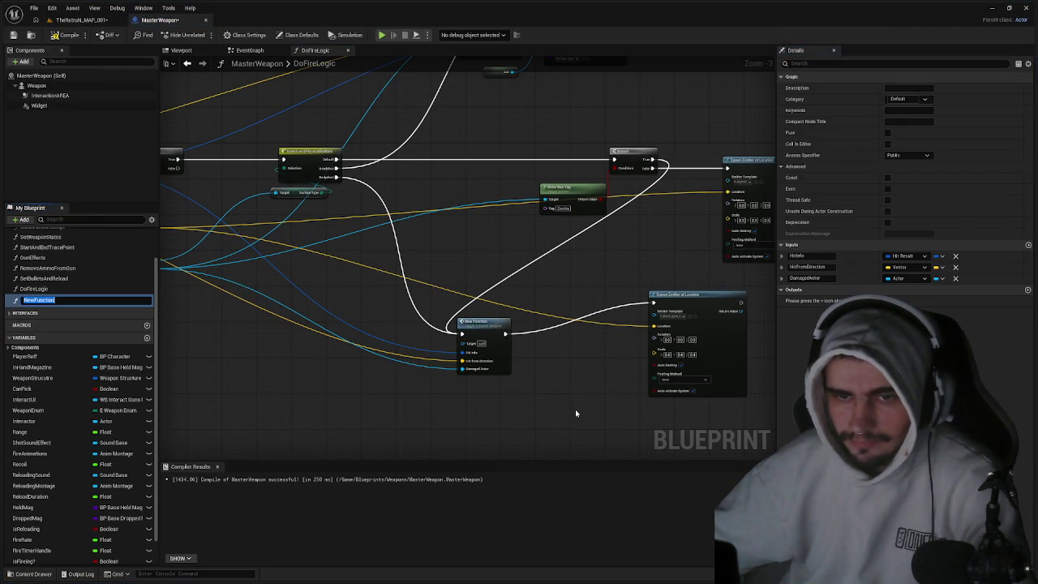
key("ctrl+z")
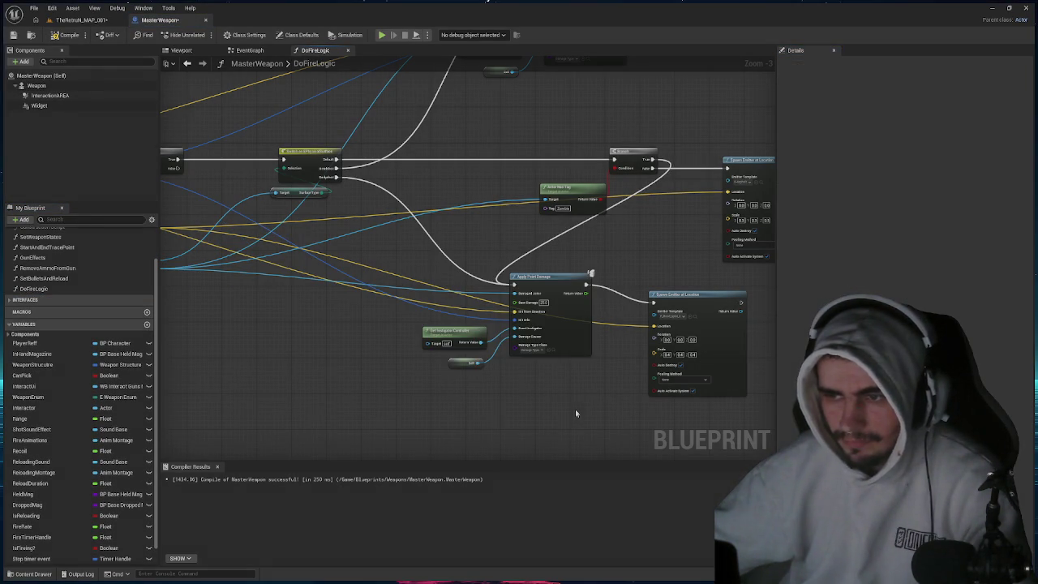
- Move the 700-damage Apply Point Damage group beside the Switch on EPhysicalSurface node, then open the Content Drawer
left_click_drag(541, 382, 549, 379)
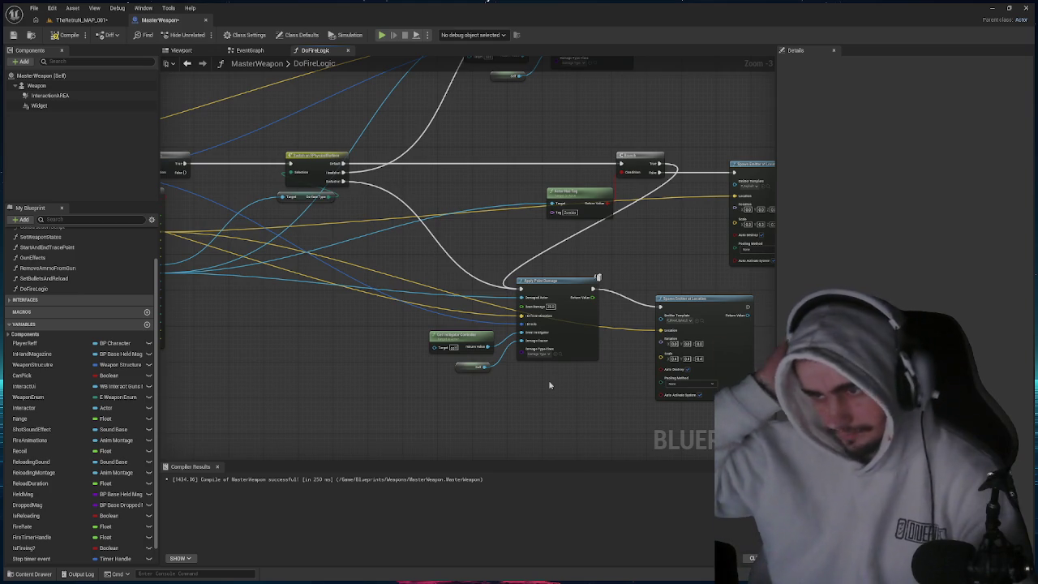
left_click_drag(549, 380, 396, 363)
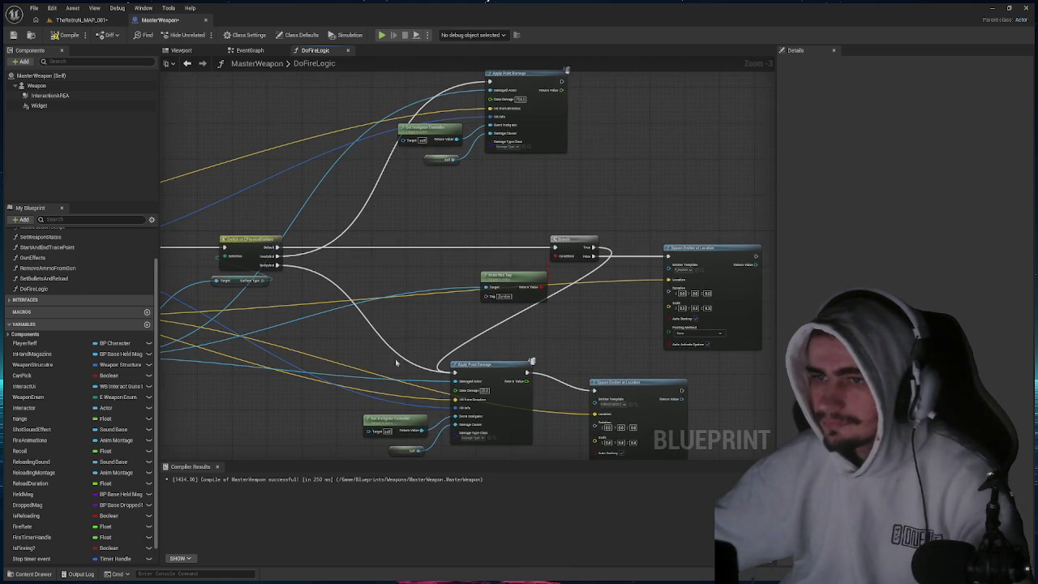
mouse_move(519, 88)
left_mouse_down()
mouse_move(381, 291)
mouse_move(381, 307)
mouse_move(410, 262)
left_mouse_up()
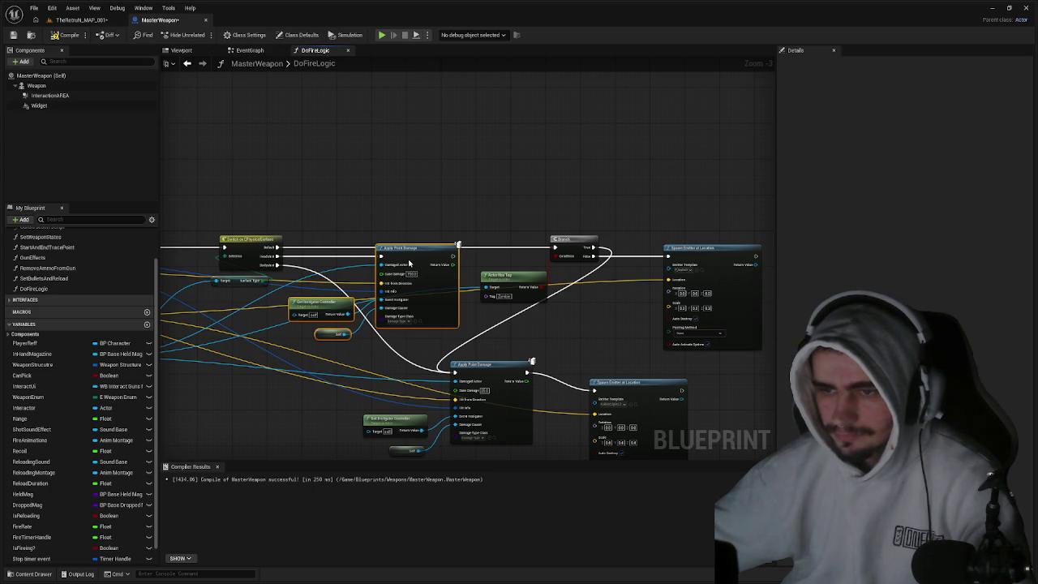
scroll(409, 262, "up", 3)
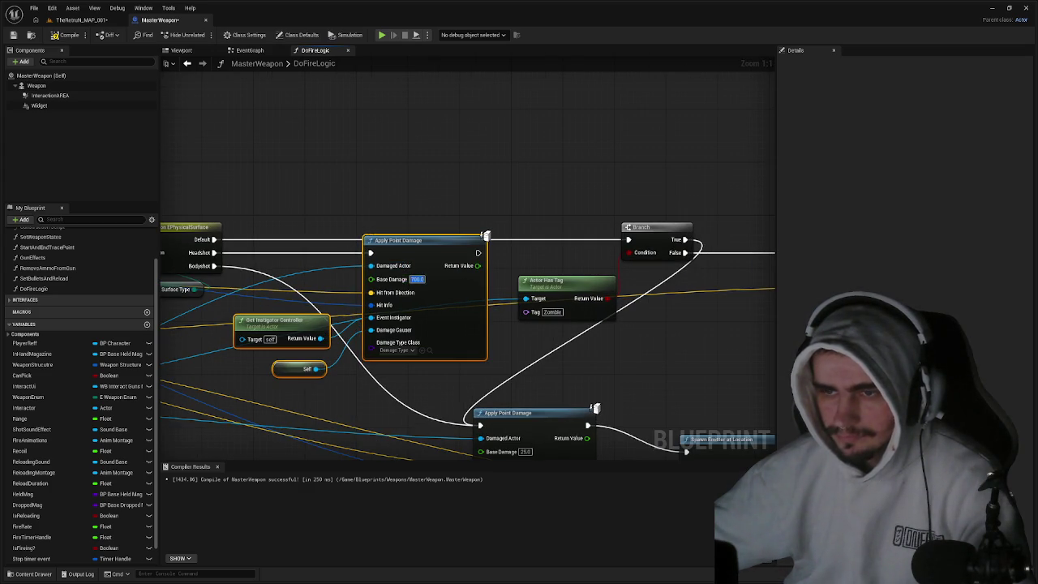
left_click_drag(318, 194, 467, 195)
left_click(344, 254)
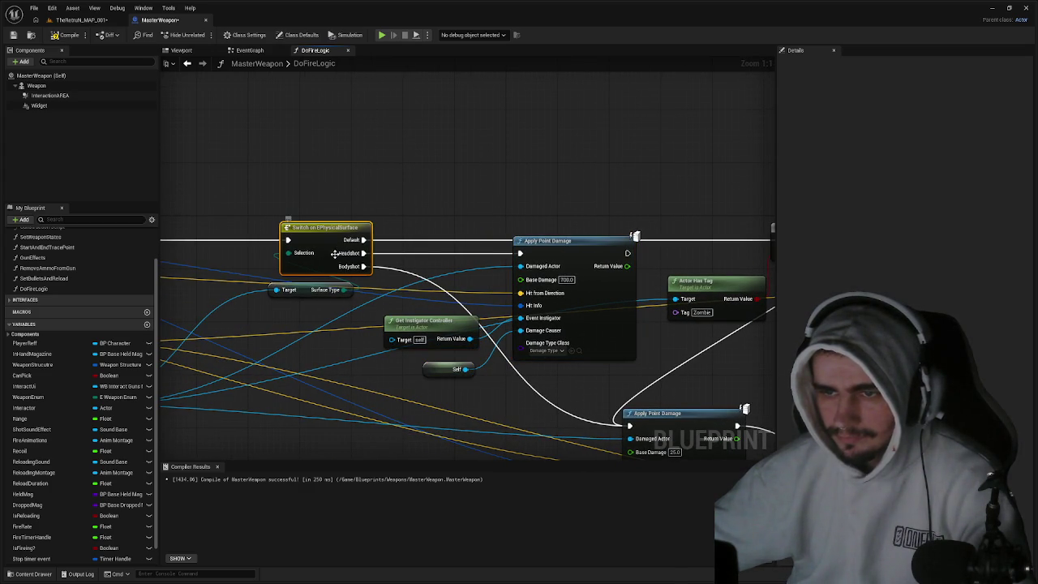
left_click(81, 20)
key("ctrl+space")
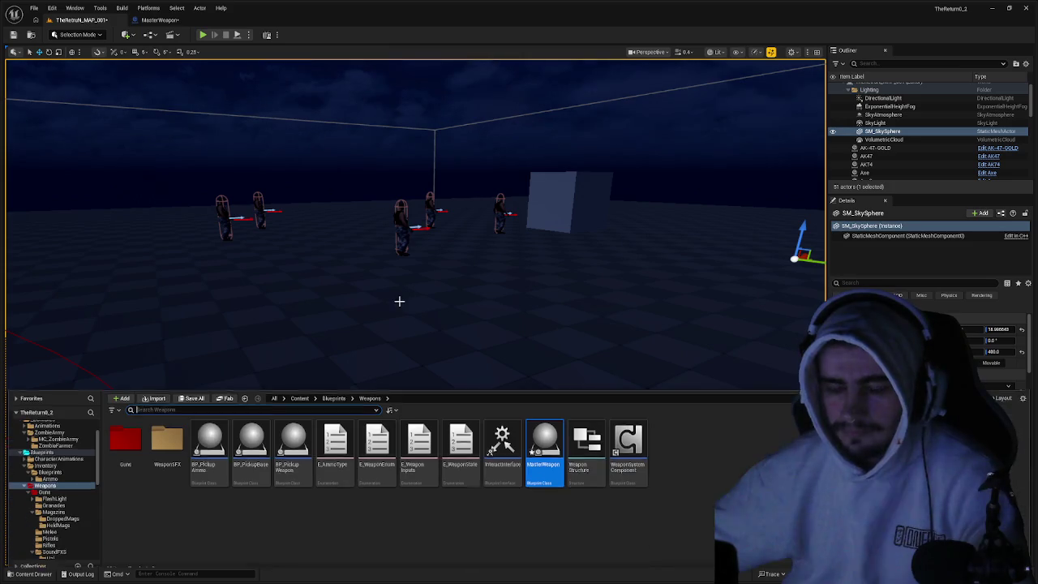
- Browse to _ZOMBIES > ZombieArmy > MC_ZombieArmy > Body in the Content Drawer
scroll(71, 438, "up", 2)
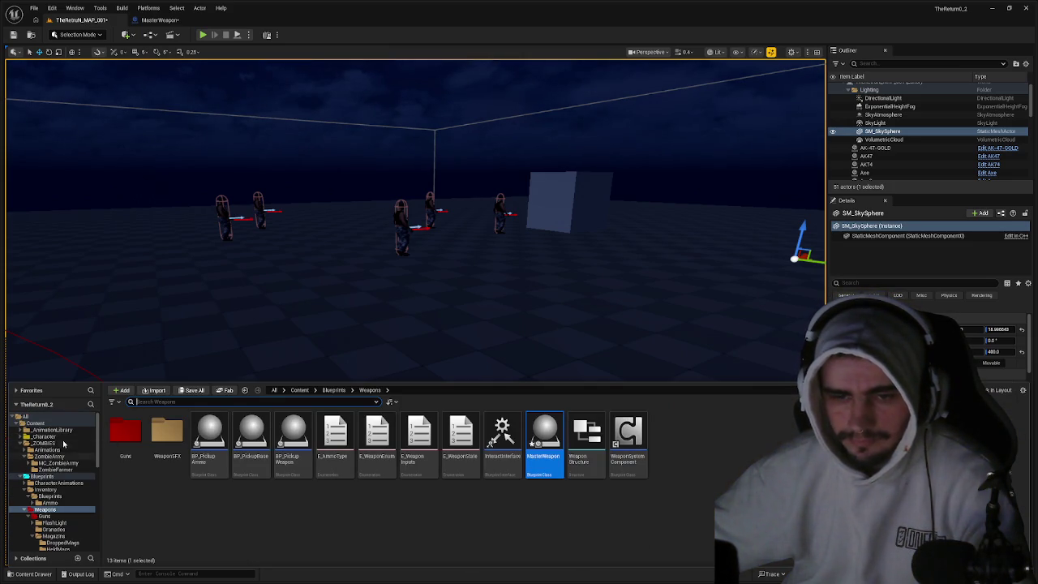
left_click(44, 443)
double_click(168, 434)
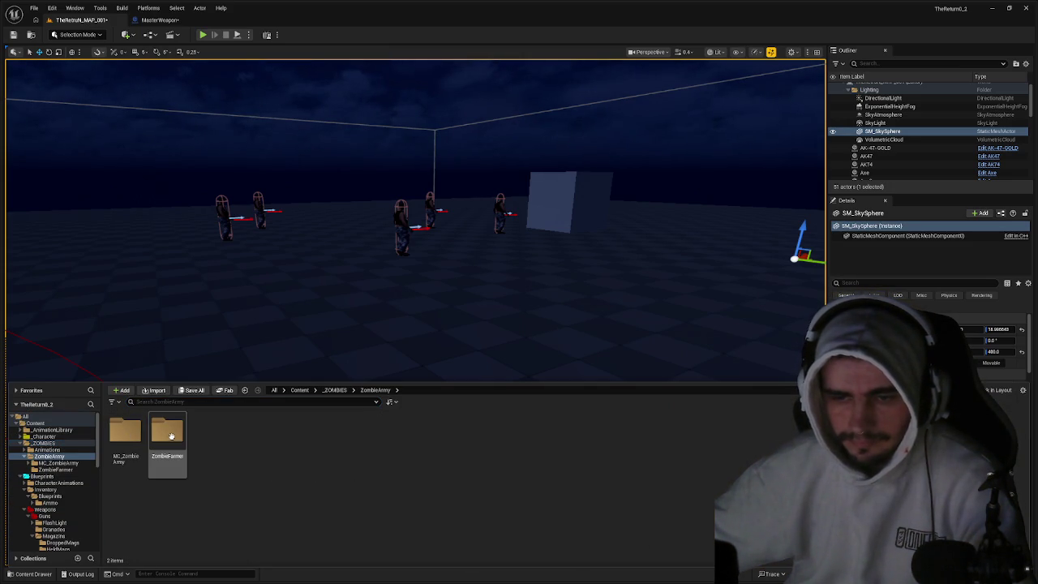
double_click(172, 435)
left_click(376, 390)
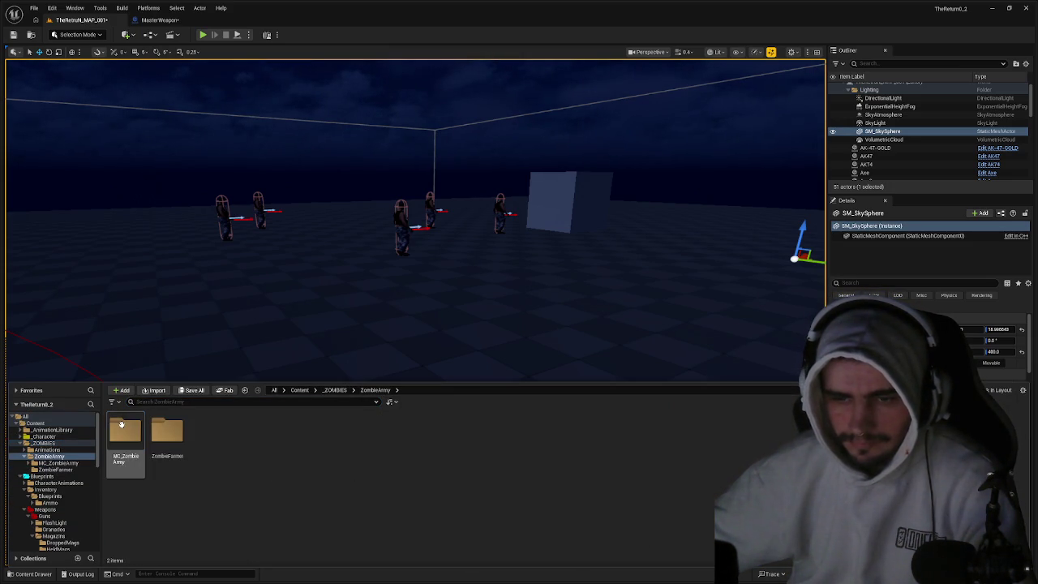
double_click(126, 434)
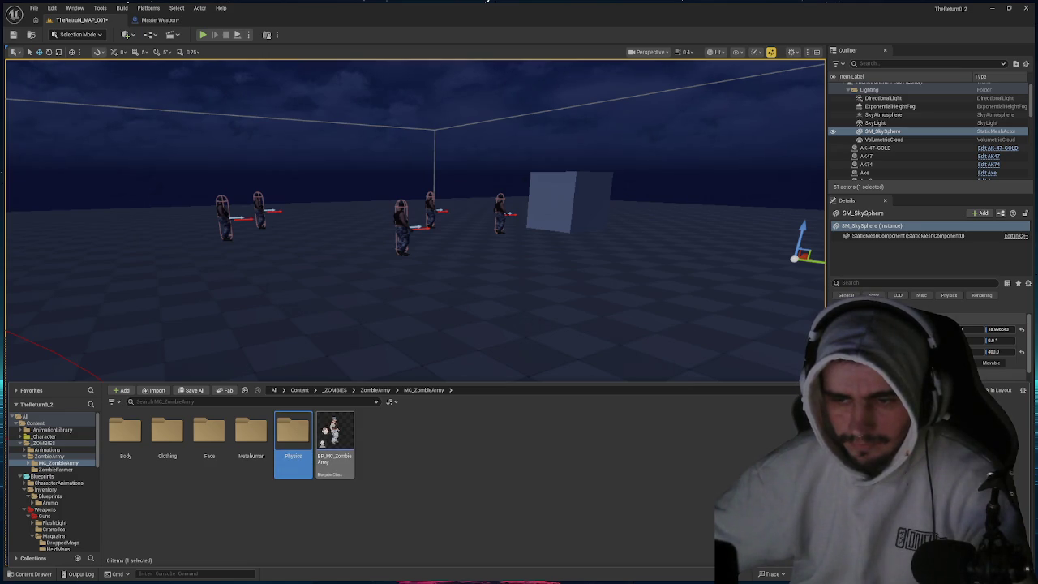
double_click(291, 434)
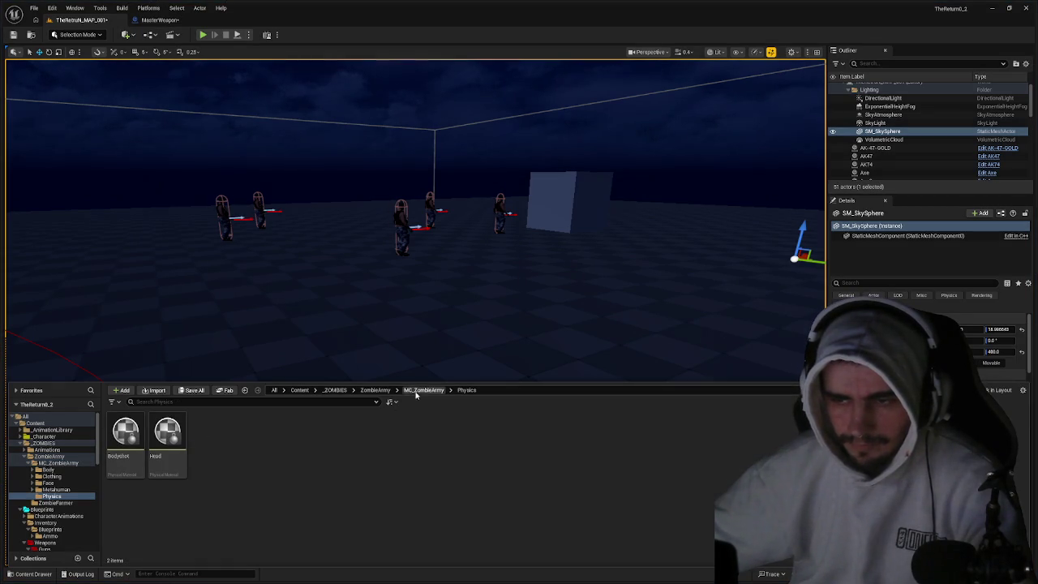
left_click(416, 391)
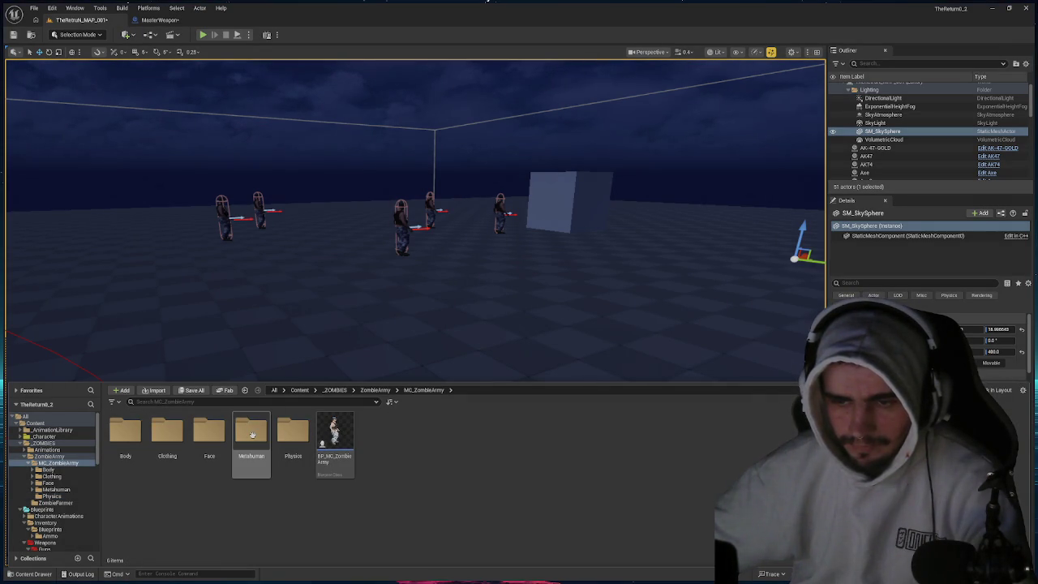
double_click(125, 434)
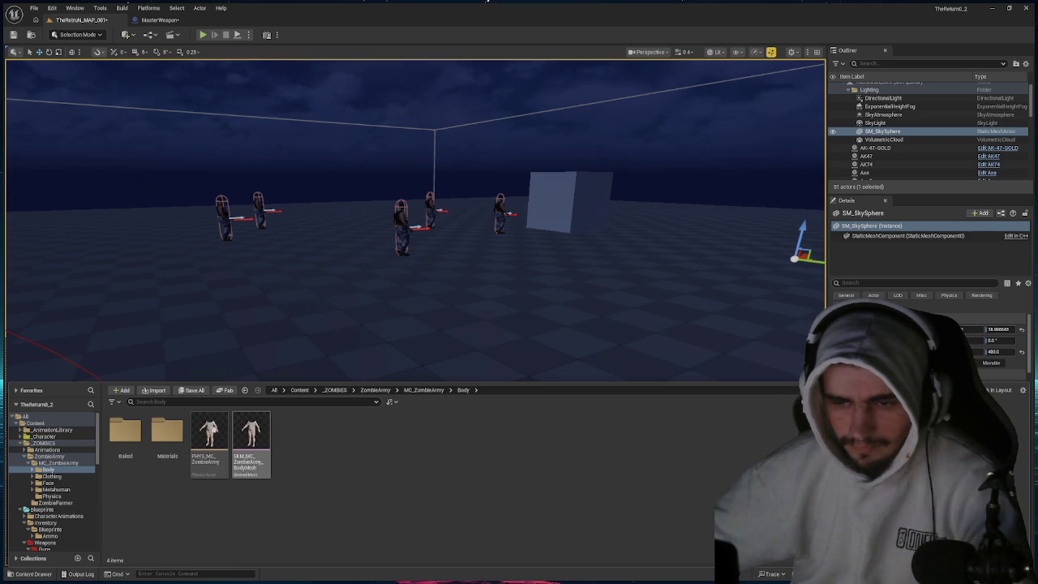
- Open PHYS_MC_ZombieArmy to inspect the head body, then close the physics asset editor
left_click(209, 438)
key("ctrl+space")
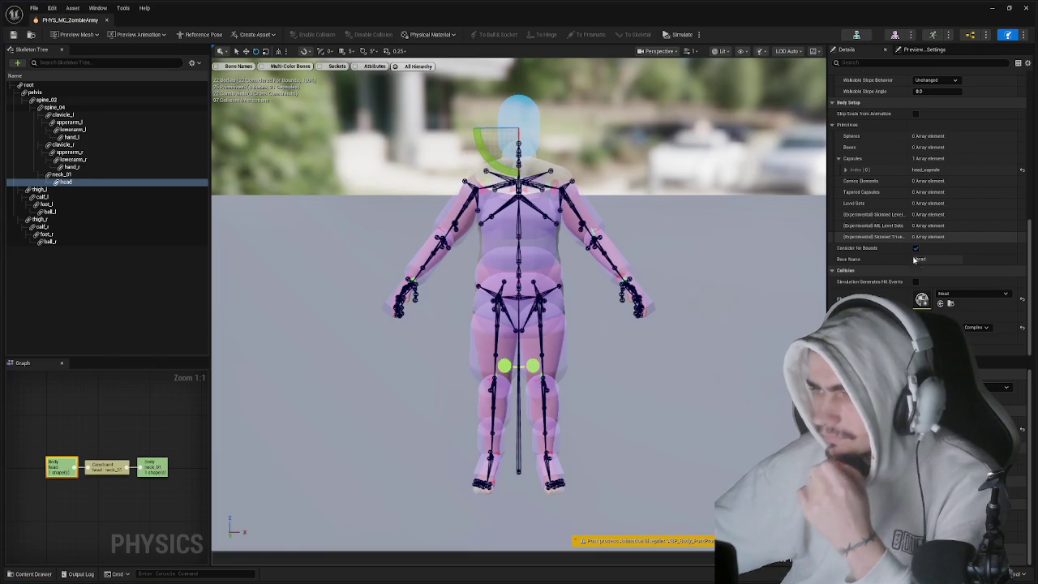
left_click(106, 20)
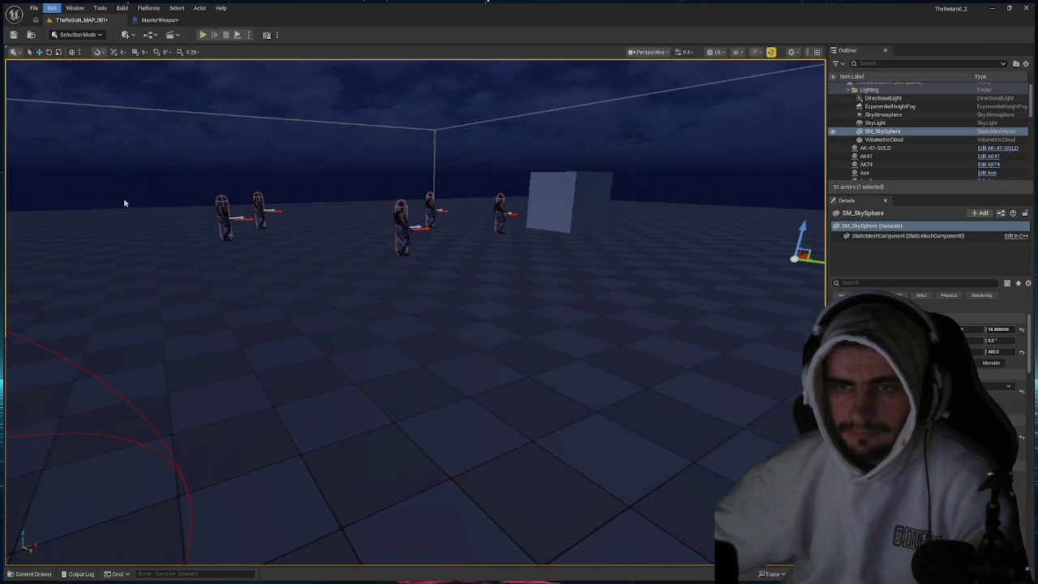
scroll(65, 227, "down", 4)
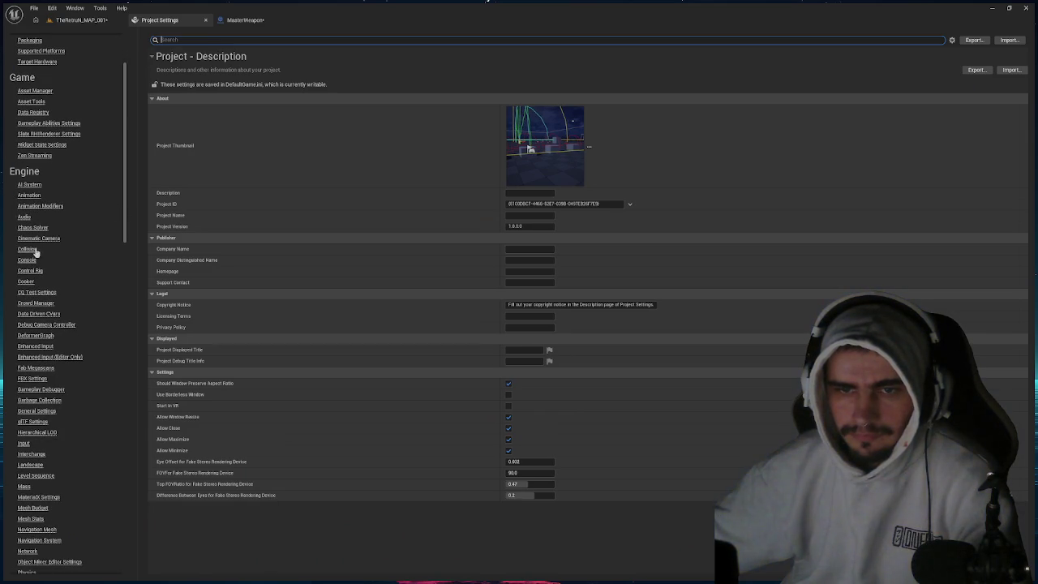
- Search Project Settings for 'surf' to confirm the Headshot and Bodyshot physical surface types
scroll(59, 279, "down", 5)
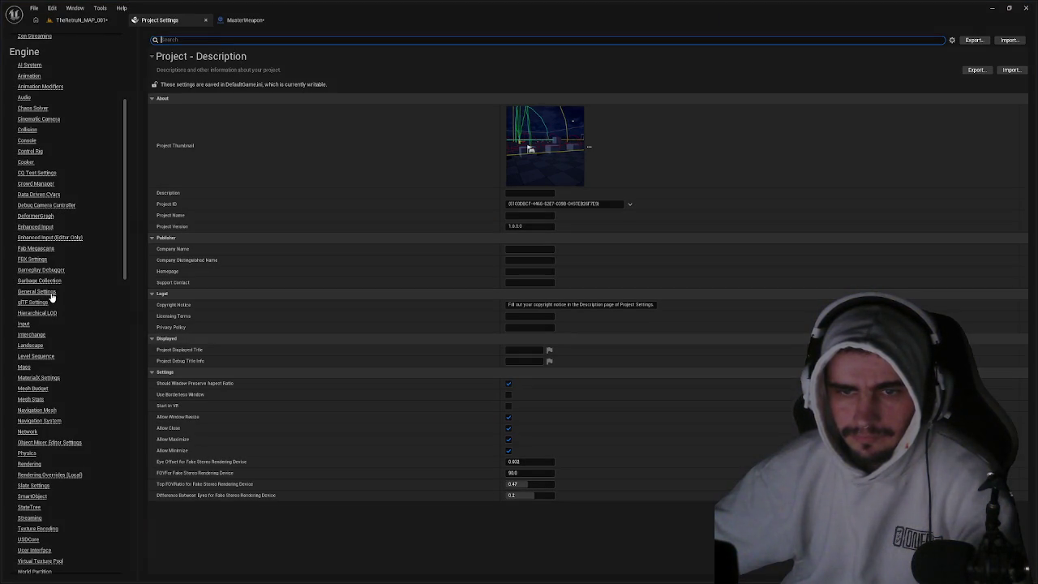
scroll(50, 301, "down", 1)
type("s")
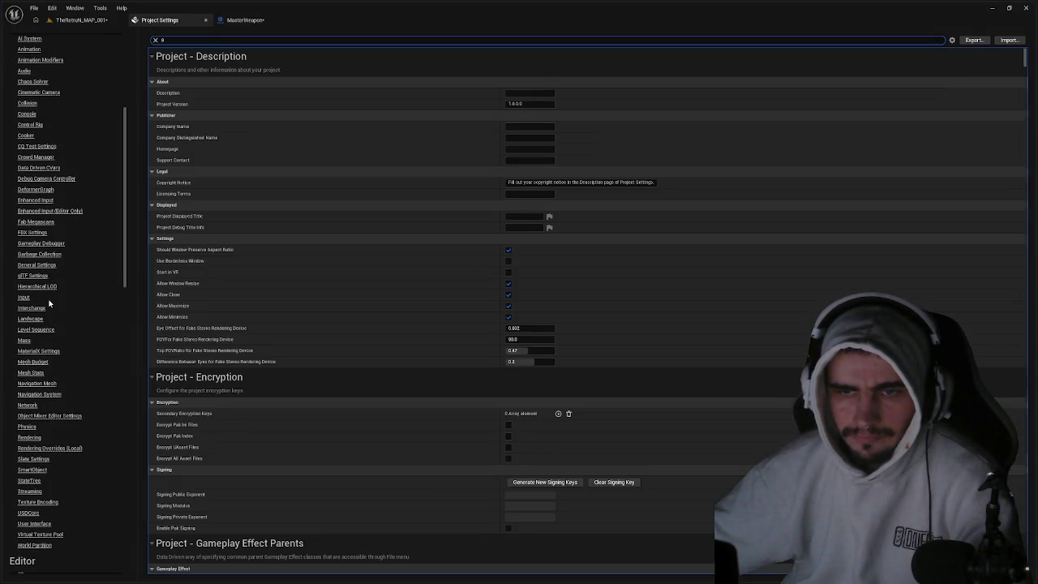
type("urf")
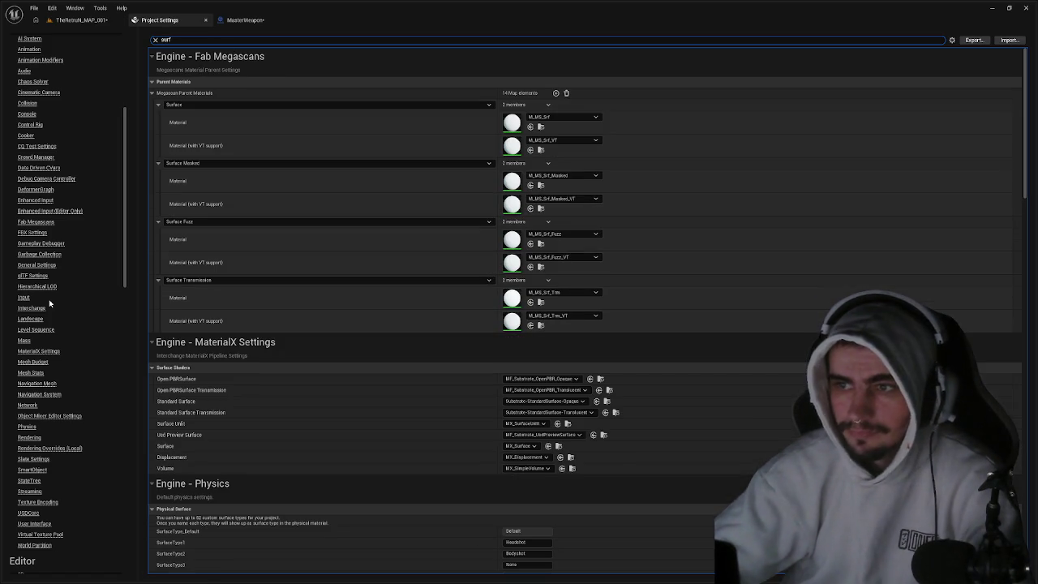
scroll(81, 325, "down", 2)
scroll(262, 357, "down", 3)
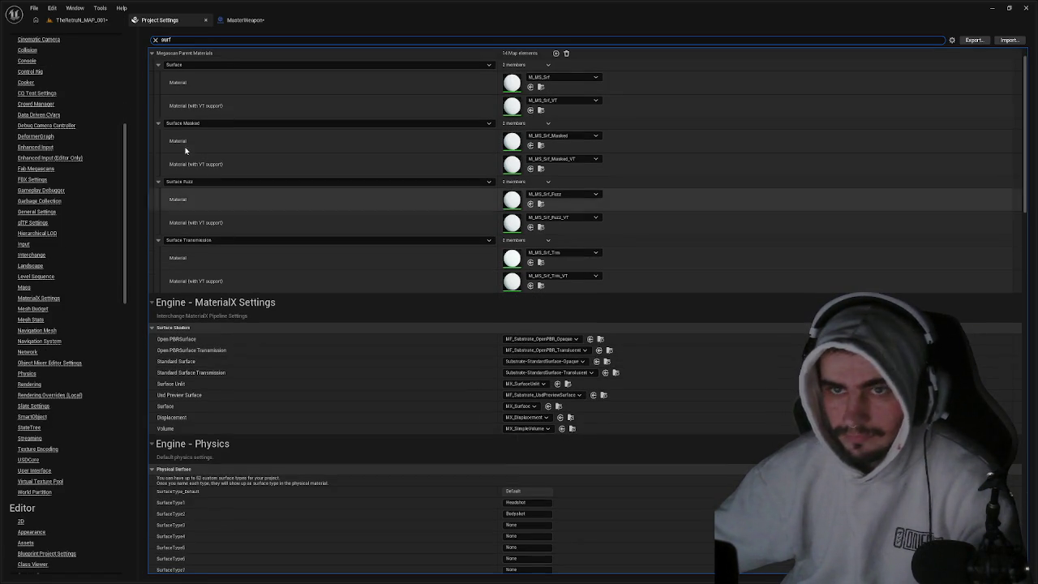
left_click(241, 19)
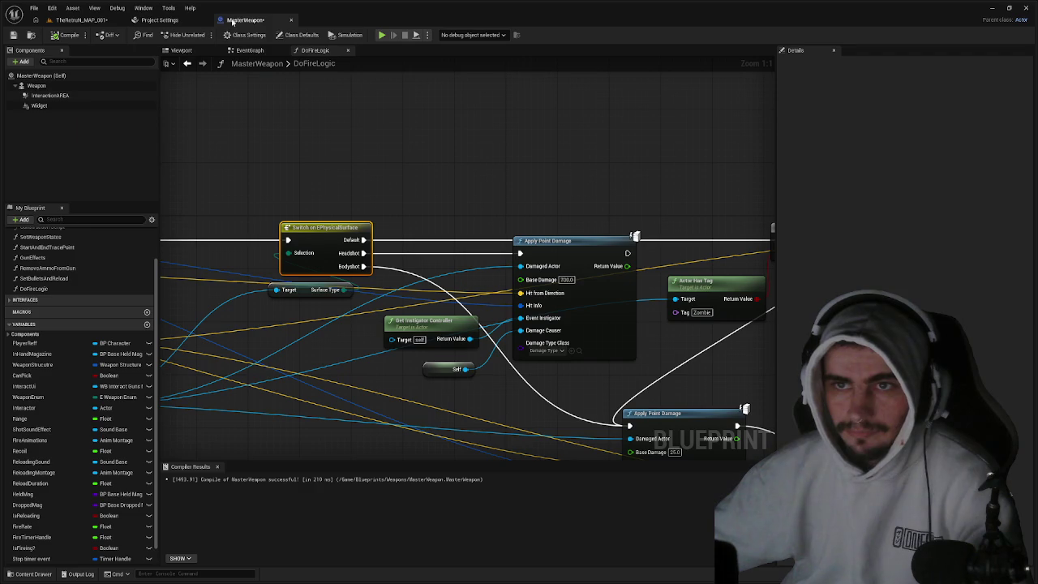
- Rename the second physical material in MC_ZombieArmy's Physics folder to 'Headshot'
left_click(173, 19)
left_click(81, 19)
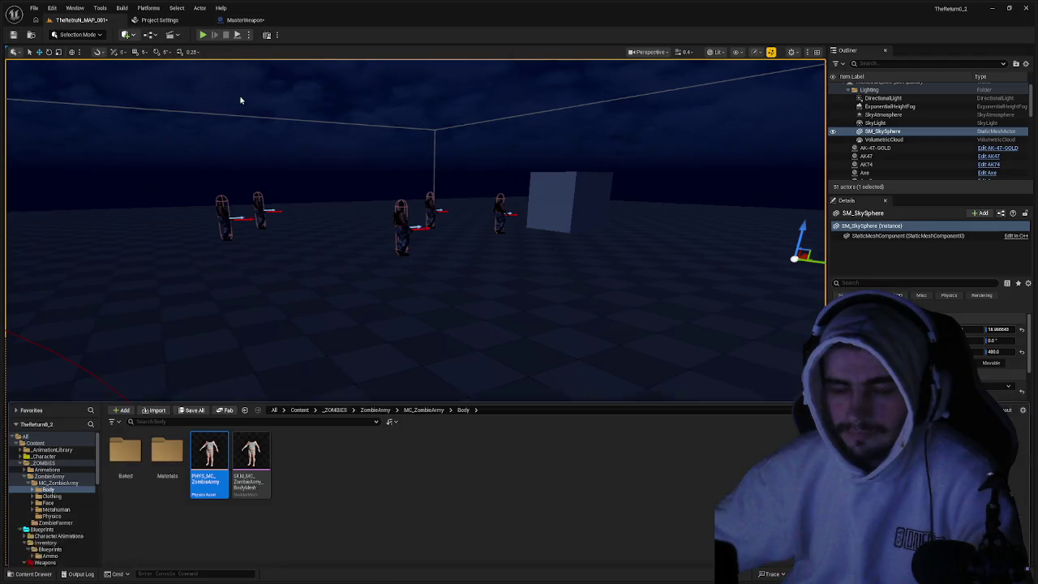
left_click(424, 390)
left_click(291, 434)
double_click(291, 434)
left_click(168, 434)
key("F2")
type("Head")
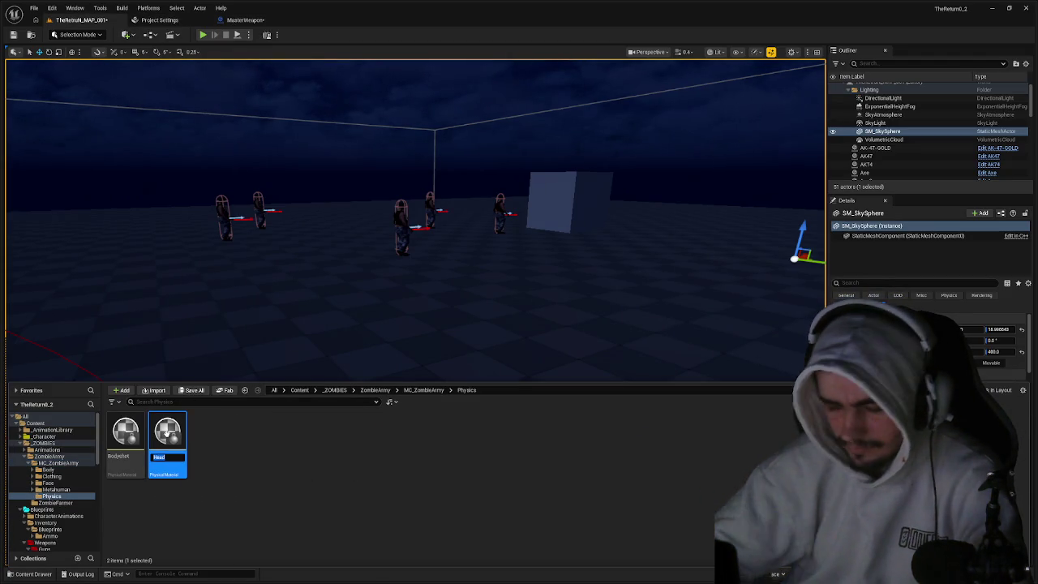
type("shot")
key("Return")
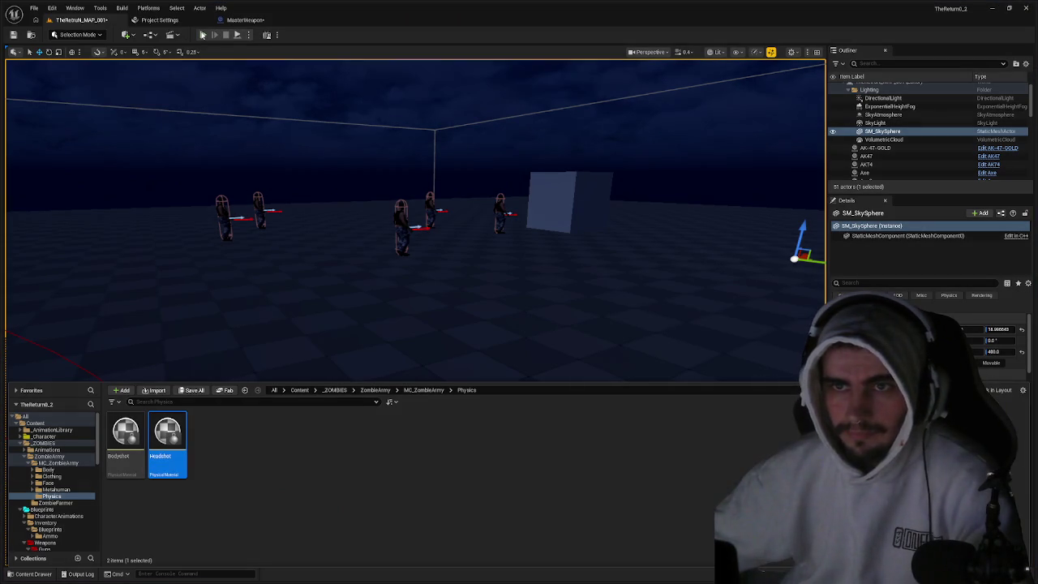
- Play-test the level against the AI characters, then return to the MasterWeapon DoFireLogic graph
left_click(202, 34)
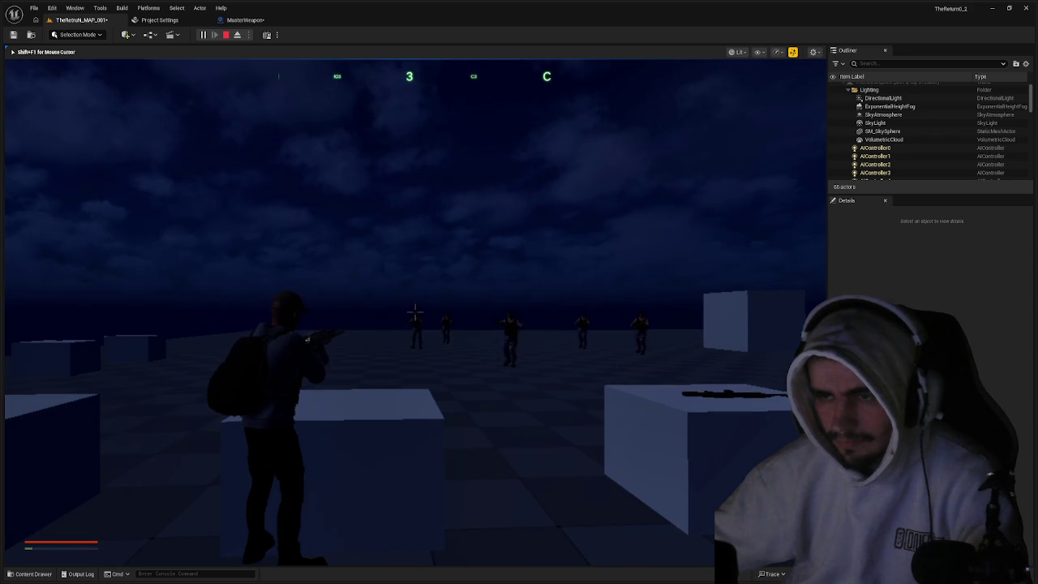
key("Escape")
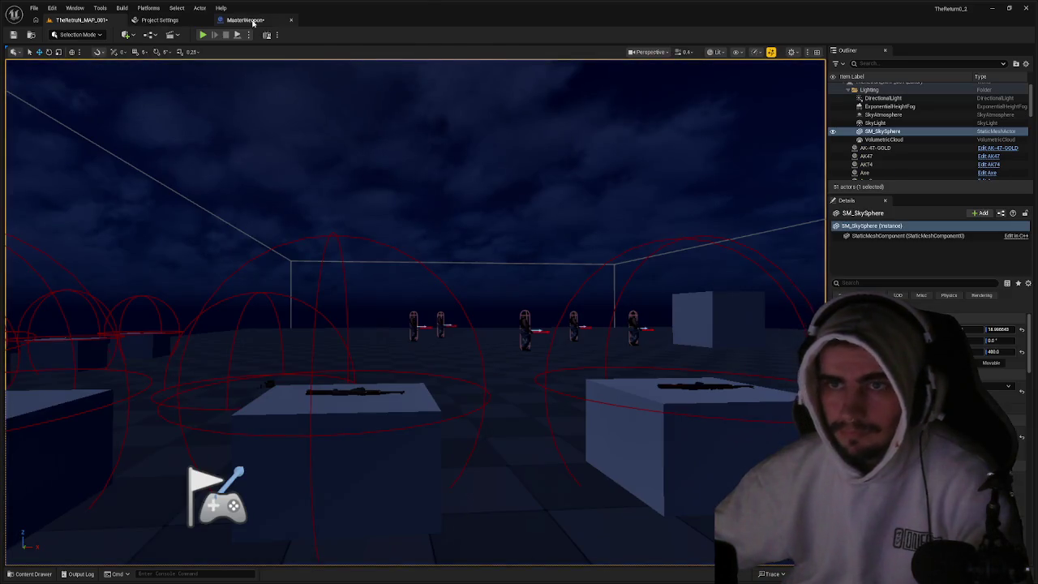
left_click(245, 20)
mouse_move(376, 129)
left_mouse_down()
mouse_move(256, 150)
mouse_move(377, 172)
left_mouse_up()
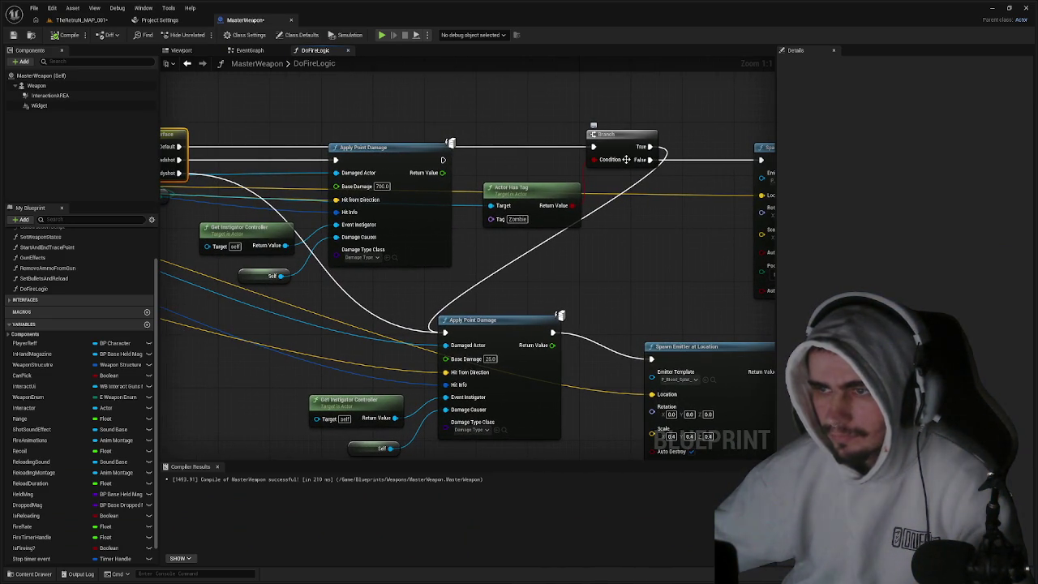
- Wire the Branch False pin into the lower Apply Point Damage node's exec input
mouse_move(645, 159)
left_mouse_down()
mouse_move(338, 161)
mouse_move(647, 193)
mouse_move(650, 159)
left_mouse_up()
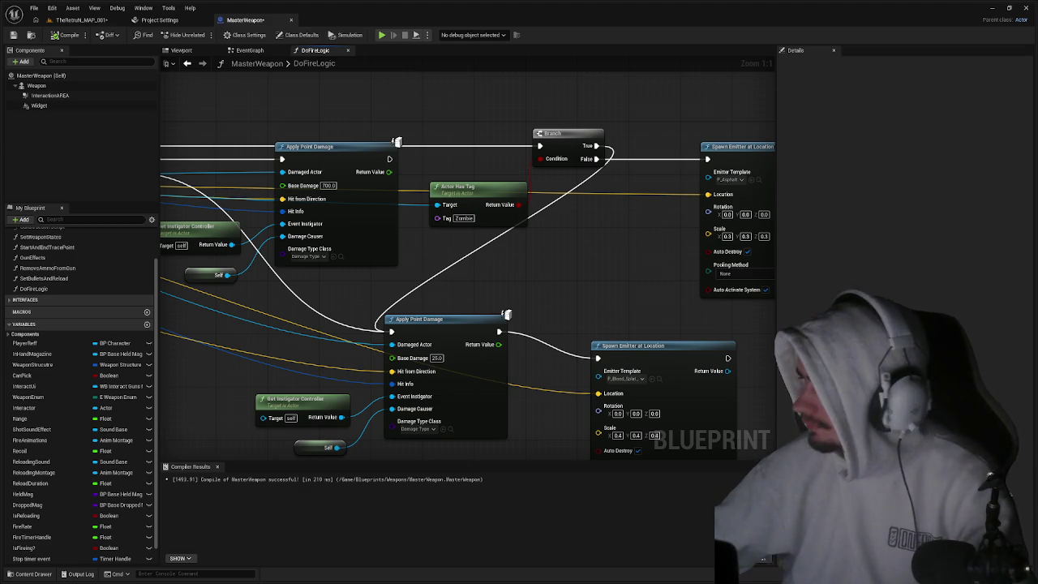
mouse_move(244, 243)
left_mouse_down()
mouse_move(398, 275)
mouse_move(722, 278)
left_mouse_up()
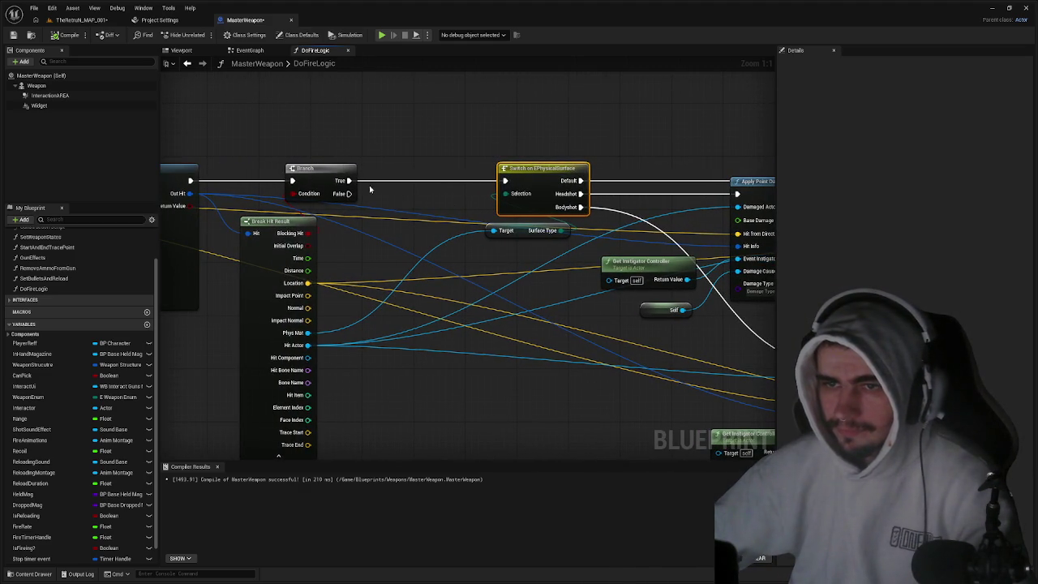
- Move the Branch right, set Actor Has Tag below it, and shift the upper Apply Point Damage node
left_click_drag(326, 184, 407, 184)
left_click_drag(565, 215, 308, 198)
left_click(605, 124)
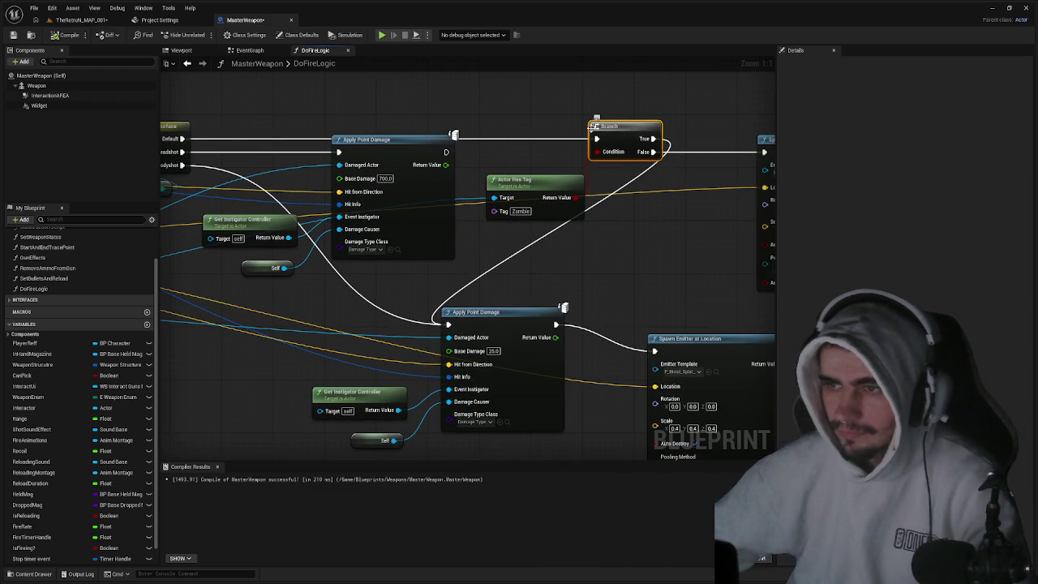
mouse_move(548, 195)
left_mouse_down()
mouse_move(567, 101)
mouse_move(631, 94)
mouse_move(412, 112)
mouse_move(360, 135)
mouse_move(365, 154)
mouse_move(371, 91)
mouse_move(559, 98)
left_mouse_up()
left_click_drag(643, 136, 579, 173)
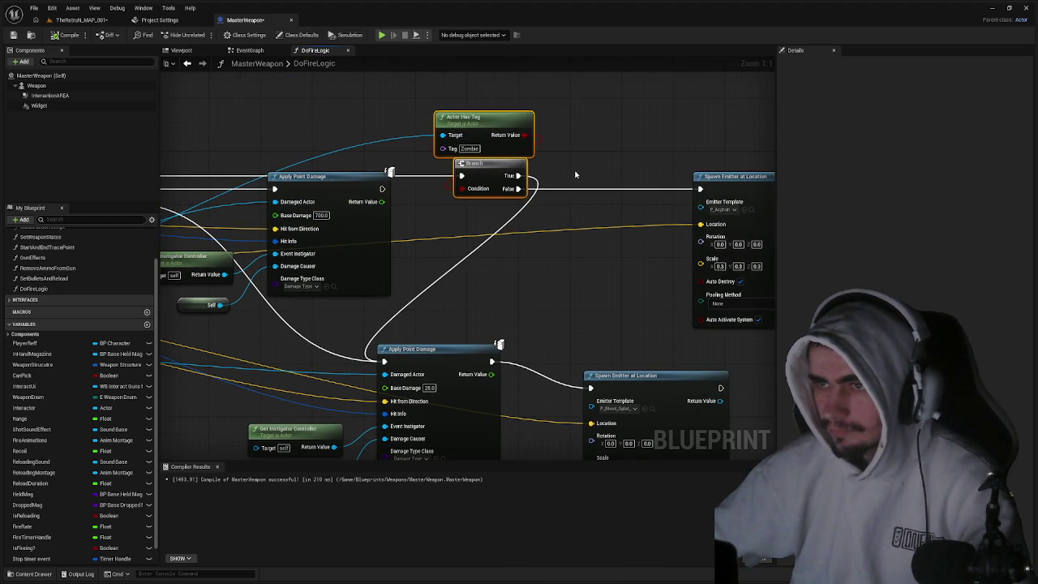
left_click(463, 124)
mouse_move(463, 124)
left_mouse_down()
mouse_move(486, 117)
mouse_move(485, 215)
left_mouse_up()
left_click(607, 137)
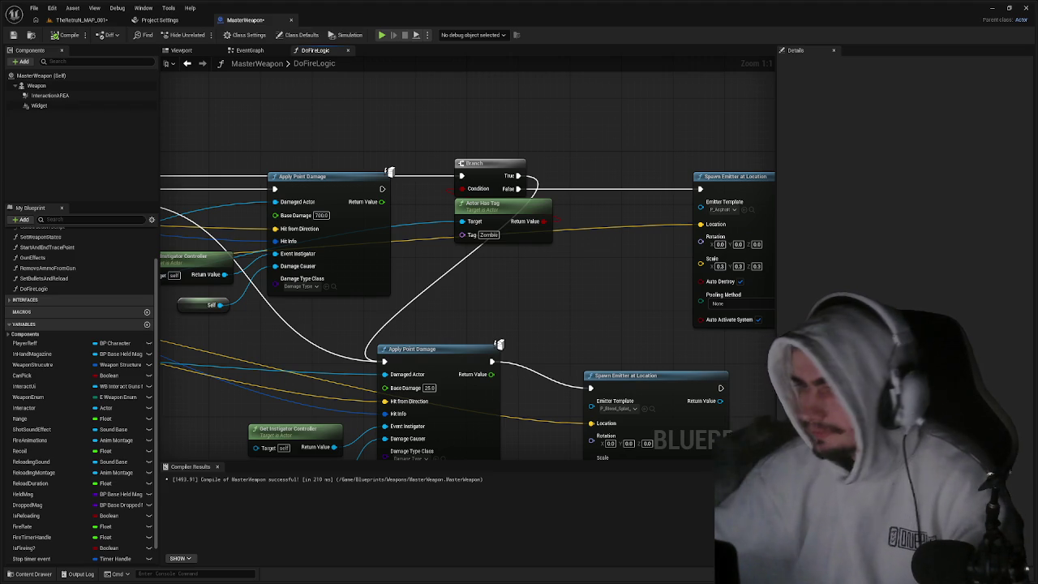
scroll(622, 246, "down", 1)
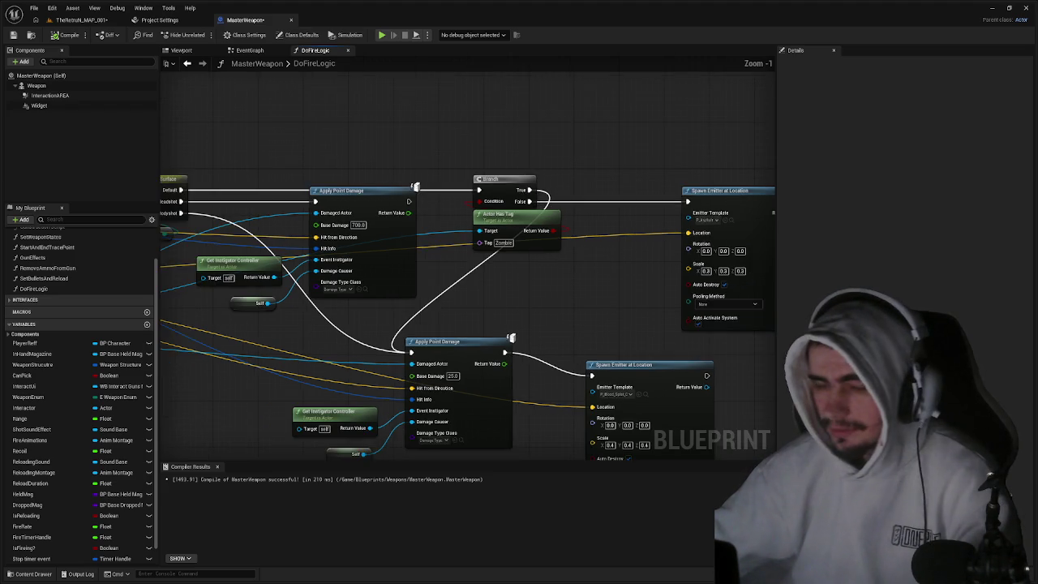
mouse_move(405, 163)
left_mouse_down()
mouse_move(431, 180)
mouse_move(430, 165)
mouse_move(477, 138)
mouse_move(549, 160)
left_mouse_up()
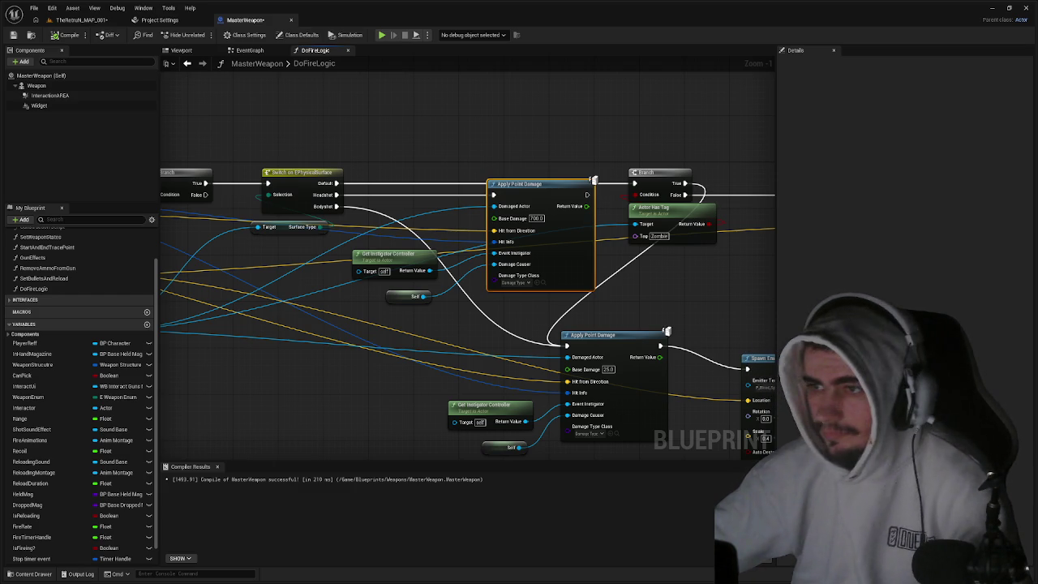
- Raise the Branch, wire its False output into Apply Point Damage, and compile MasterWeapon
mouse_move(657, 173)
left_mouse_down()
mouse_move(665, 152)
mouse_move(647, 148)
mouse_move(510, 146)
mouse_move(645, 147)
left_mouse_up()
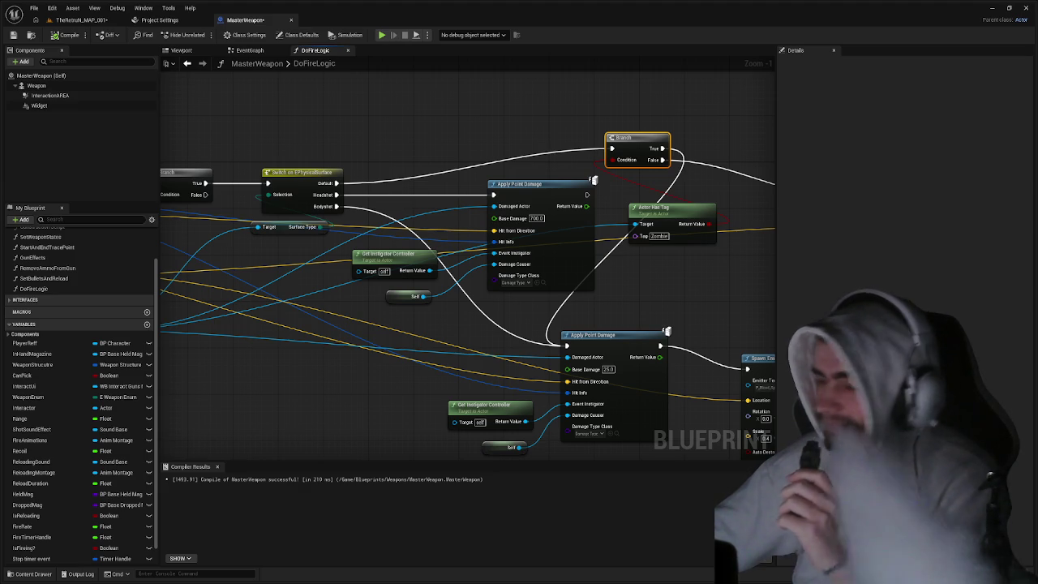
mouse_move(456, 323)
left_mouse_down()
mouse_move(717, 256)
mouse_move(575, 268)
mouse_move(529, 243)
mouse_move(538, 220)
mouse_move(747, 199)
mouse_move(458, 208)
left_mouse_up()
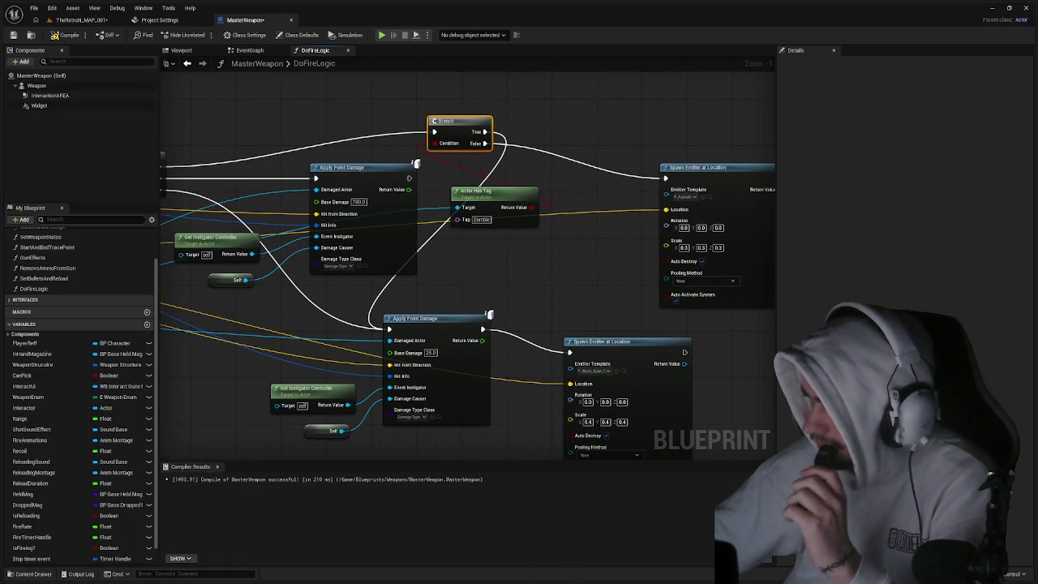
mouse_move(485, 143)
left_mouse_down()
mouse_move(349, 189)
mouse_move(339, 176)
left_mouse_up()
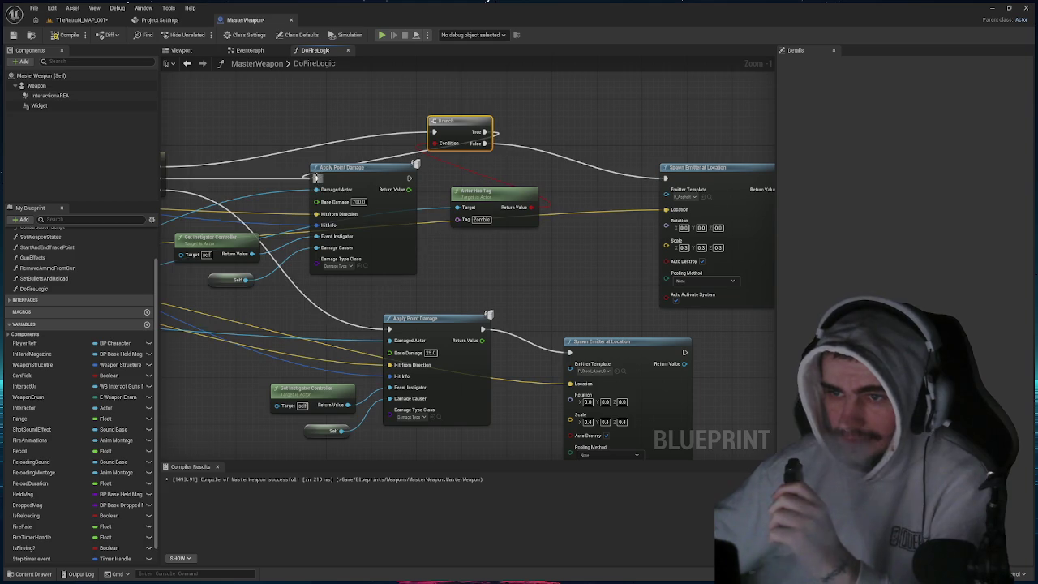
left_click(65, 35)
left_click(81, 20)
- Play-test the level, walking the character forward toward the zombies, then stop the test
key("alt+p")
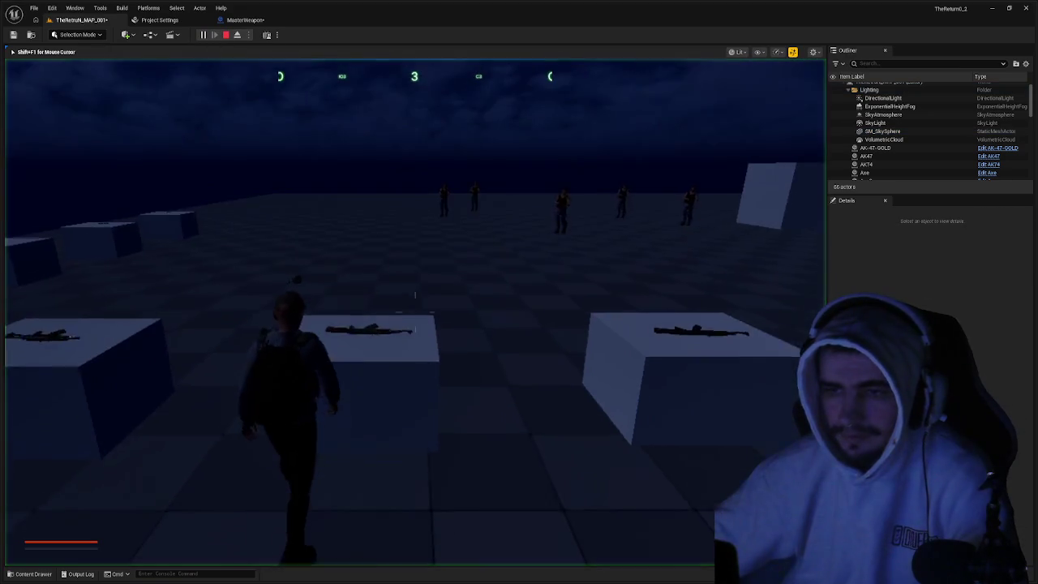
key("w")
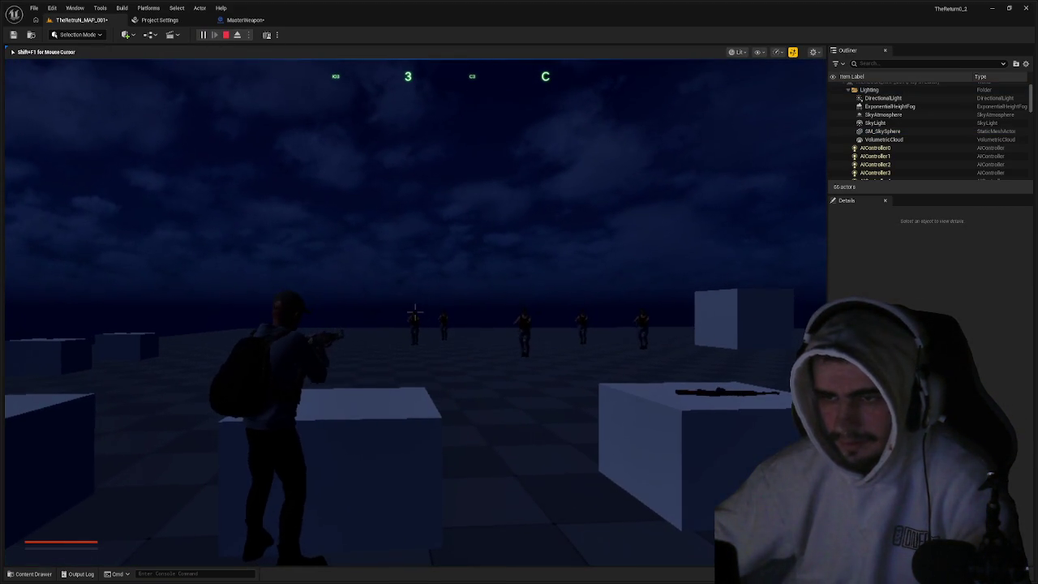
key("w")
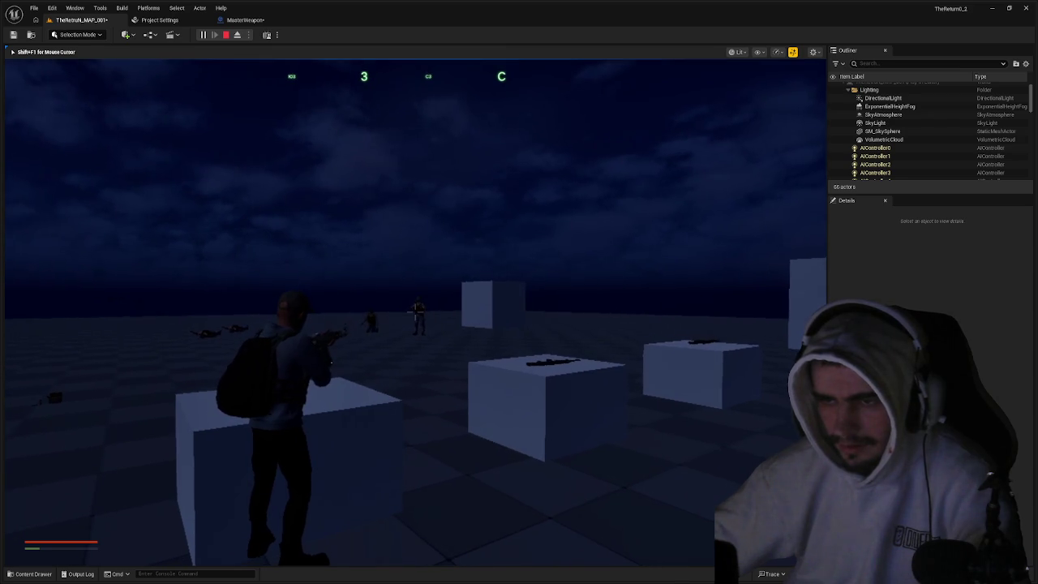
key("Escape")
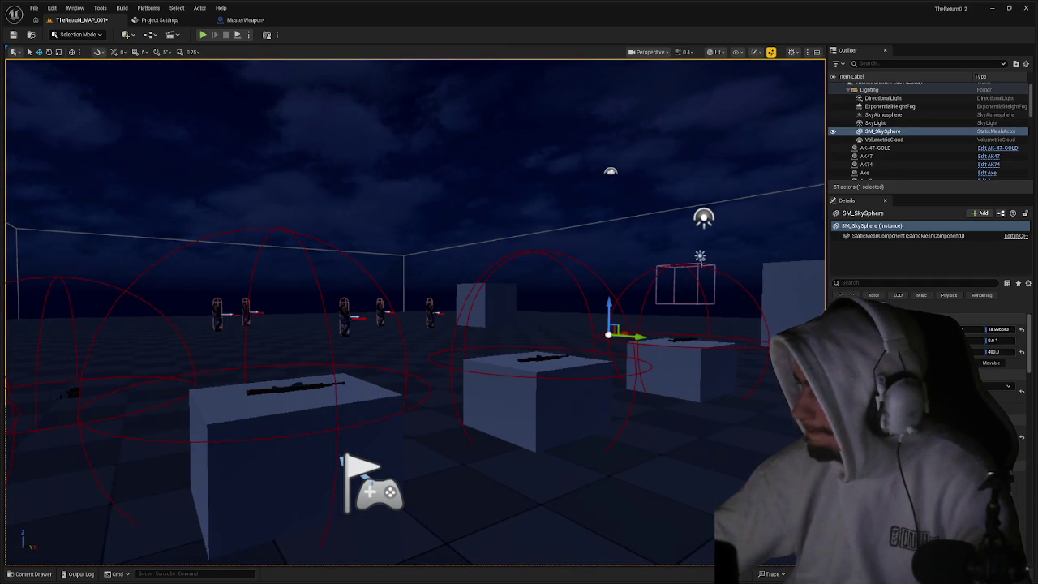
left_click(245, 19)
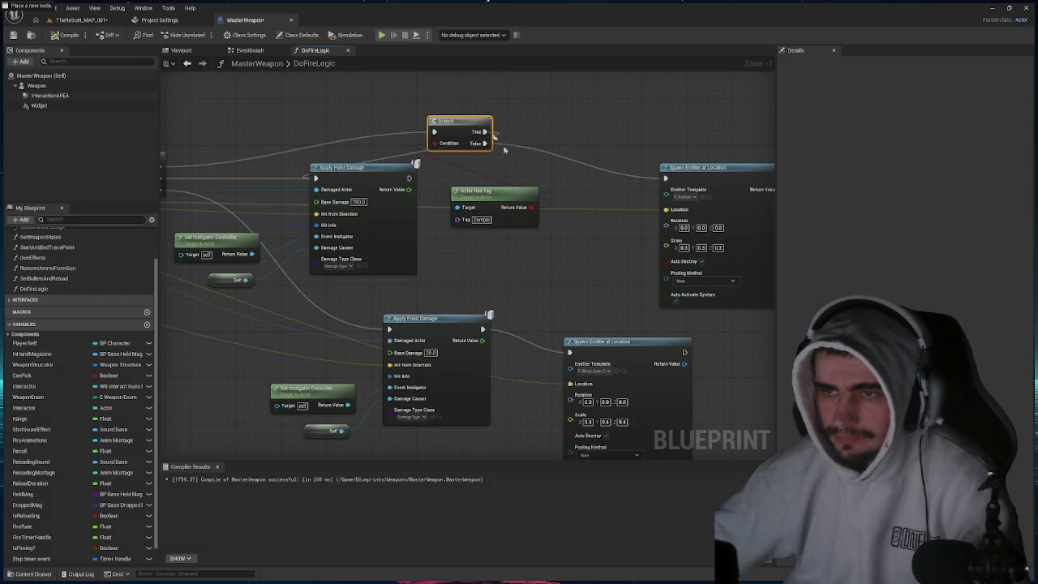
- Connect Branch True to the lower Apply Point Damage and box-select it with Get Instigator Controller and Self
mouse_move(485, 131)
left_mouse_down()
mouse_move(418, 239)
mouse_move(381, 317)
mouse_move(390, 330)
left_mouse_up()
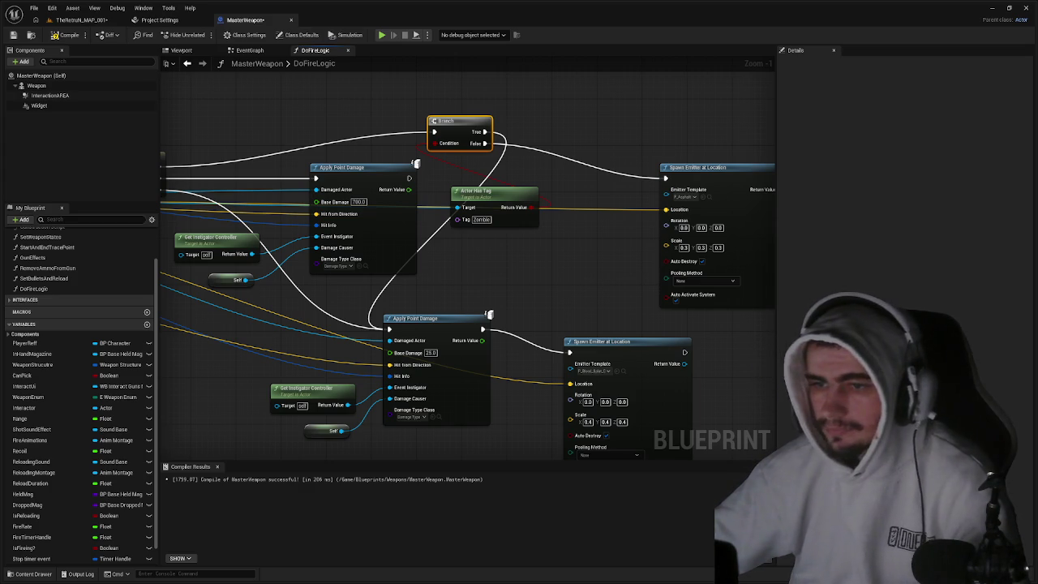
left_click(460, 316)
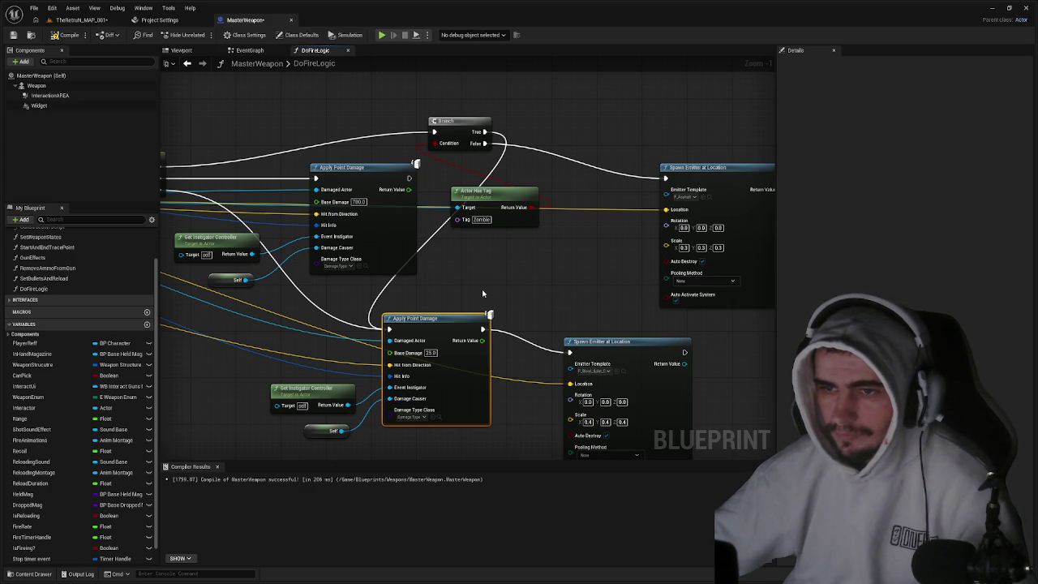
left_click_drag(483, 293, 527, 283)
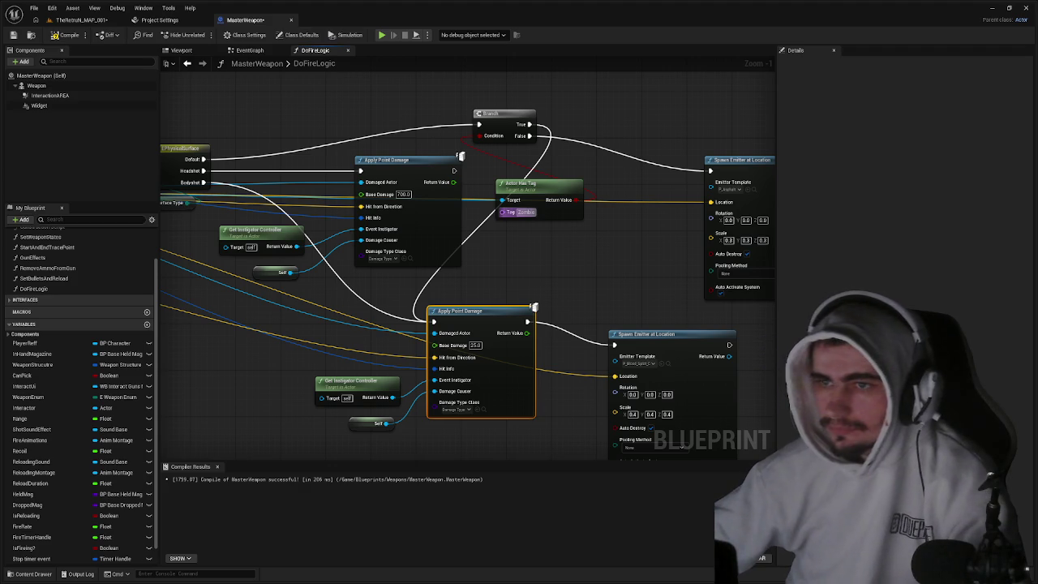
mouse_move(565, 253)
left_mouse_down()
mouse_move(598, 250)
mouse_move(471, 237)
mouse_move(497, 251)
left_mouse_up()
left_click_drag(457, 302, 520, 288)
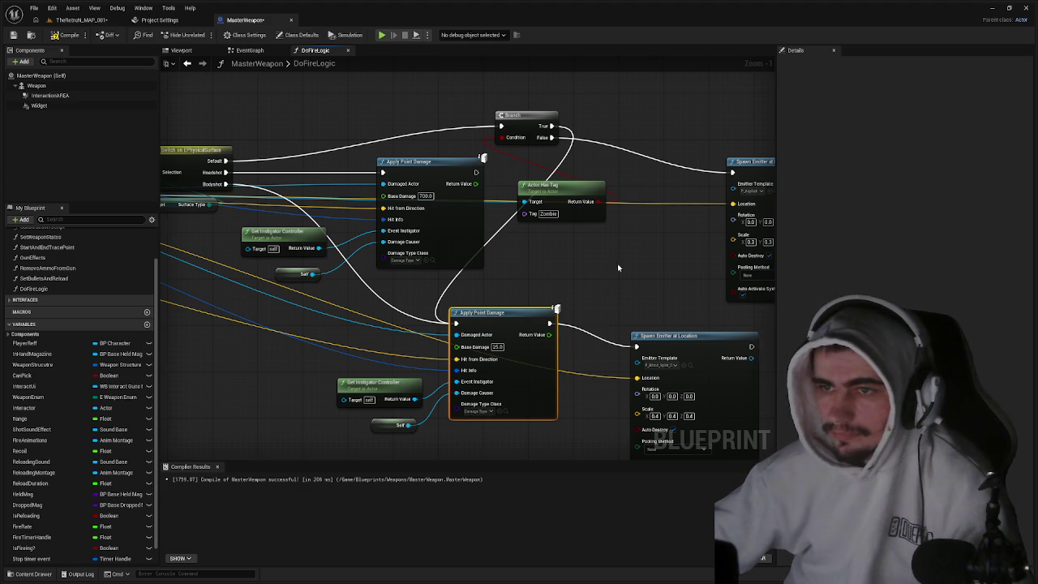
left_click_drag(583, 269, 644, 273)
left_click_drag(504, 388, 452, 427)
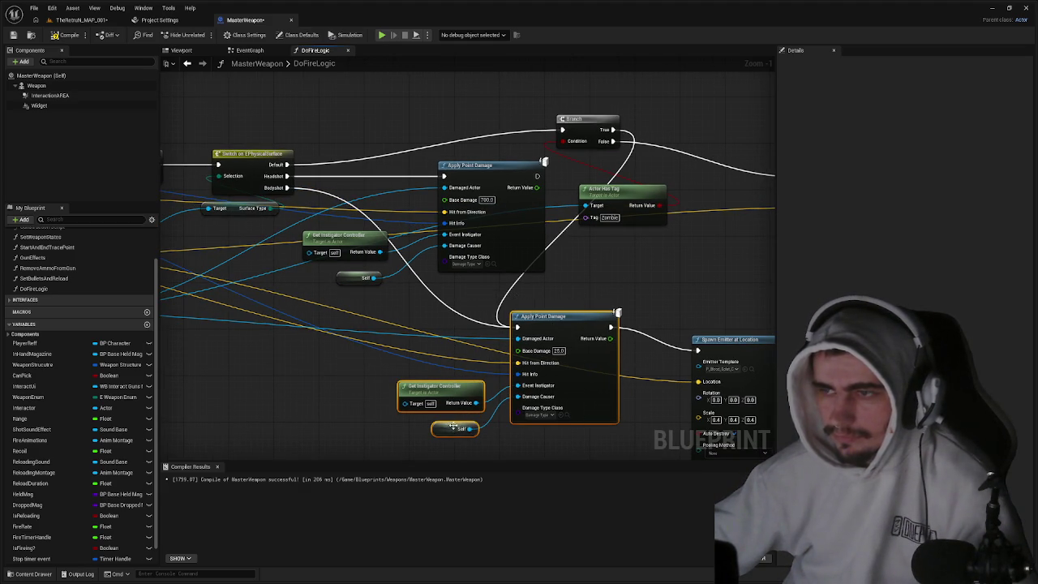
- Paste a copy of the damage nodes and connect the Branch True output to it
left_click_drag(681, 152, 568, 229)
left_click(572, 200)
key("ctrl+v")
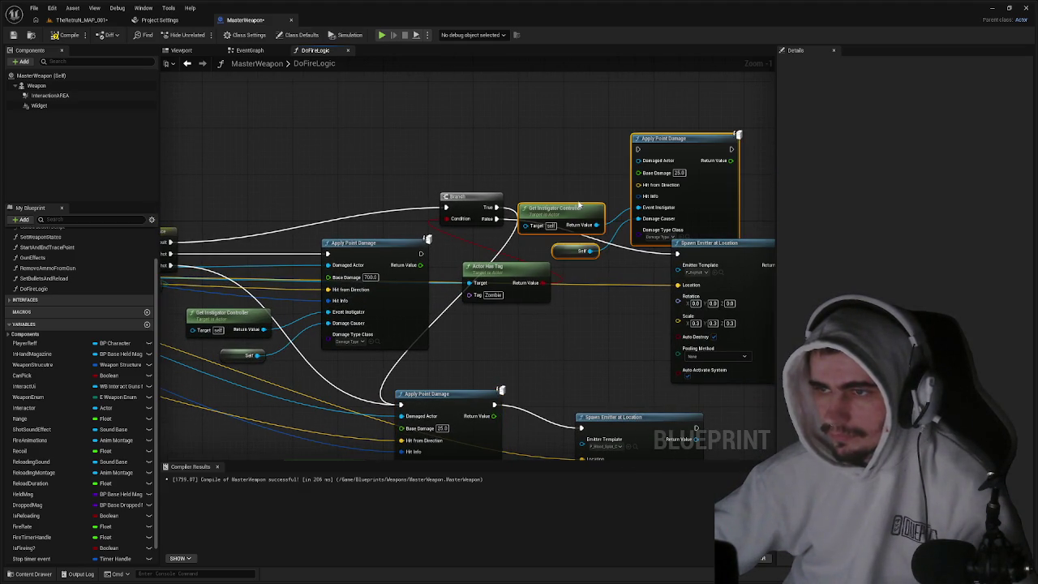
left_click_drag(495, 208, 638, 150)
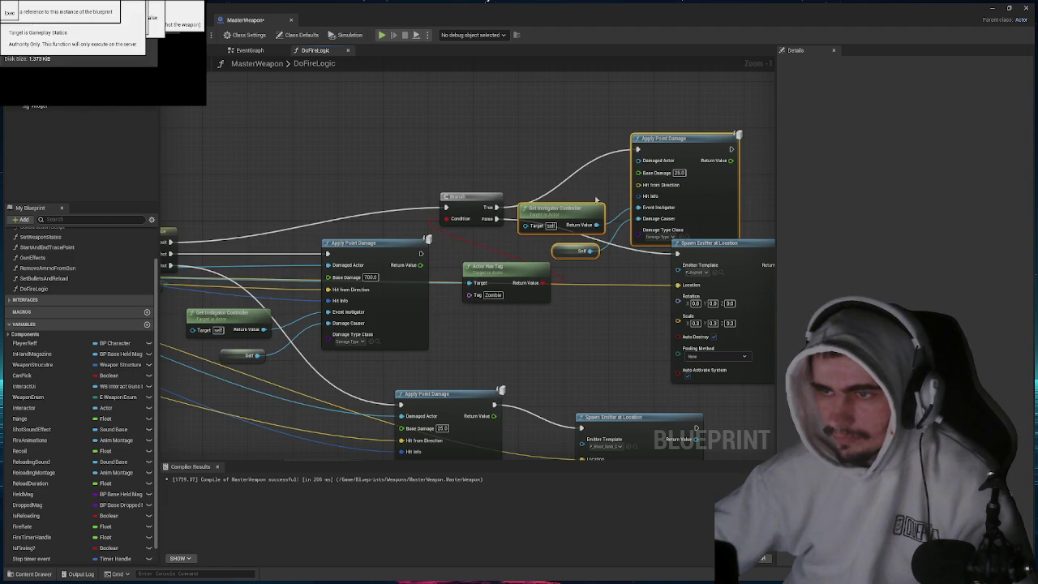
mouse_move(554, 212)
left_mouse_down()
mouse_move(671, 209)
mouse_move(519, 227)
mouse_move(563, 148)
left_mouse_up()
left_click_drag(462, 163, 432, 217)
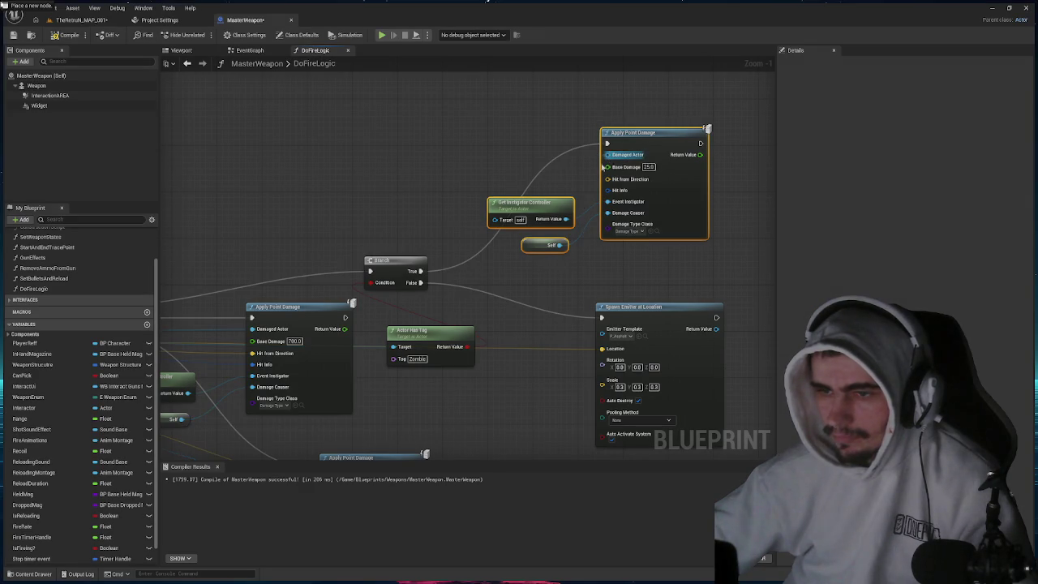
- Wire the copy's Damaged Actor, Hit from Direction and Hit Info pins, then launch a level play test
mouse_move(608, 159)
left_mouse_down()
mouse_move(500, 431)
mouse_move(471, 459)
mouse_move(773, 390)
mouse_move(519, 391)
mouse_move(327, 428)
left_mouse_up()
mouse_move(570, 160)
left_mouse_down()
mouse_move(190, 344)
mouse_move(177, 319)
left_mouse_up()
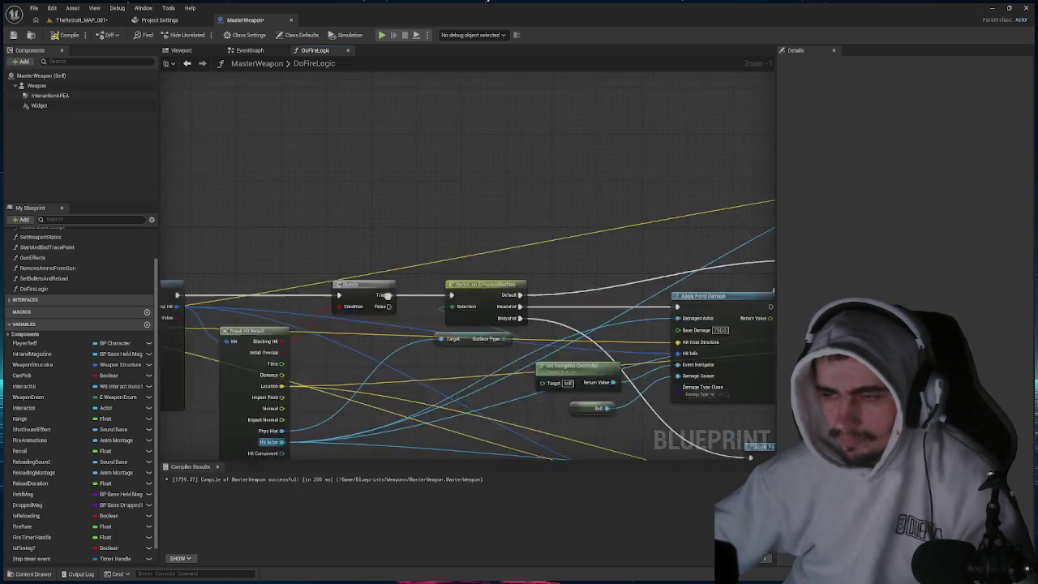
mouse_move(562, 180)
left_mouse_down()
mouse_move(173, 324)
mouse_move(244, 390)
mouse_move(256, 369)
mouse_move(763, 162)
mouse_move(666, 143)
left_mouse_up()
left_click(313, 369)
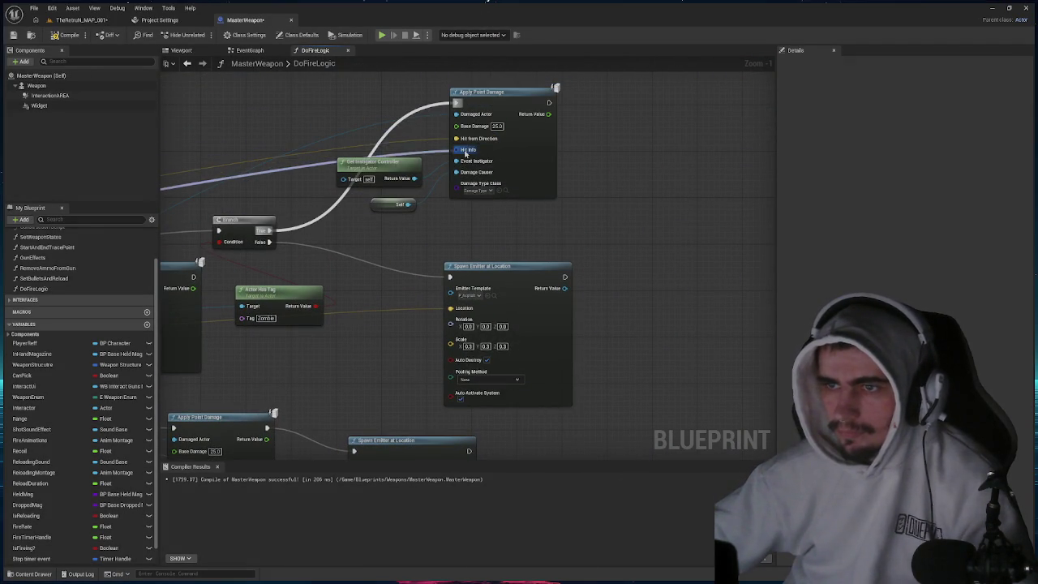
mouse_move(519, 179)
left_mouse_down()
mouse_move(614, 203)
mouse_move(789, 167)
left_mouse_up()
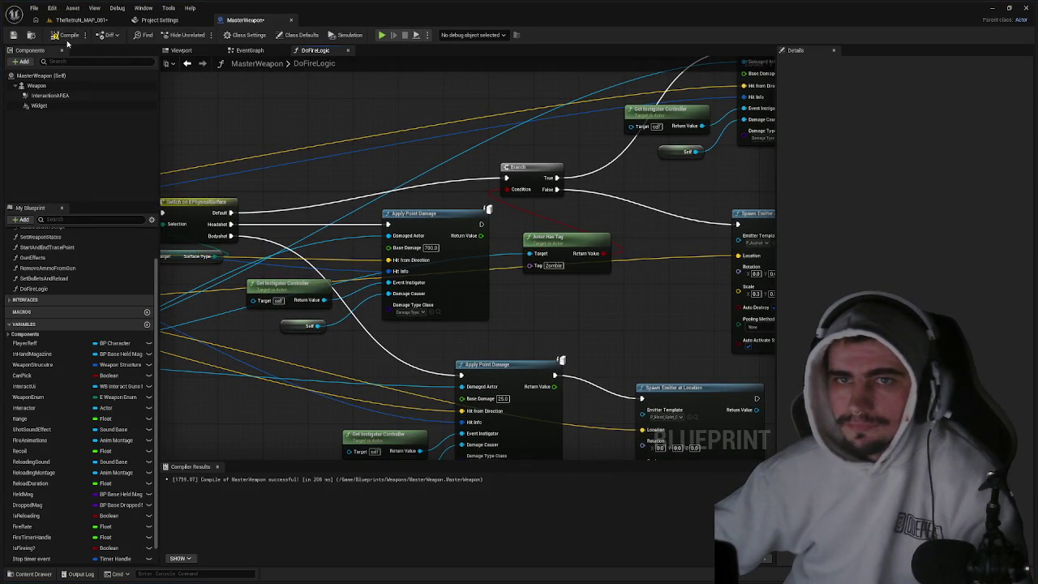
left_click(81, 19)
left_click(203, 34)
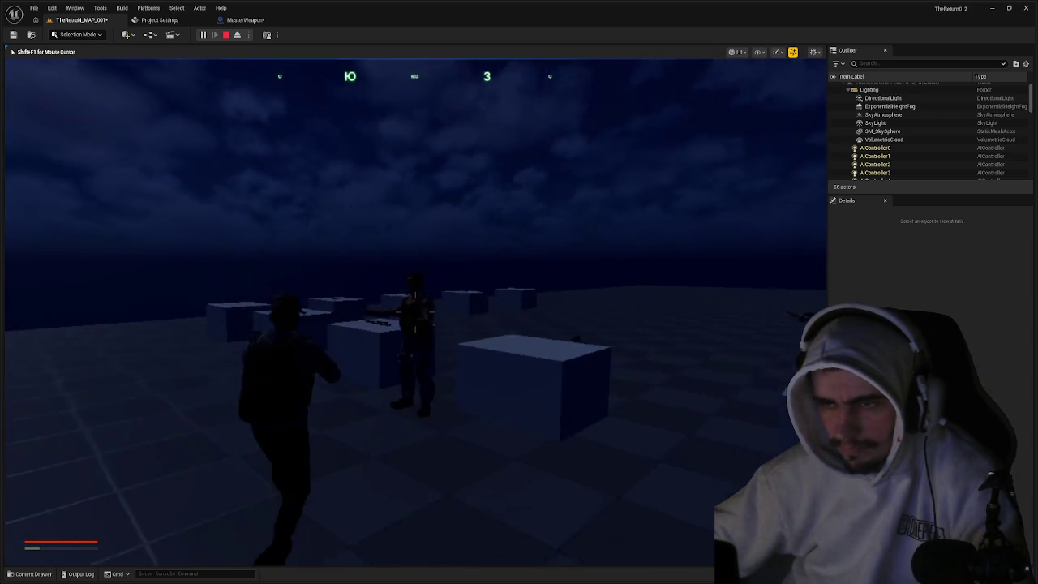
- End the play test and select the two leftover nodes at the graph's top right
key("Escape")
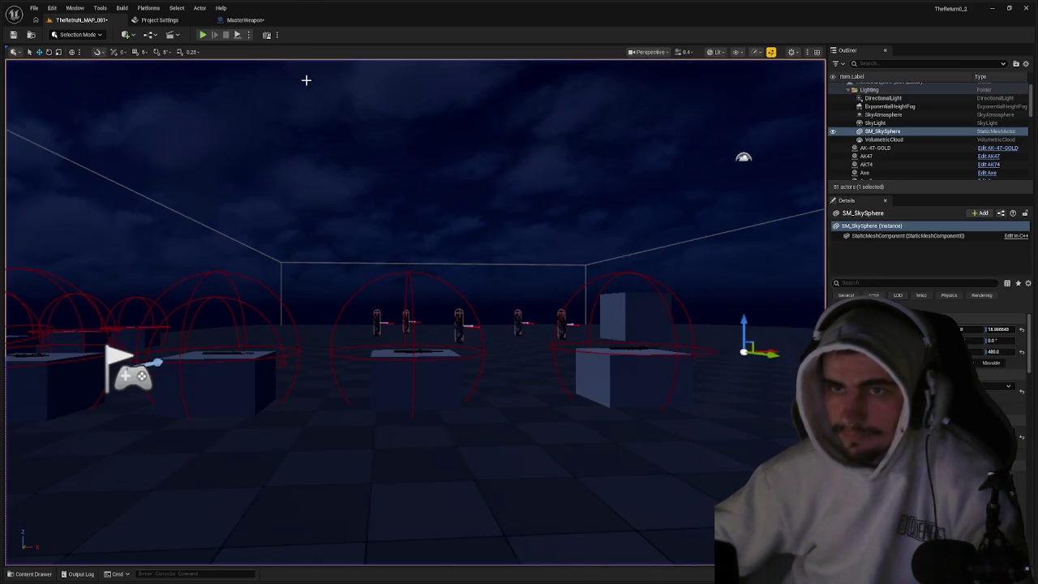
scroll(615, 172, "down", 2)
mouse_move(706, 178)
left_mouse_down()
mouse_move(549, 119)
mouse_move(577, 115)
left_mouse_up()
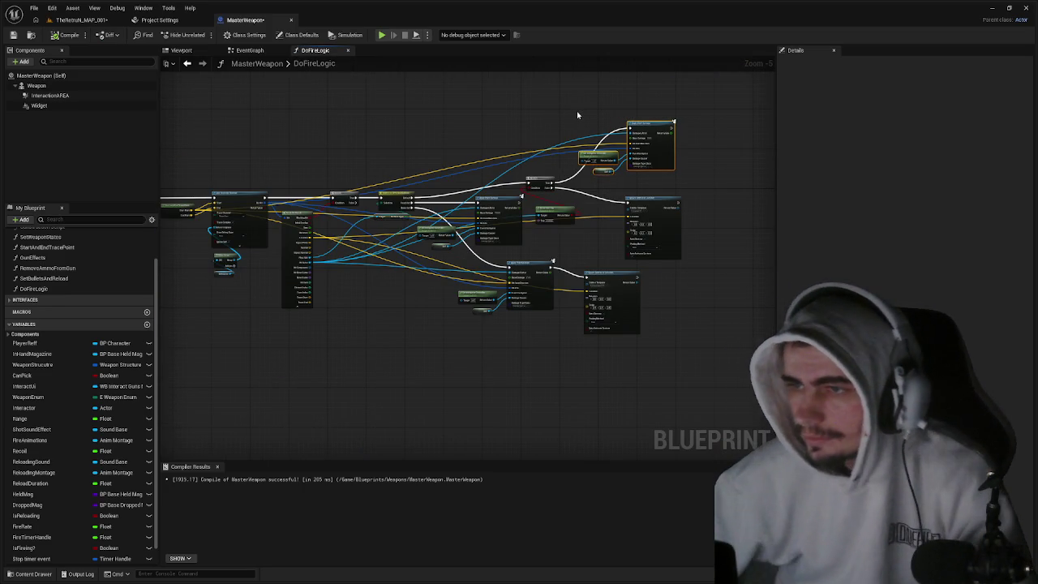
- Delete the two leftover nodes and drive Spawn Emitter at Location from the Branch False output
key("Delete")
scroll(539, 191, "up", 2)
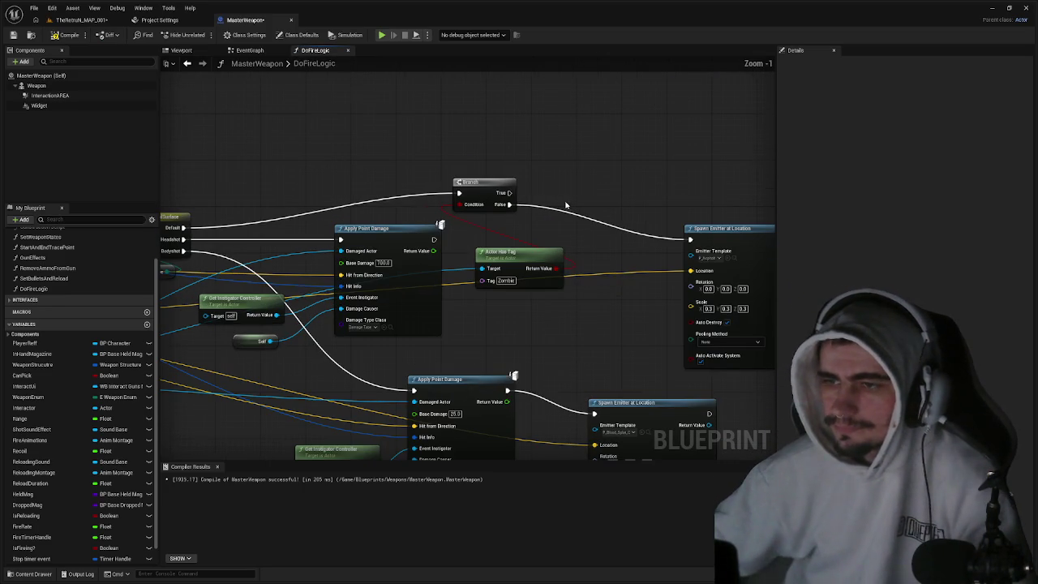
scroll(552, 198, "up", 2)
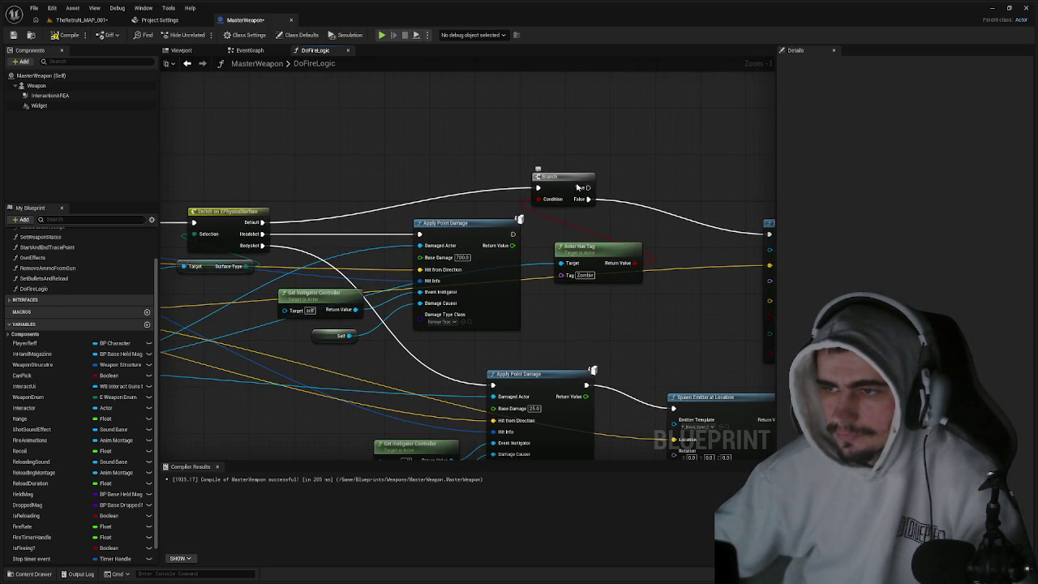
mouse_move(586, 187)
left_mouse_down()
mouse_move(588, 200)
mouse_move(521, 186)
left_mouse_up()
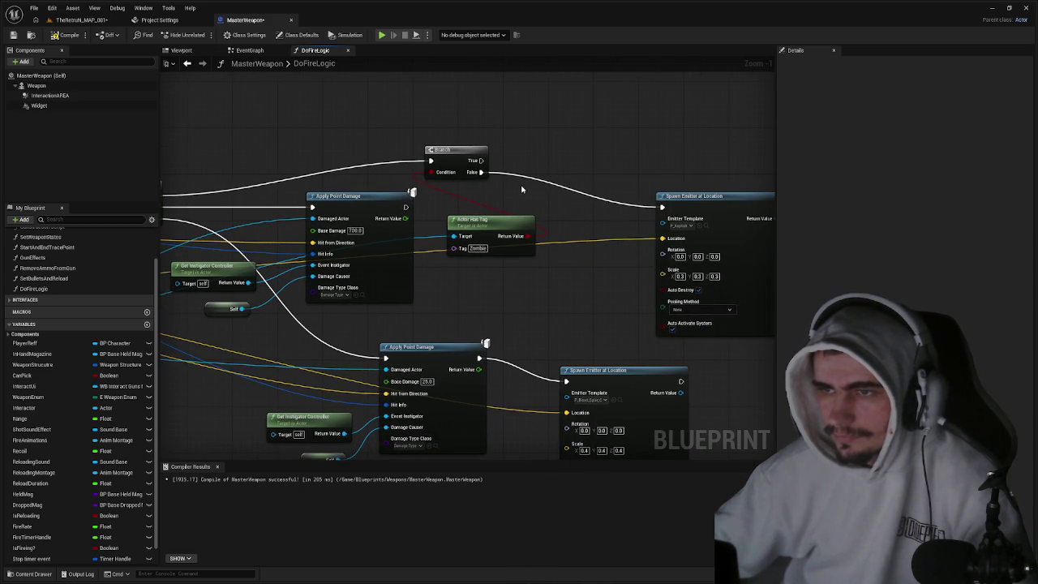
mouse_move(477, 162)
left_mouse_down()
mouse_move(717, 163)
mouse_move(475, 167)
mouse_move(332, 197)
left_mouse_up()
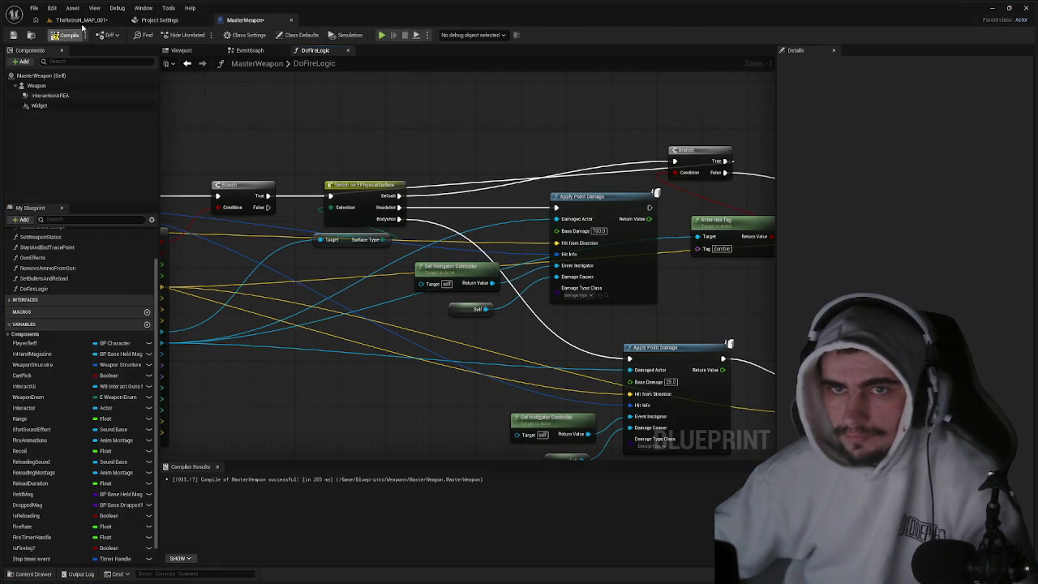
left_click(82, 19)
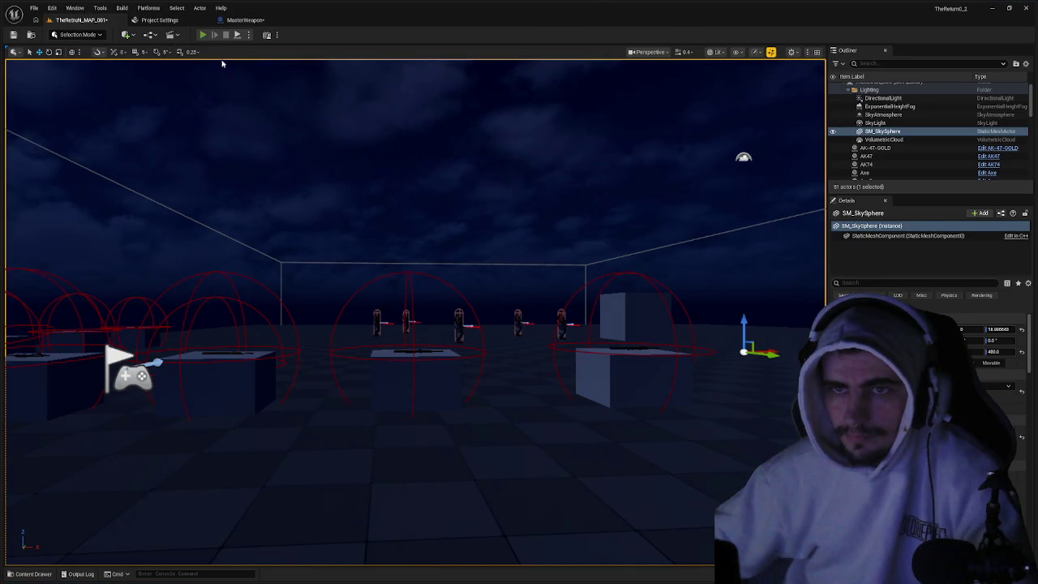
- Play-test again, jump from the 'Infinite loop detected' message to the Branch, and close the log
key("alt+p")
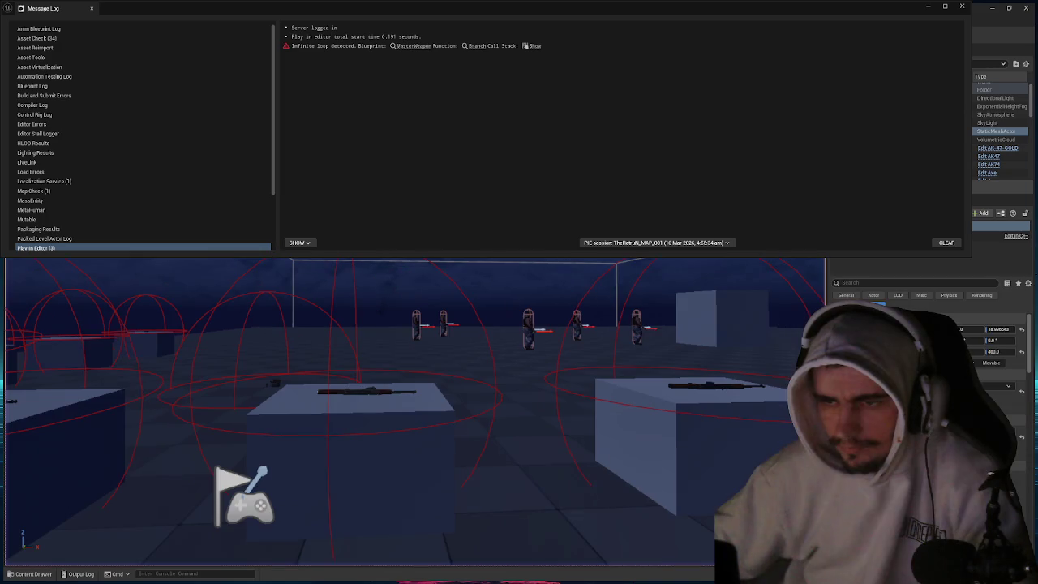
left_click(413, 46)
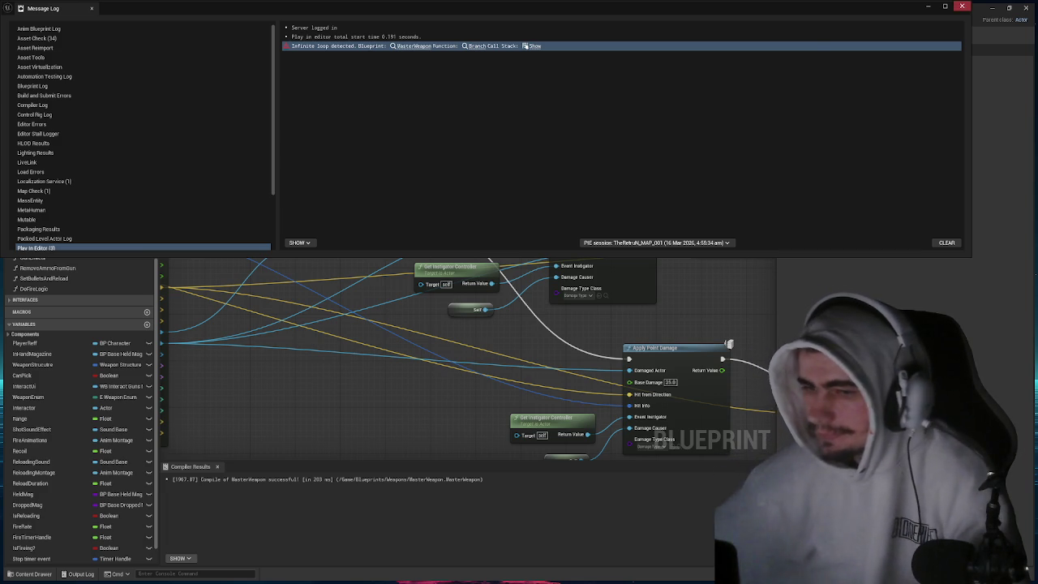
left_click(619, 270)
- Raise the Branch node and rewire its execution input and True output to the damage node
left_click_drag(619, 270, 495, 265)
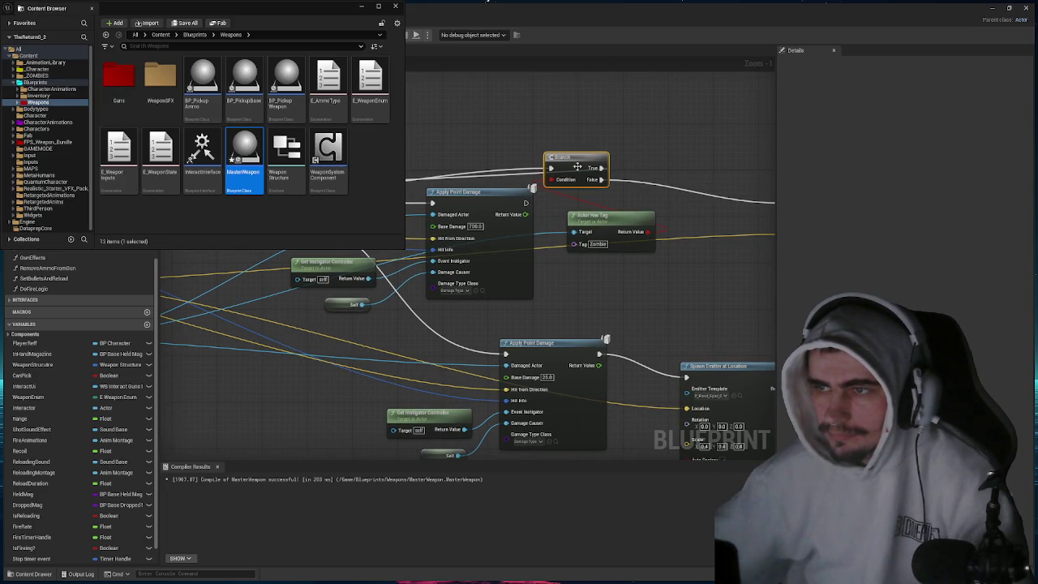
left_click_drag(566, 159, 582, 83)
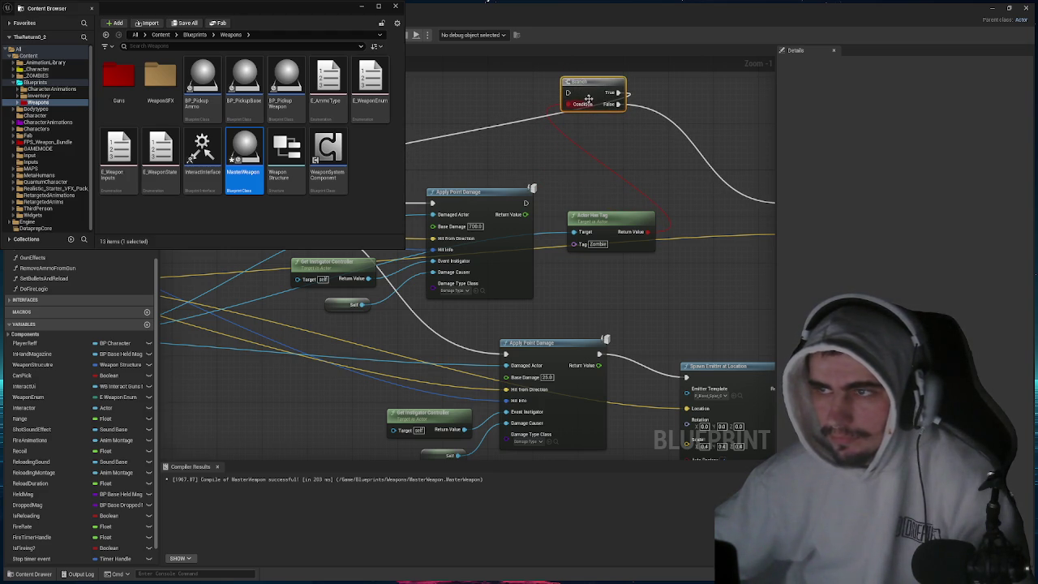
key("ctrl+z")
mouse_move(566, 92)
left_mouse_down()
mouse_move(381, 202)
mouse_move(365, 162)
left_mouse_up()
mouse_move(619, 92)
left_mouse_down()
mouse_move(566, 181)
mouse_move(529, 329)
mouse_move(548, 333)
mouse_move(508, 355)
left_mouse_up()
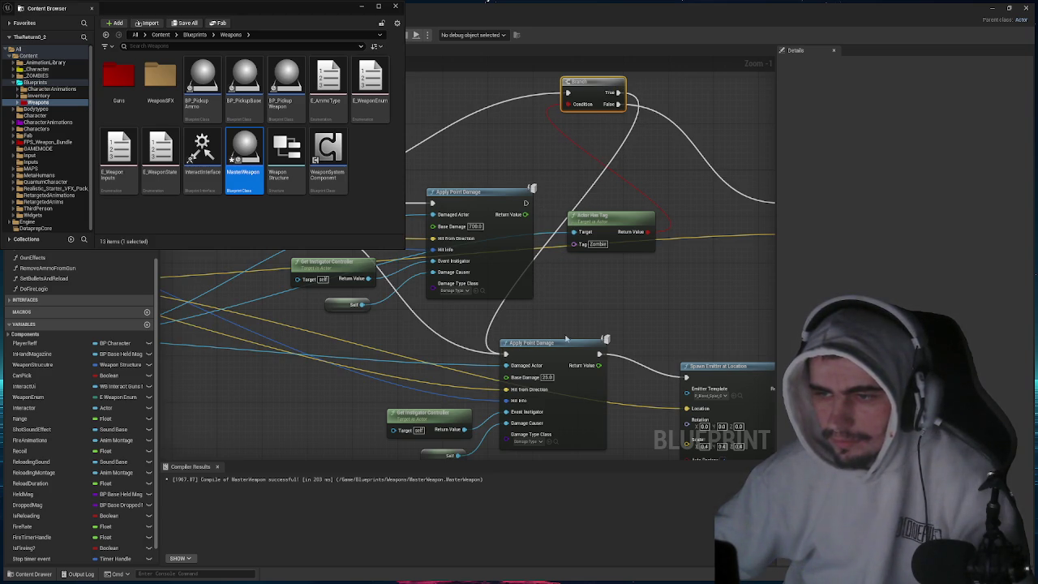
left_click_drag(531, 303, 615, 297)
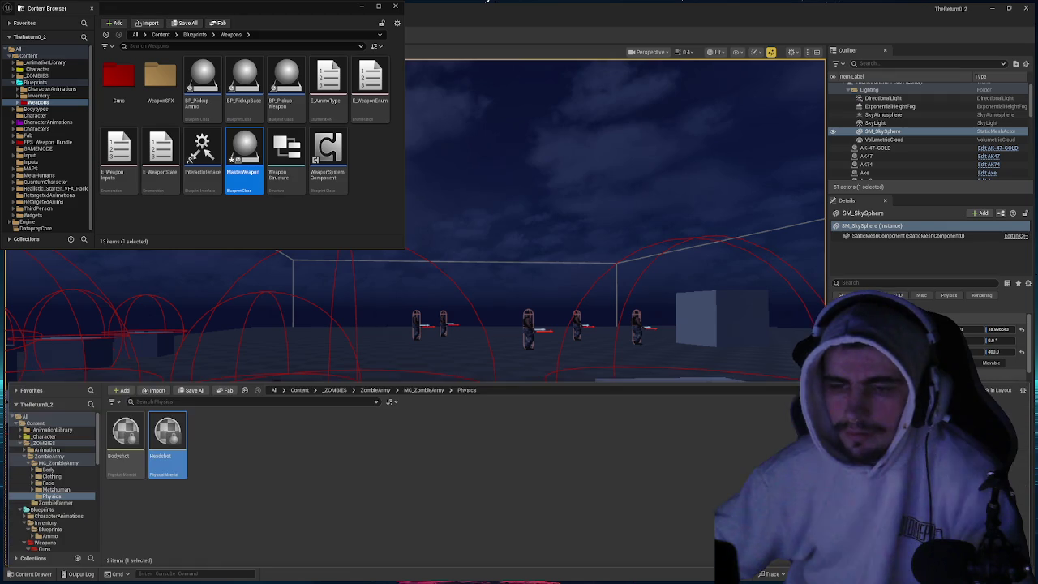
- Open the Headshot material and the PHYS_MC_ZombieArmy physics asset, then return to the MasterWeapon graph
double_click(168, 427)
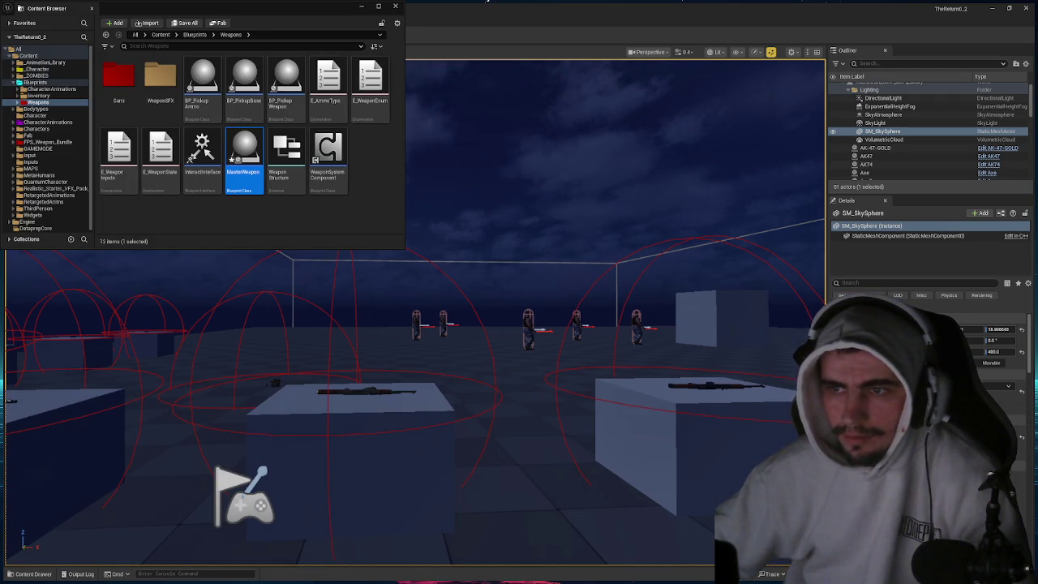
left_click(95, 28)
key("ctrl+space")
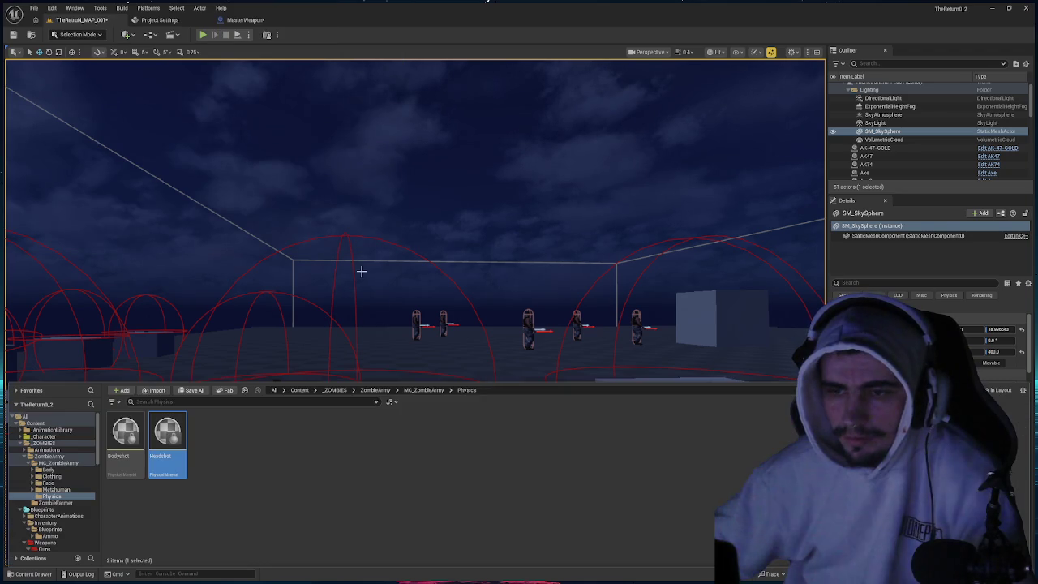
left_click(423, 391)
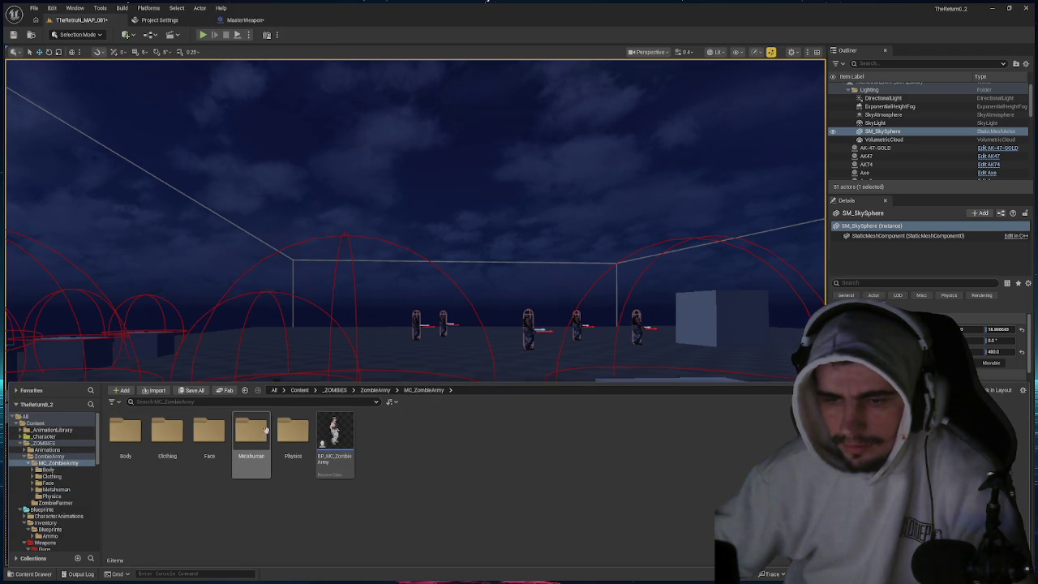
double_click(127, 434)
left_click(215, 438)
double_click(215, 438)
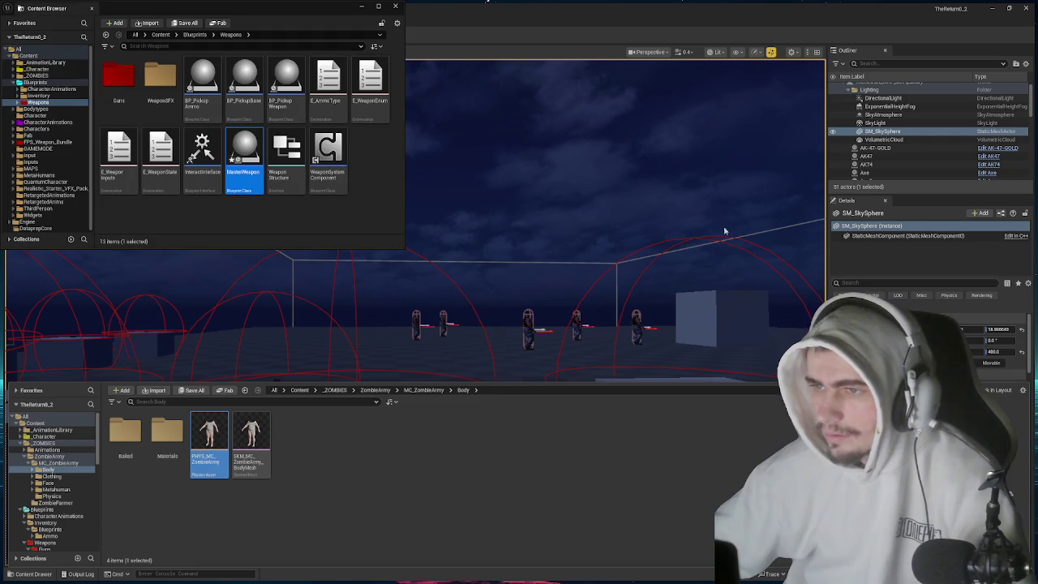
left_click(518, 147)
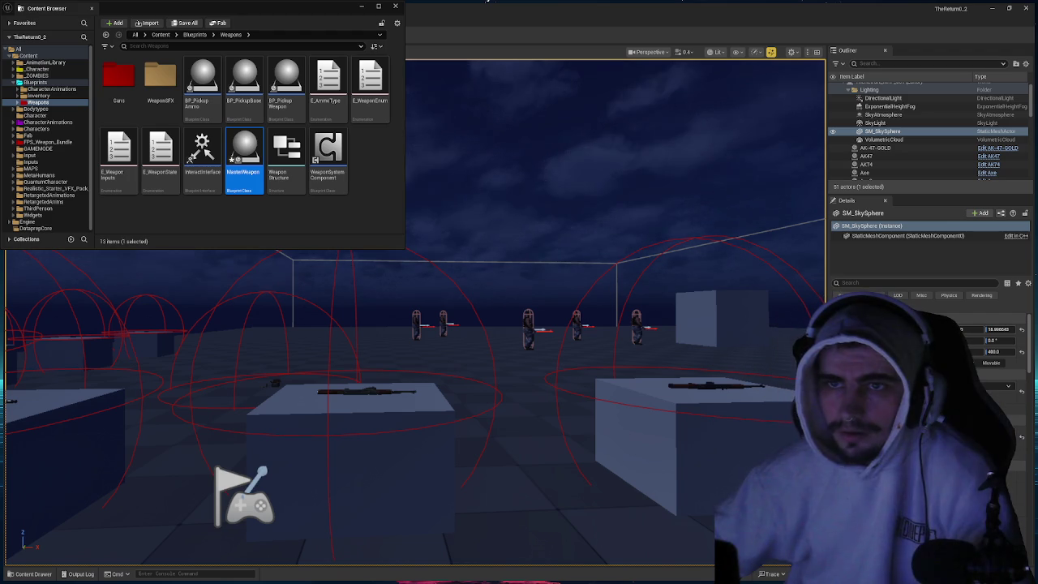
key("alt+Tab")
left_click_drag(527, 65, 654, 132)
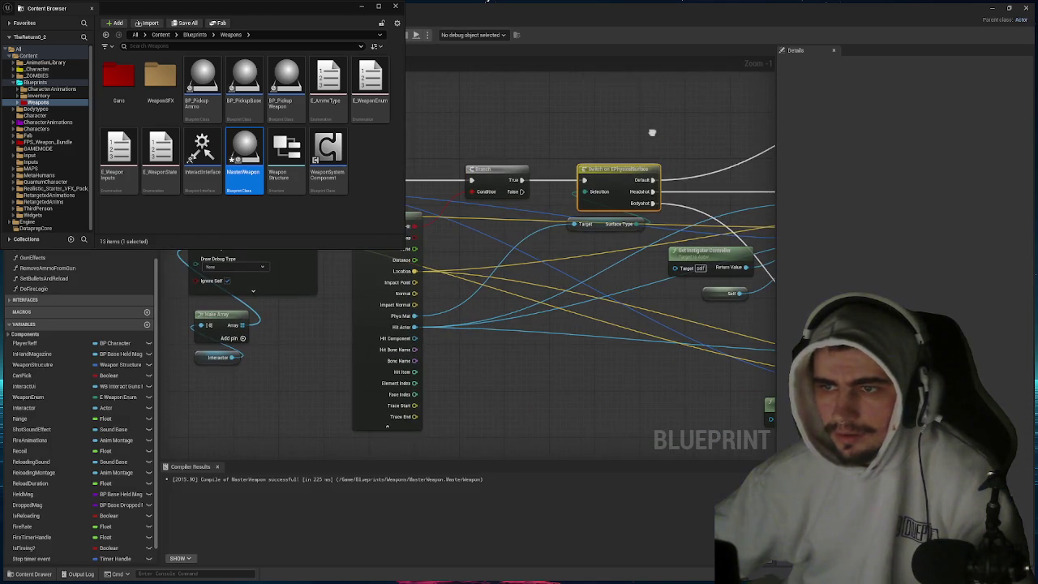
- Close the floating Content Browser and pan DoFireLogic to show the line trace and surface switch
left_click_drag(587, 151, 508, 152)
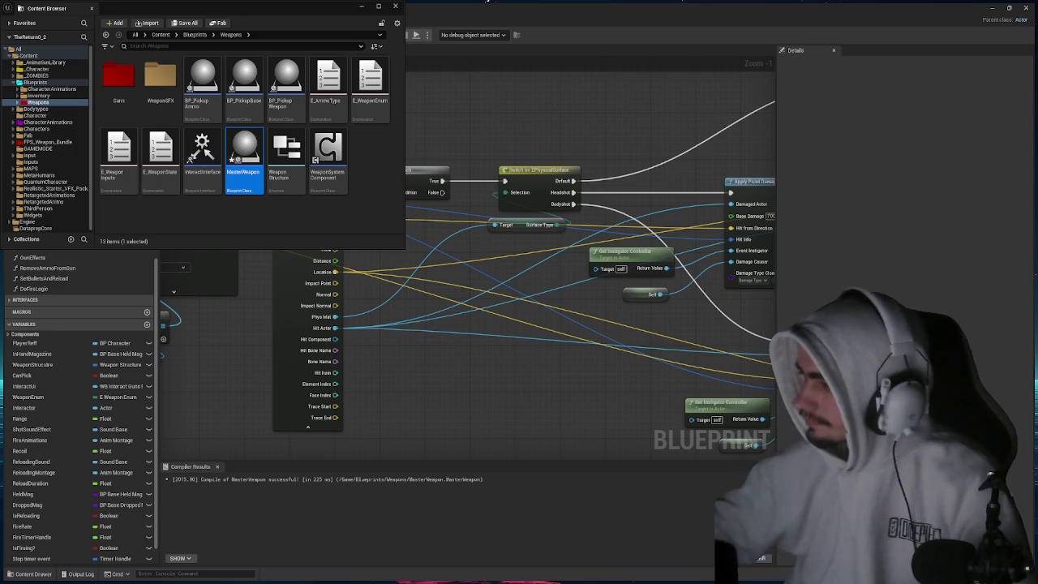
left_click(288, 229)
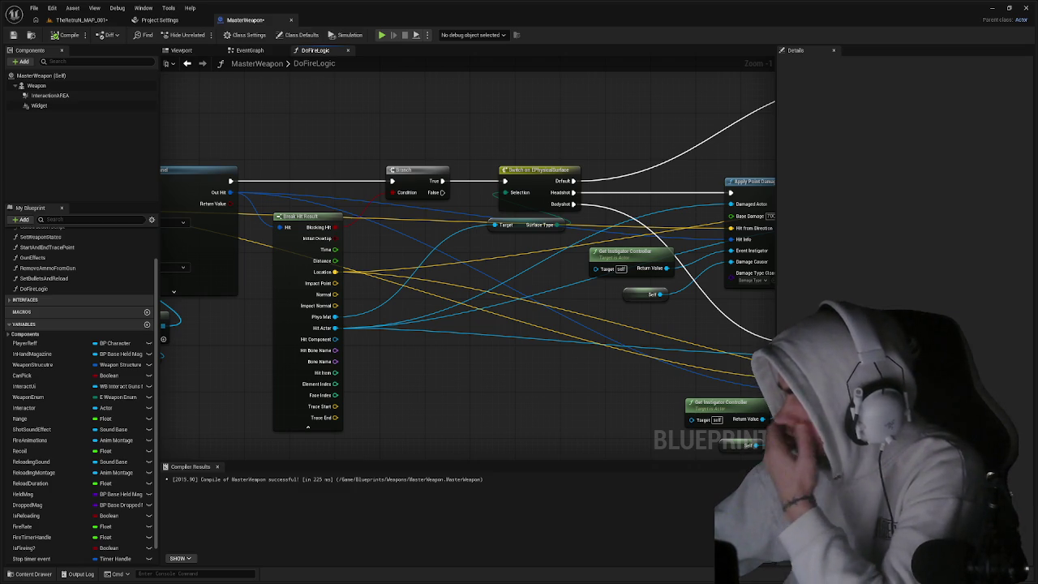
mouse_move(391, 283)
left_mouse_down()
mouse_move(559, 279)
mouse_move(528, 279)
left_mouse_up()
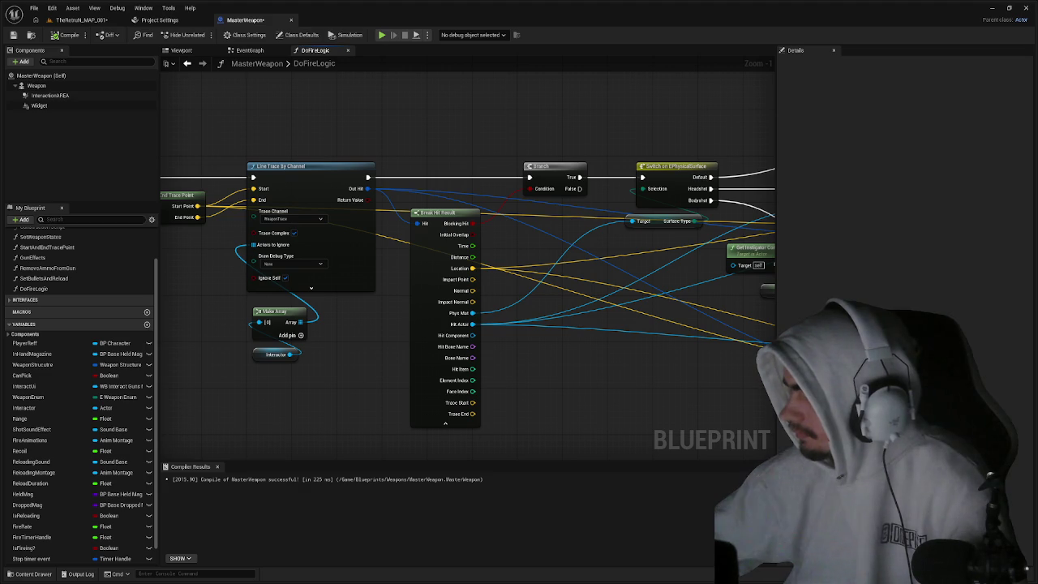
- Zoom out and pan the DoFireLogic graph to reveal the Apply Point Damage nodes
scroll(632, 221, "down", 2)
left_click_drag(632, 221, 376, 225)
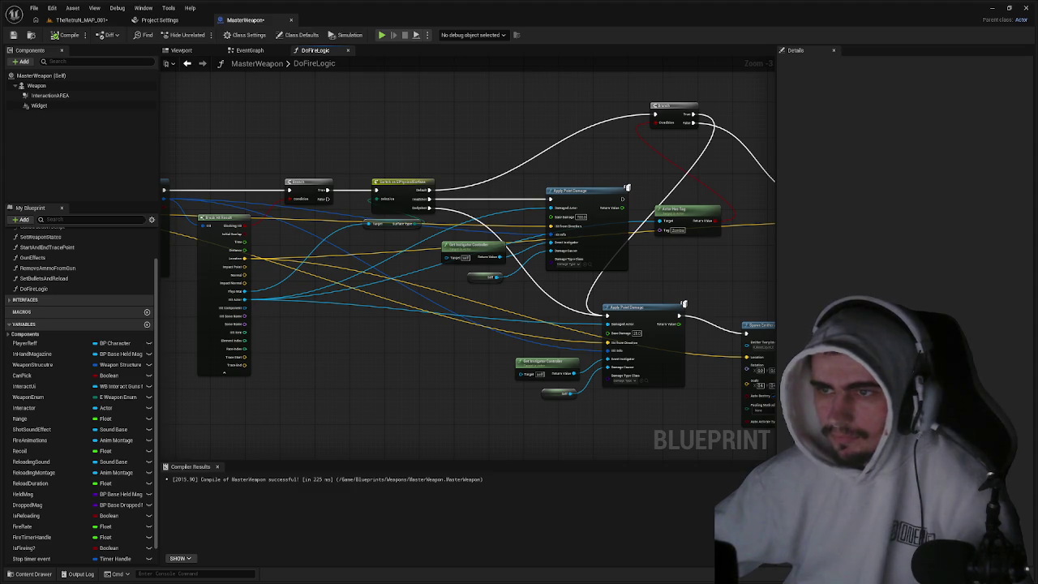
scroll(511, 143, "down", 2)
left_click_drag(488, 151, 398, 161)
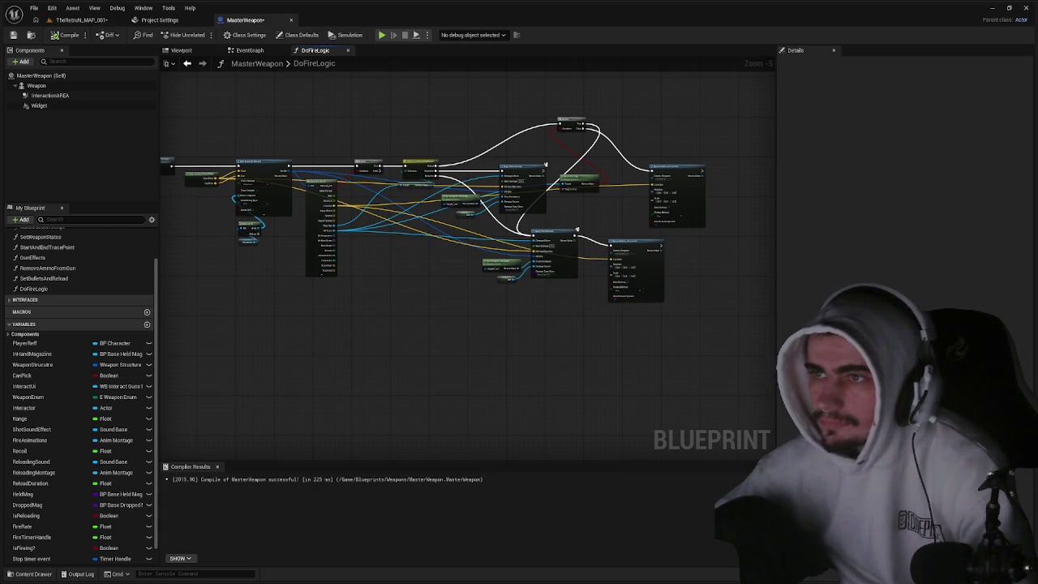
- Open the PHYS_MC_ZombieArmy physics asset and select the neck_01 and head bones
left_click(81, 20)
key("ctrl+space")
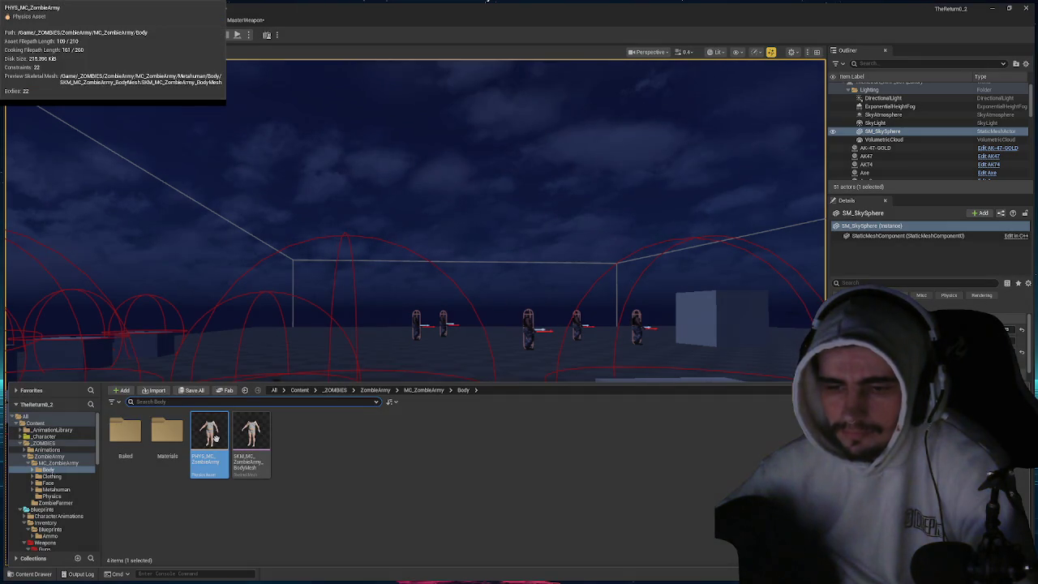
double_click(216, 438)
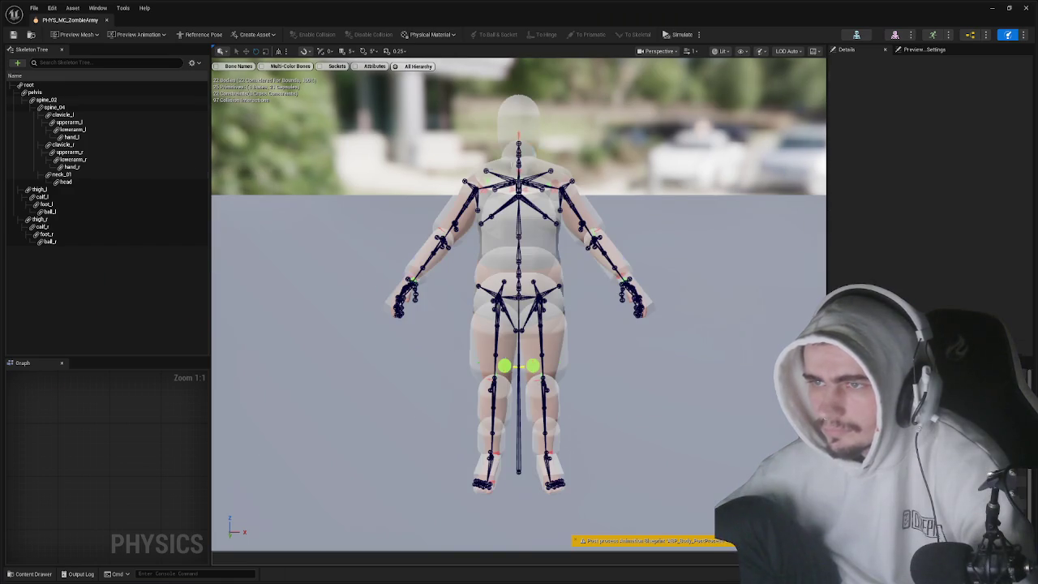
left_click(61, 174)
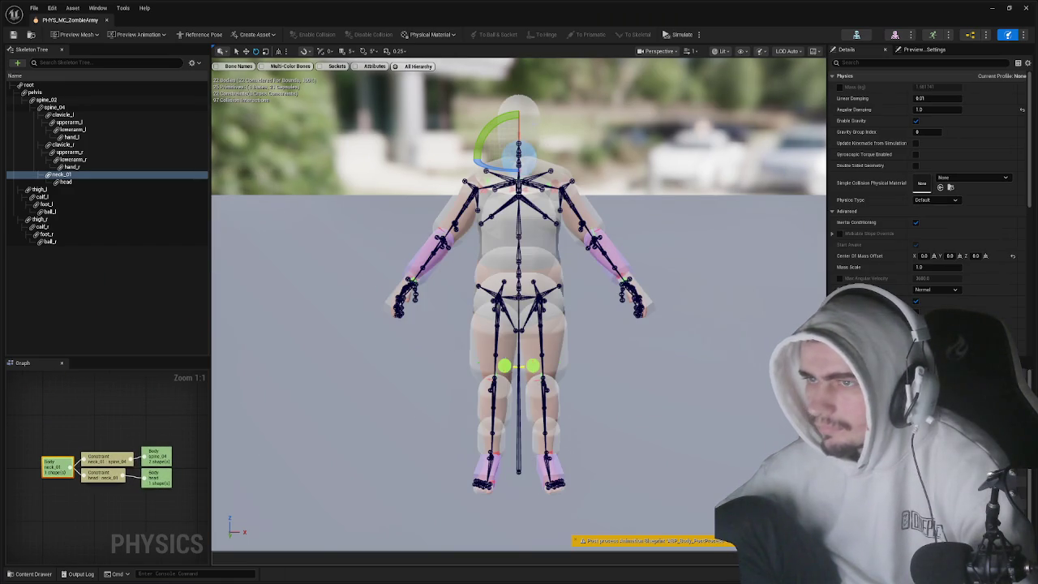
left_click(65, 182, "ctrl")
- Select the zombie's head body, filter Details by 'simple c', then close the physics asset
scroll(941, 219, "down", 10)
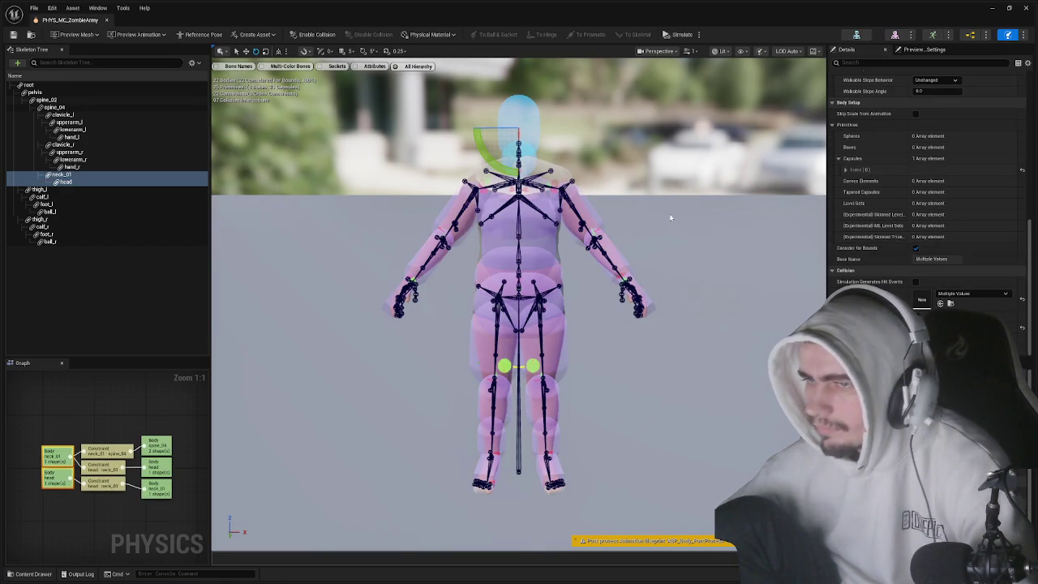
left_click(524, 162)
left_click(520, 114)
scroll(864, 203, "down", 5)
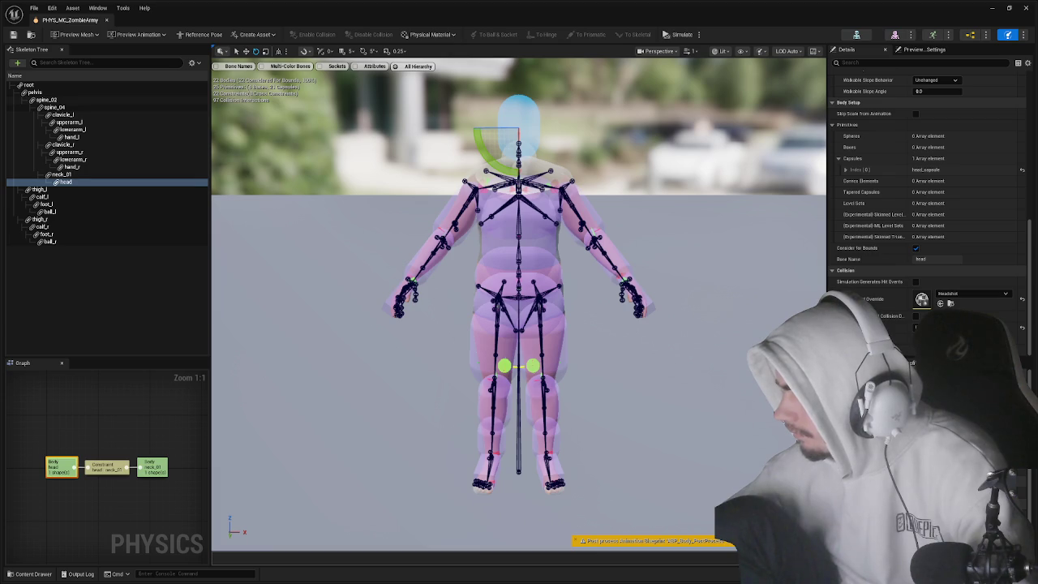
type("simple c")
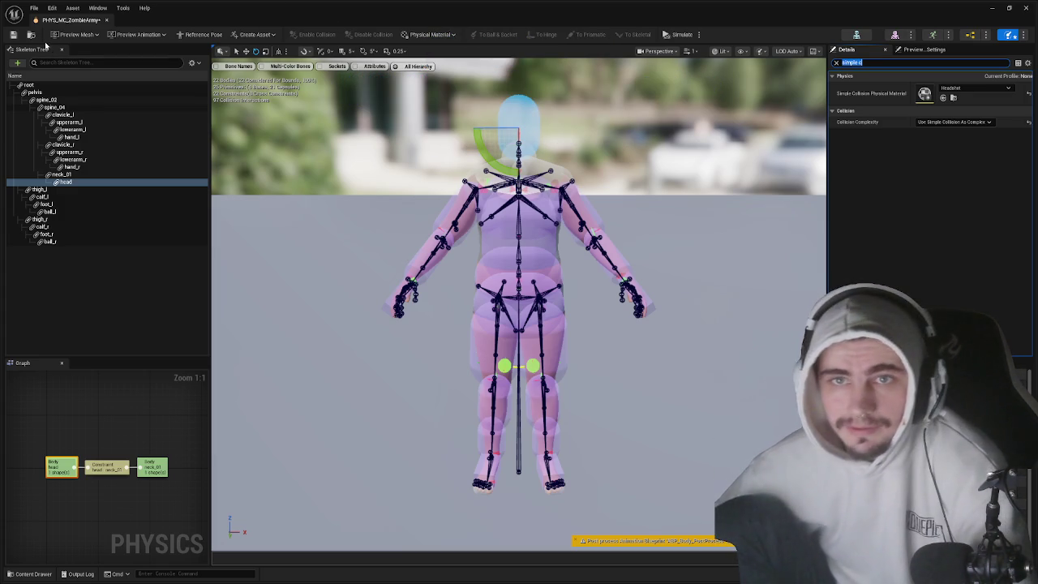
left_click(106, 19)
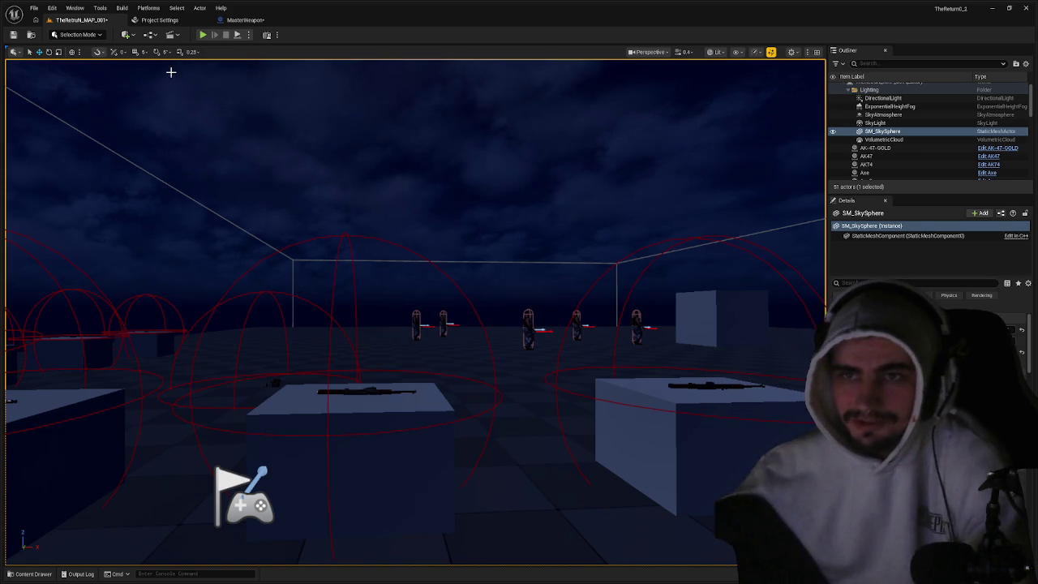
- Play-test the level with the rifle picked up (E), then recheck the head body's Headshot Details
left_click(203, 34)
key("e")
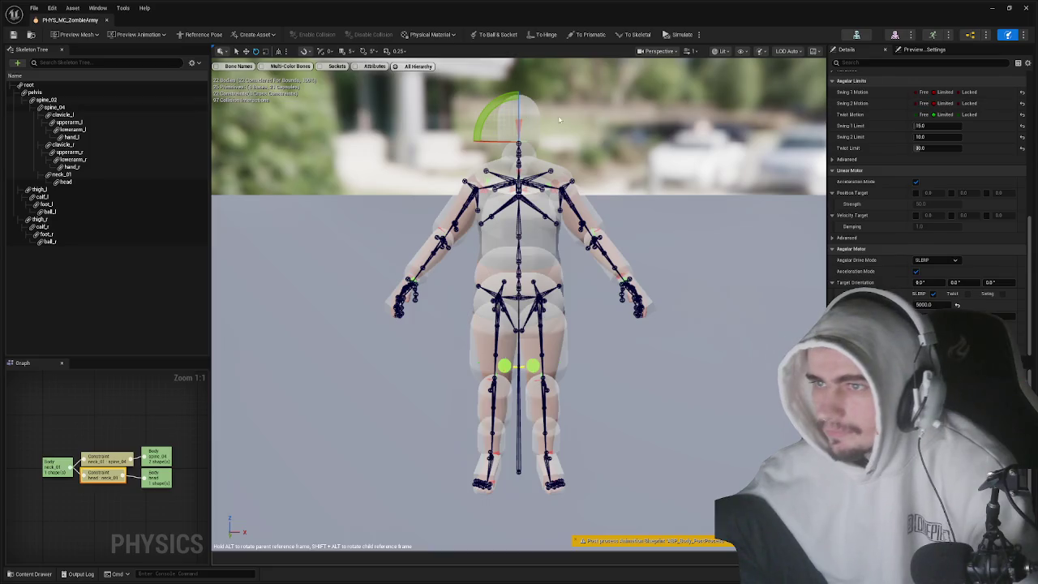
scroll(861, 174, "down", 2)
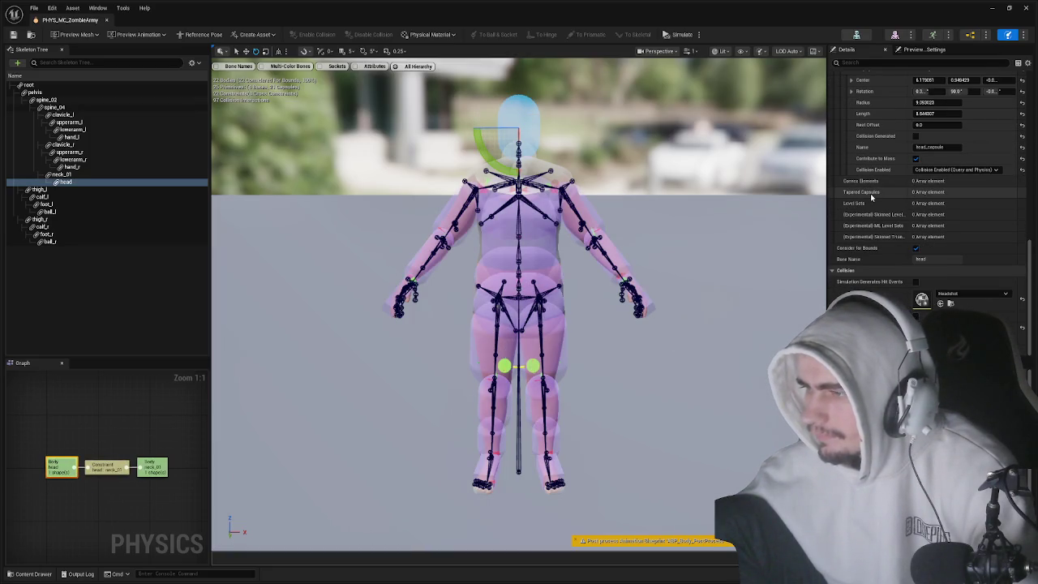
scroll(872, 197, "up", 10)
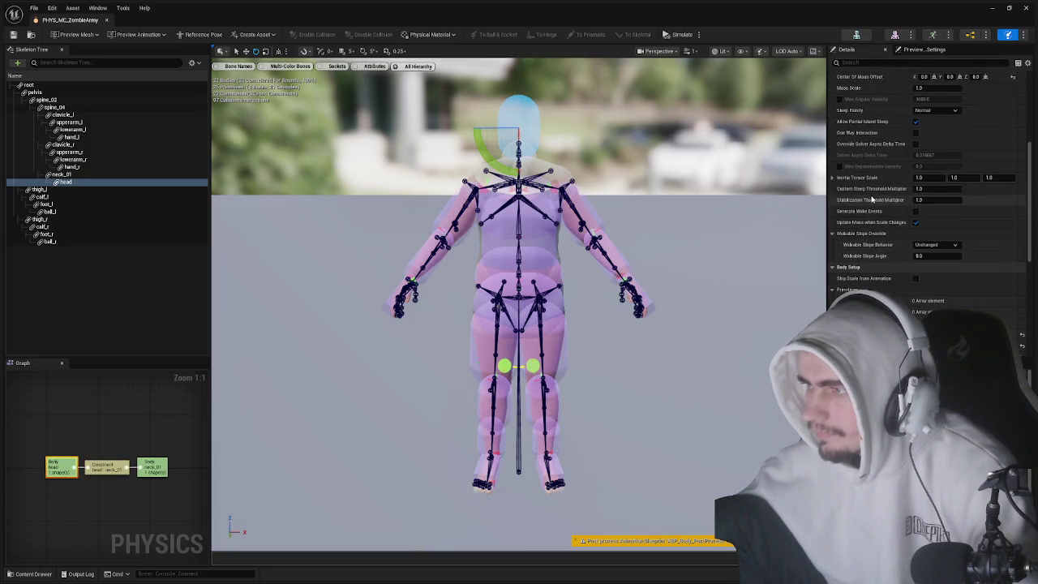
scroll(871, 197, "up", 5)
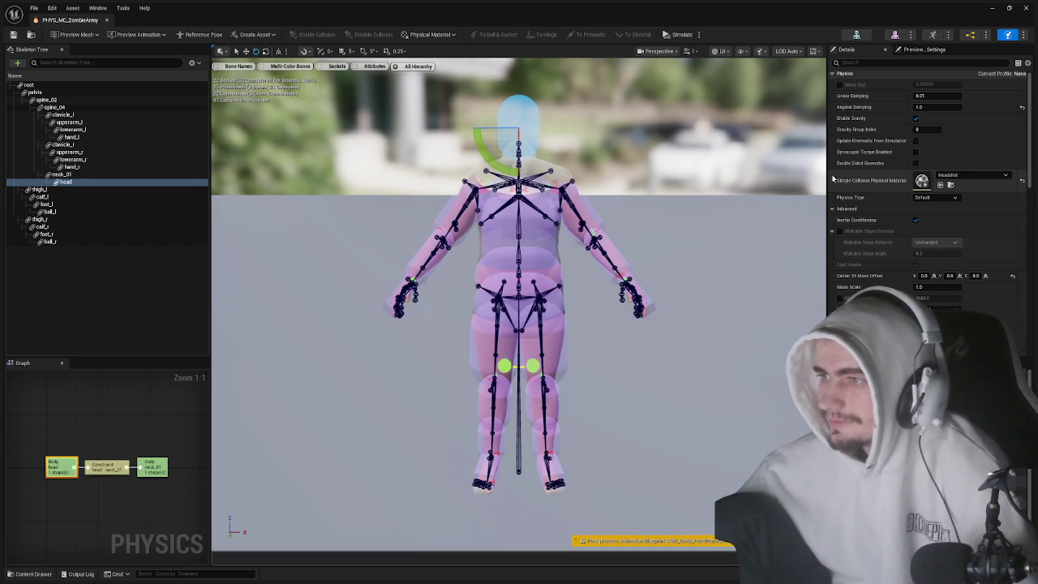
scroll(842, 153, "up", 1)
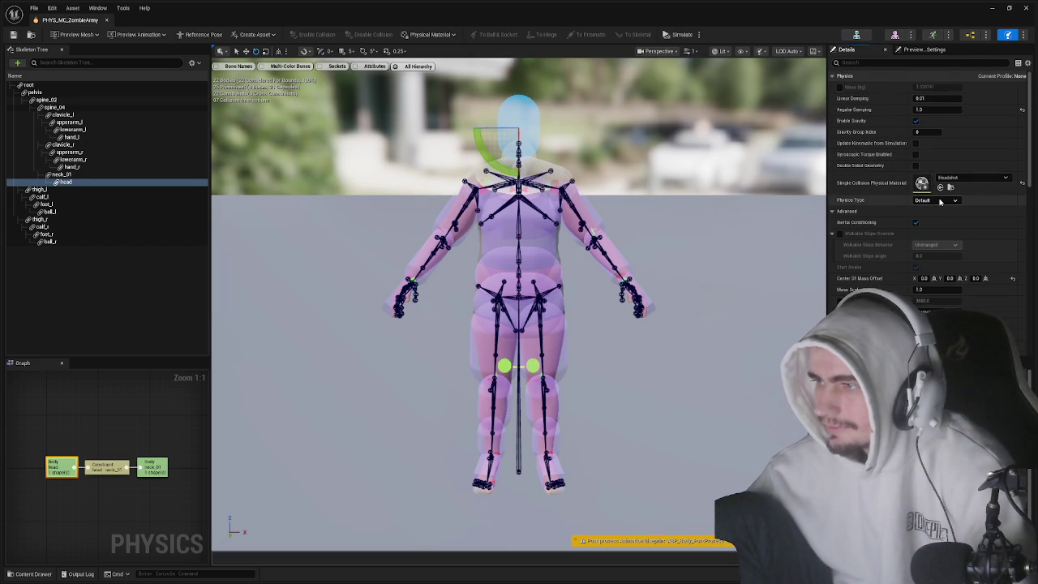
scroll(939, 201, "down", 5)
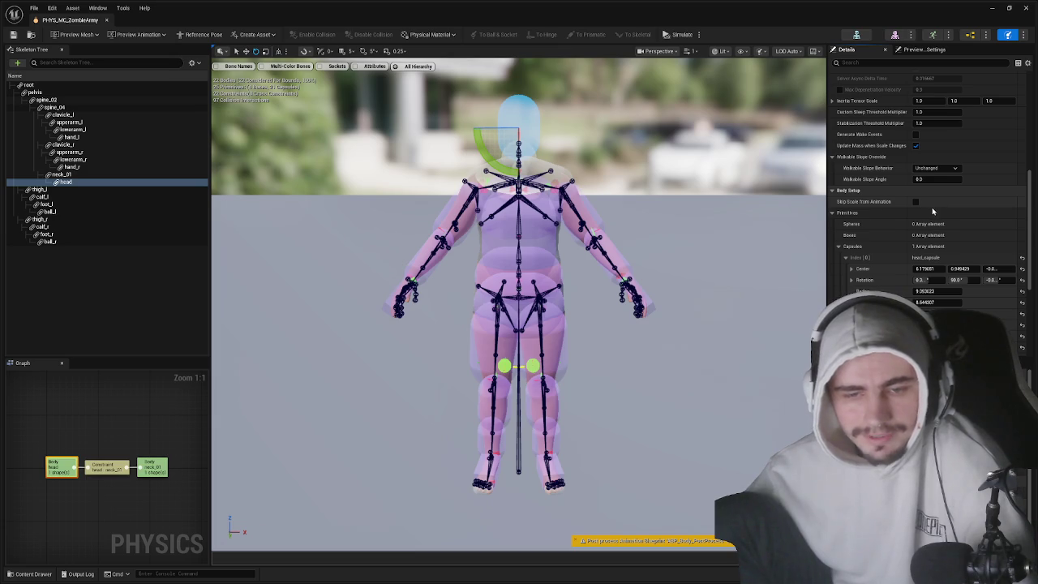
scroll(932, 207, "down", 5)
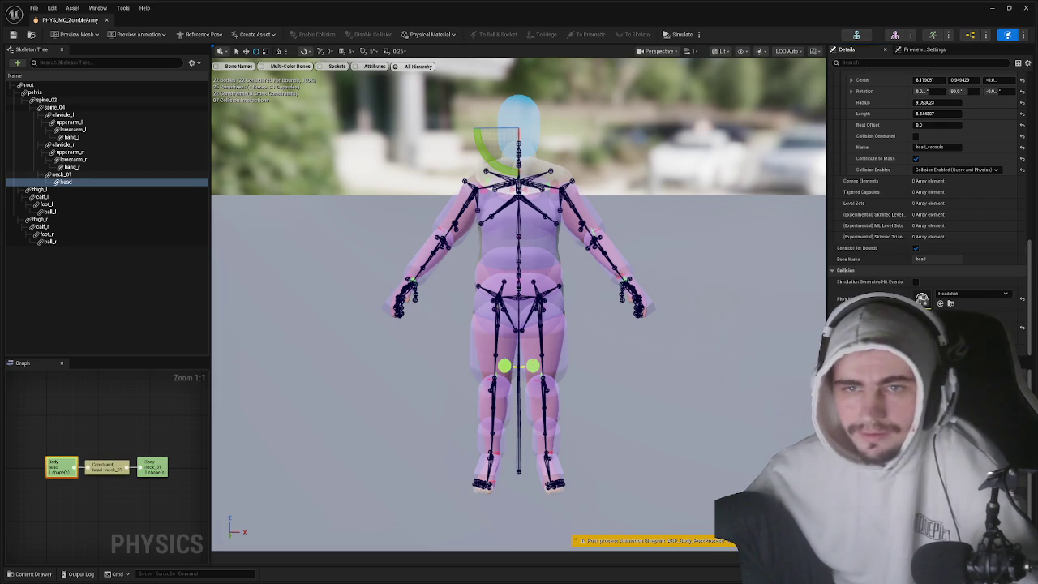
scroll(924, 227, "up", 3)
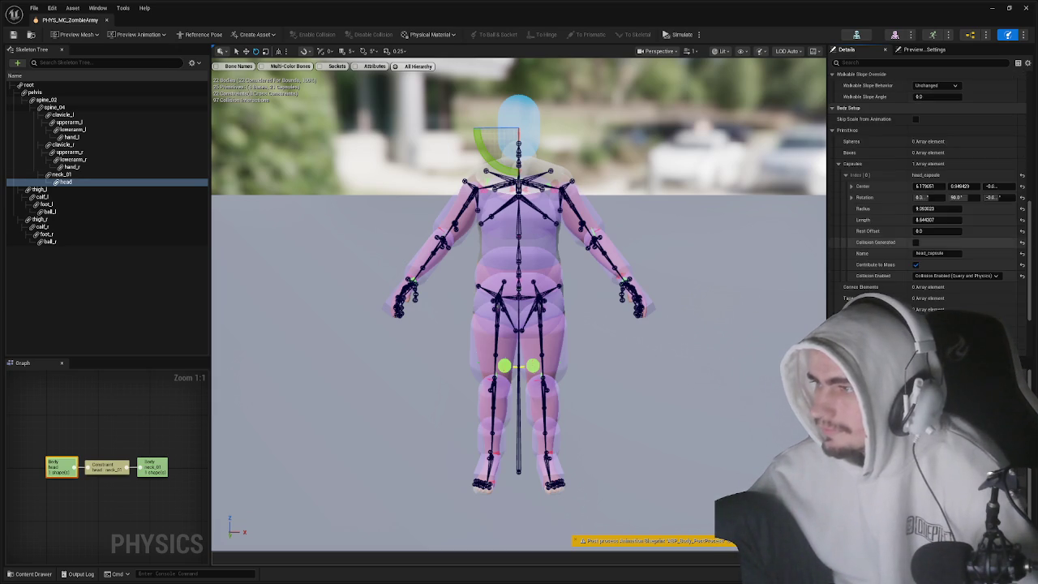
scroll(925, 211, "up", 4)
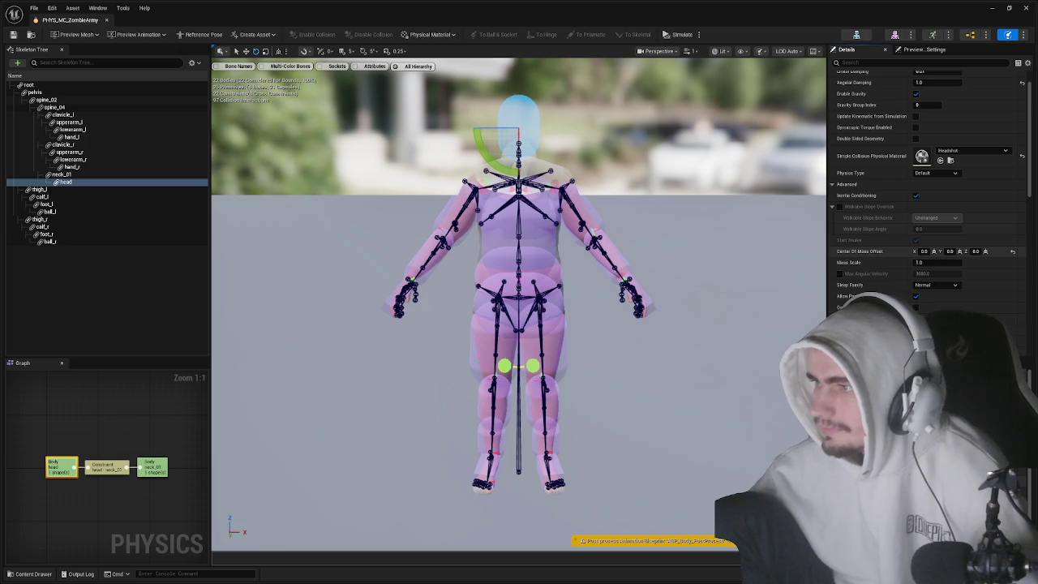
scroll(925, 211, "up", 1)
left_click(883, 62)
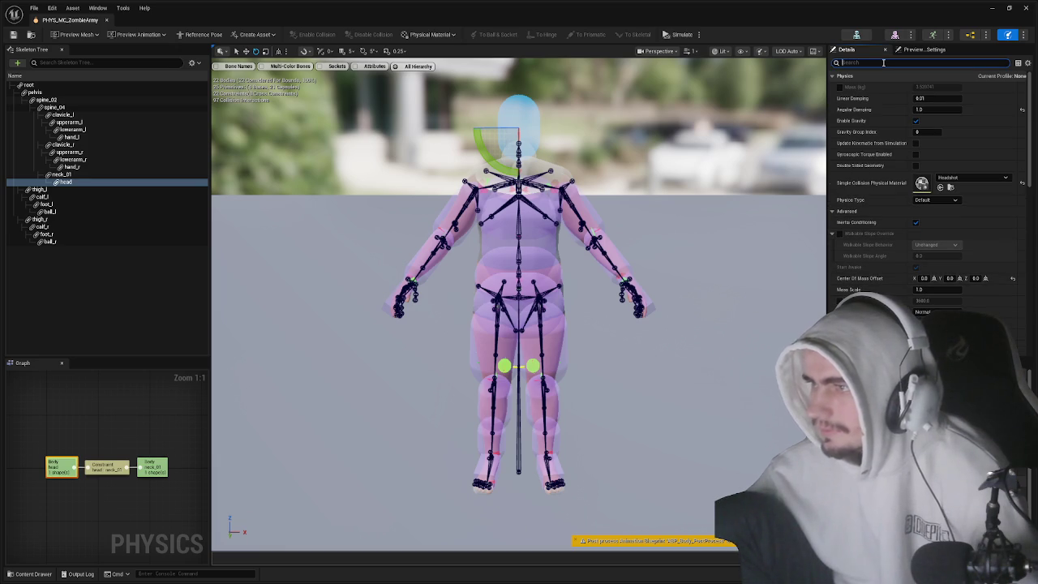
- Filter Details by 'simmpple' and reset the head's Simple Collision Physical Material to default
type("simmp")
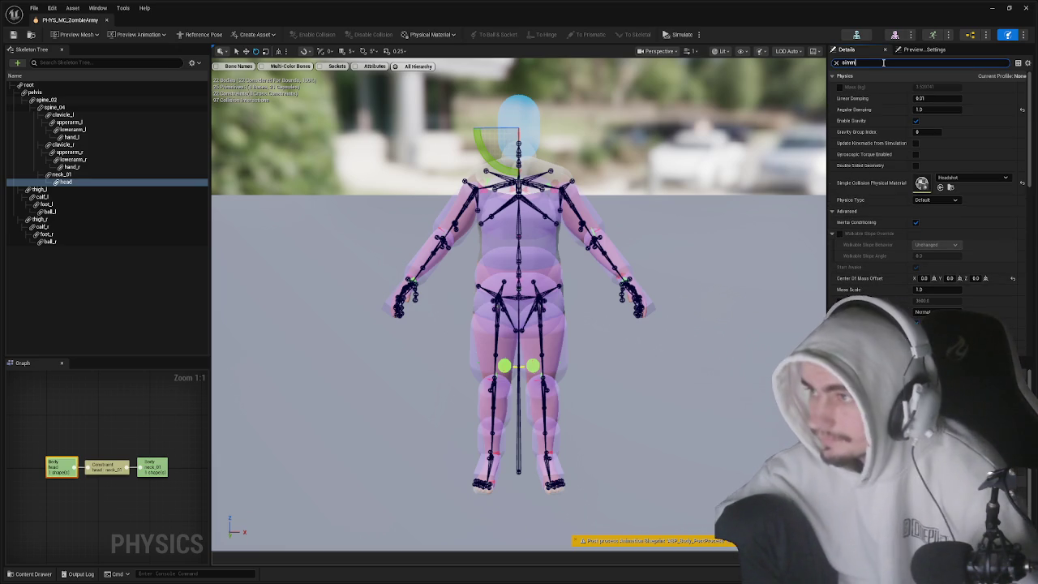
type("ple")
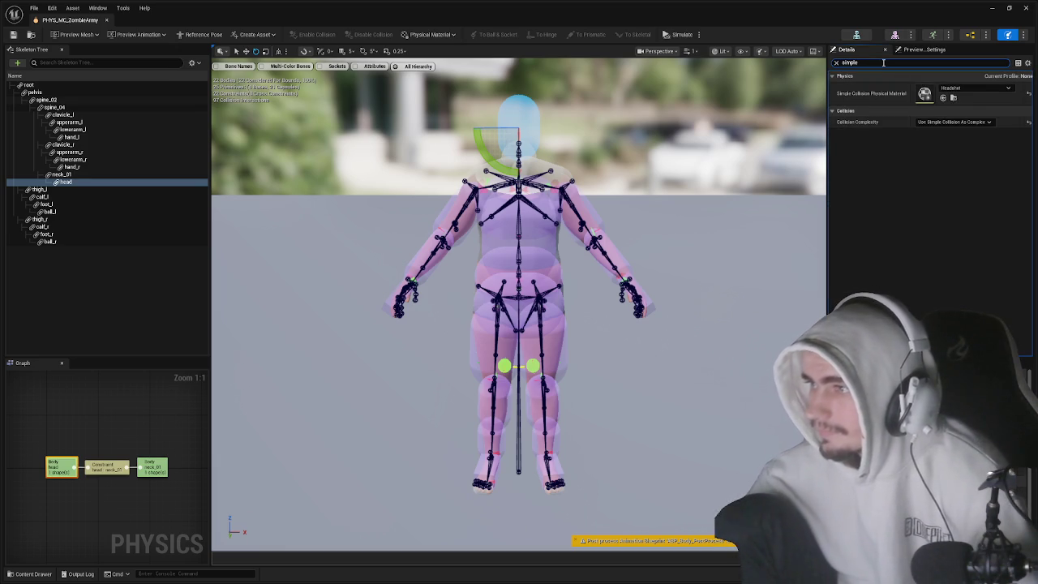
left_click(1029, 95)
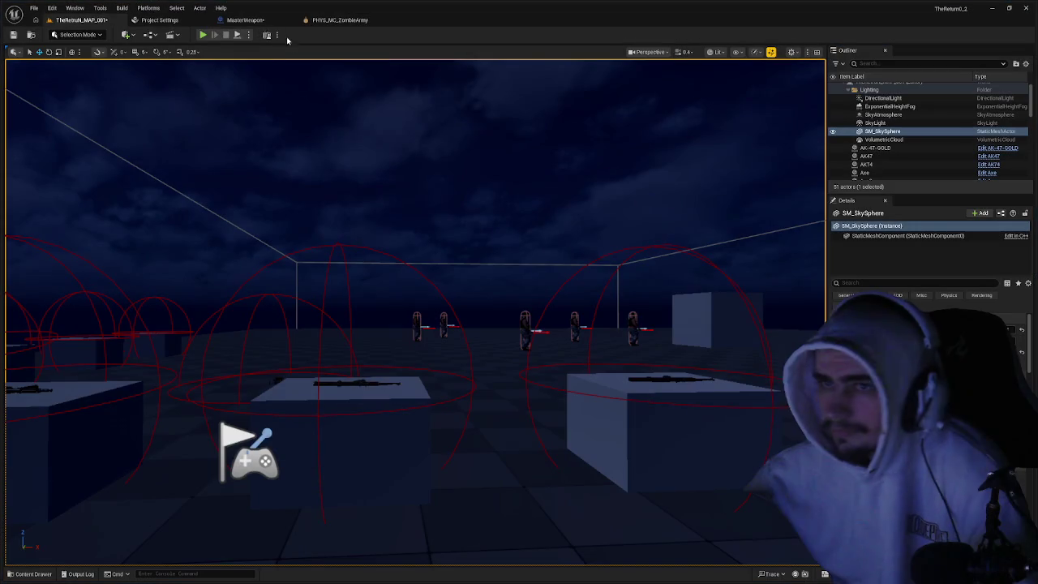
- Play-test shooting the zombies, then free the mouse with Shift+F1
left_click(203, 34)
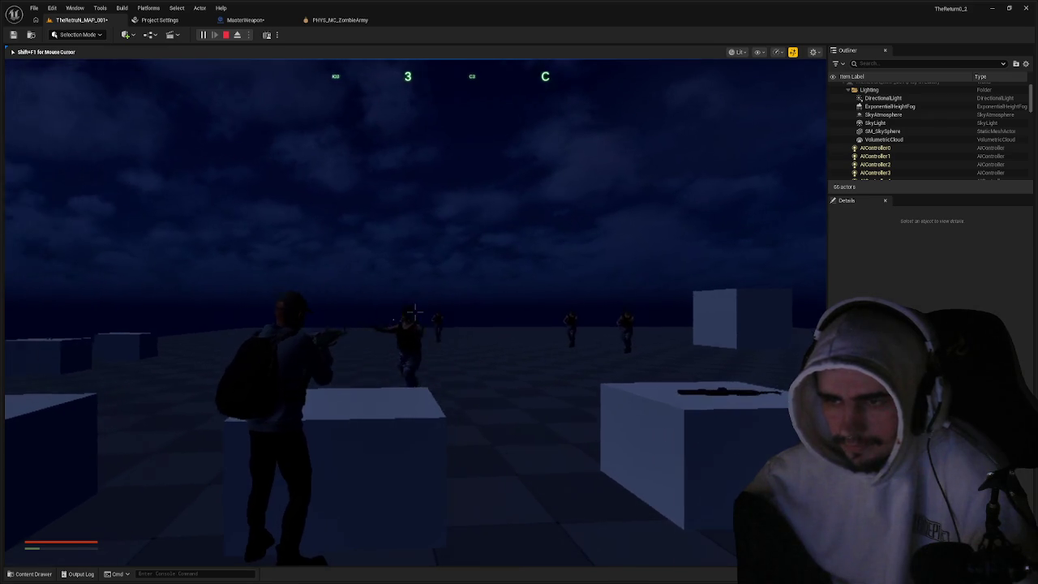
key("shift+F1")
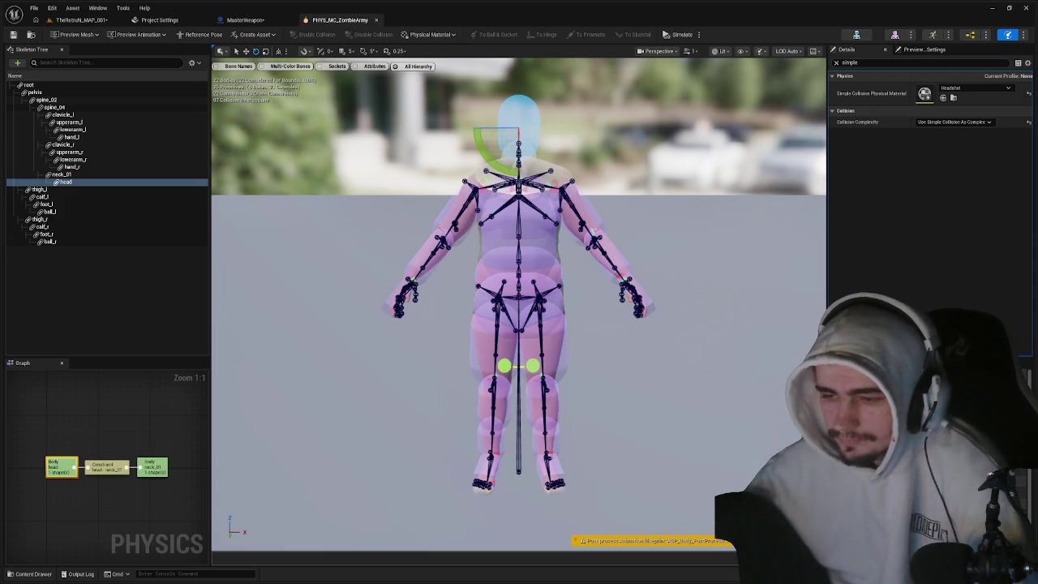
- Set the zombie head body's Simple Collision Physical Material to Bodyshot
left_click(528, 226)
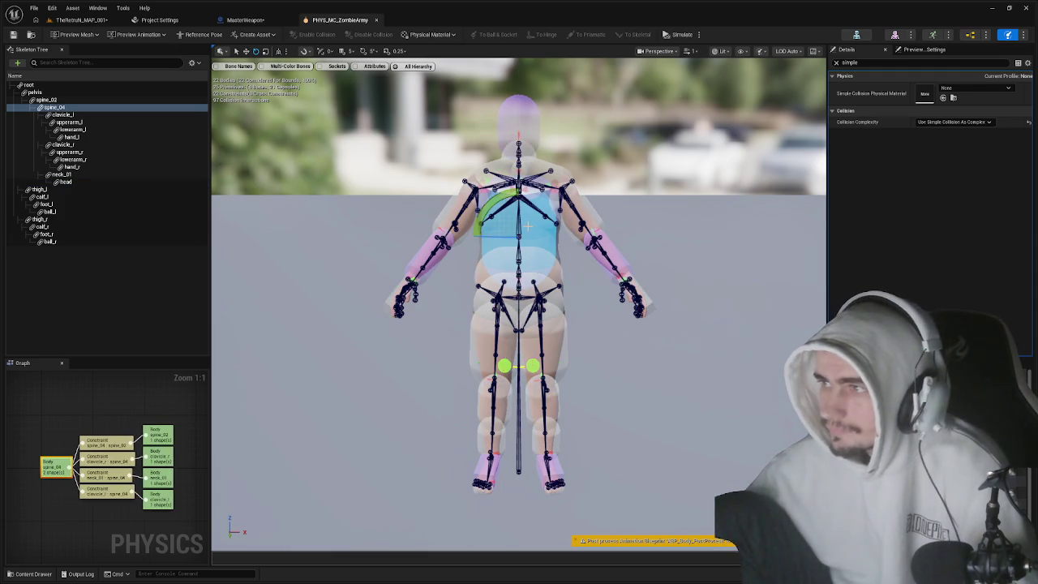
left_click(66, 183)
left_click(1029, 95)
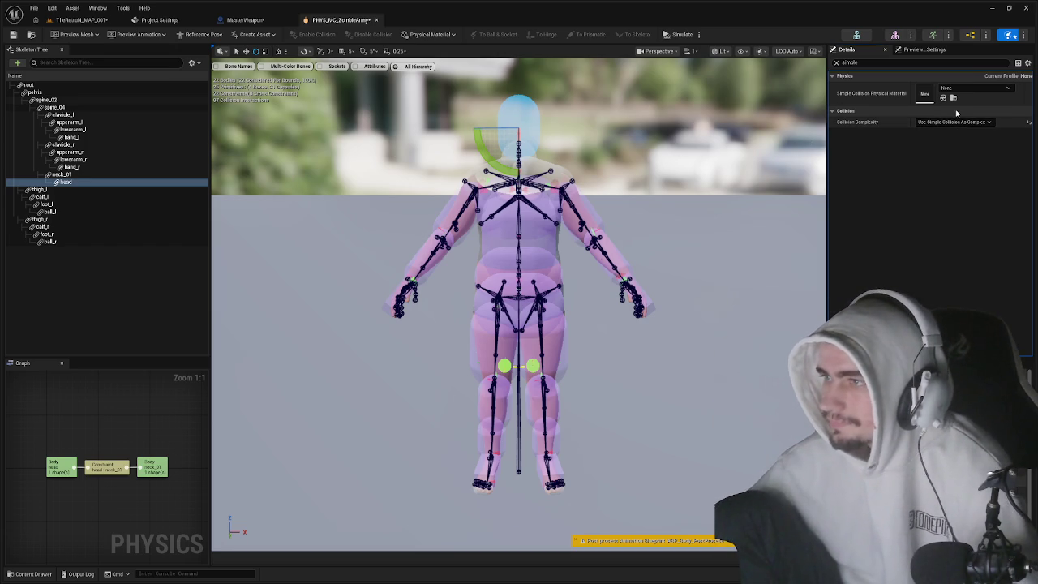
left_click(973, 87)
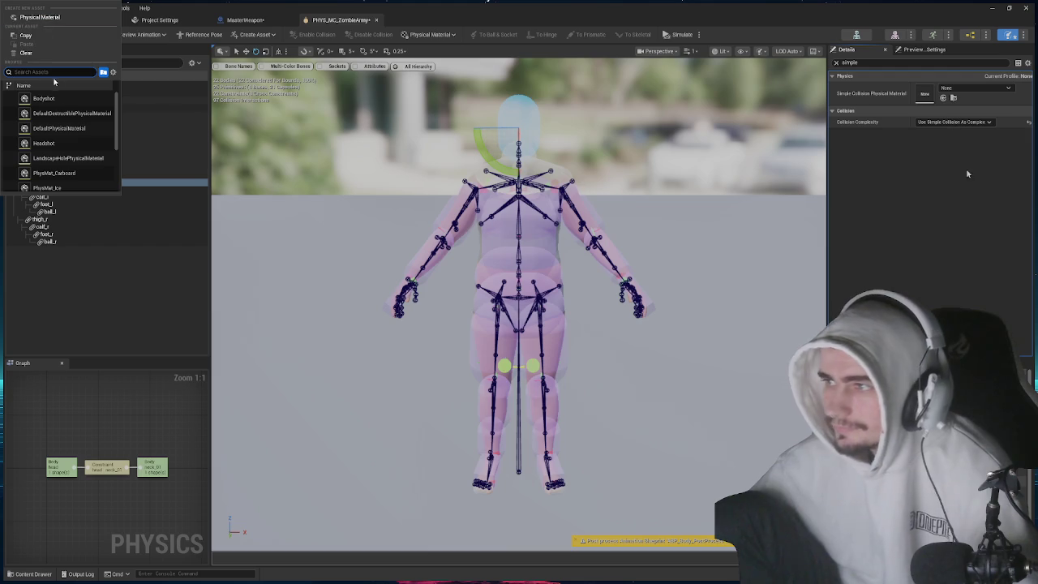
left_click(966, 191)
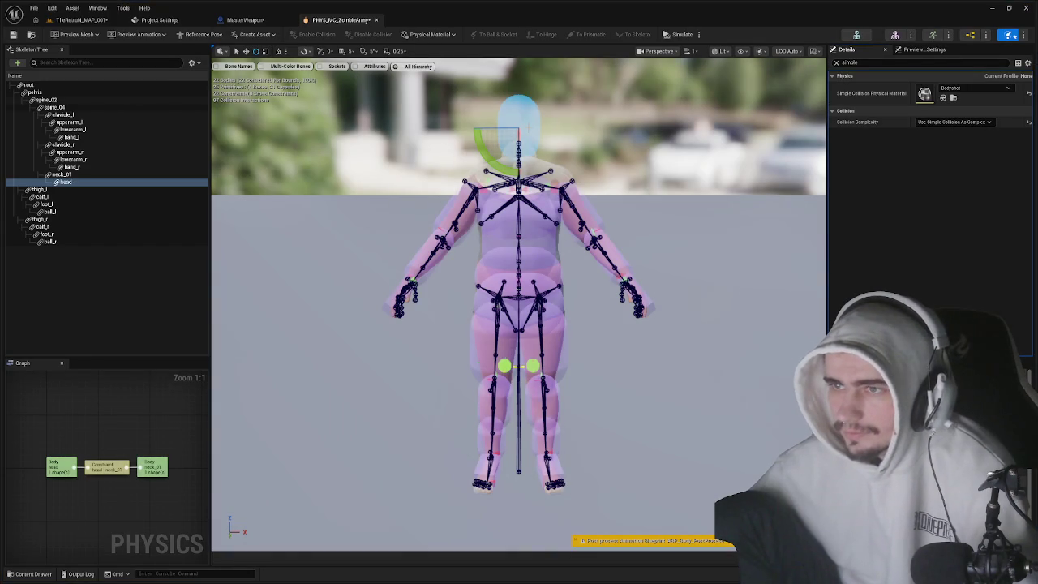
- Greatly enlarge the head's collision capsule, then start a play test from the level
key("w")
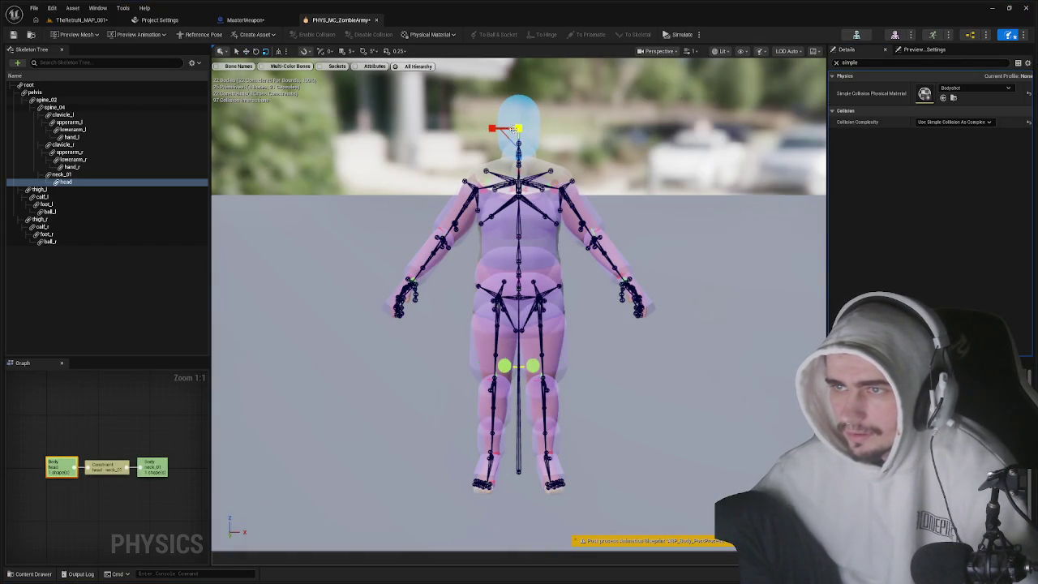
scroll(521, 130, "up", 2)
left_click_drag(567, 145, 519, 146)
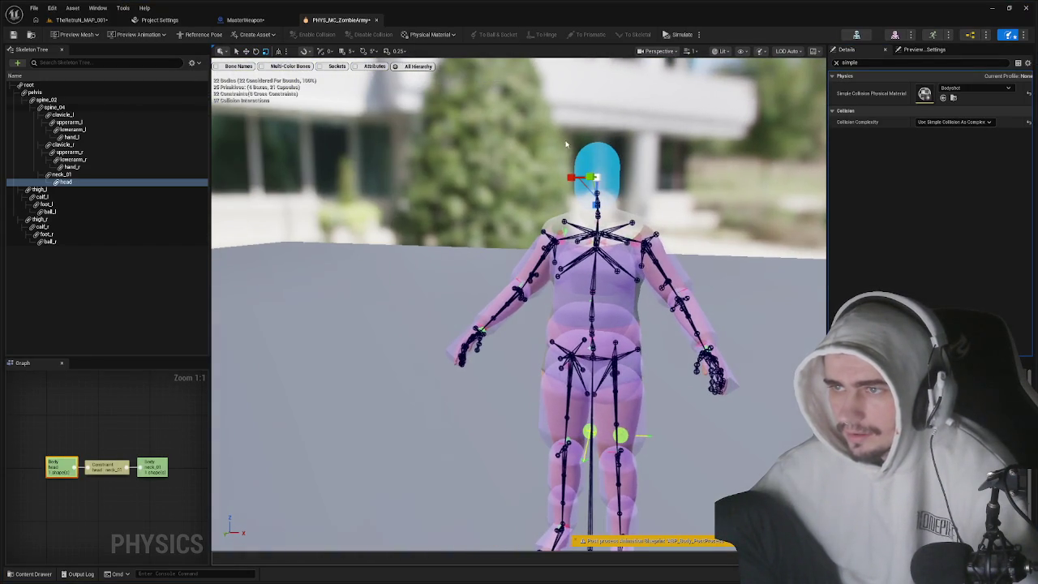
key("r")
left_click_drag(597, 176, 596, 177)
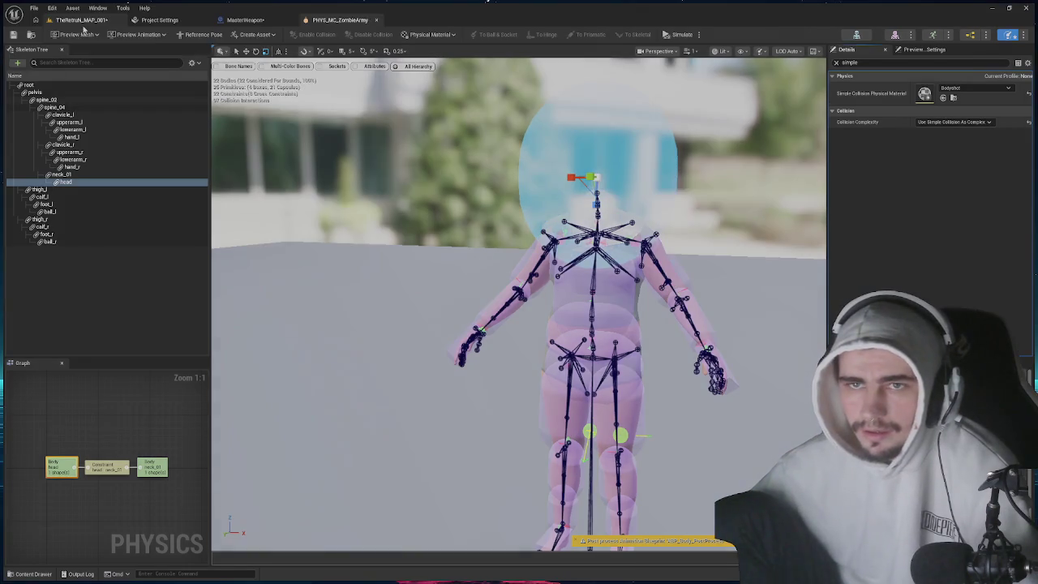
left_click(83, 20)
left_click(202, 35)
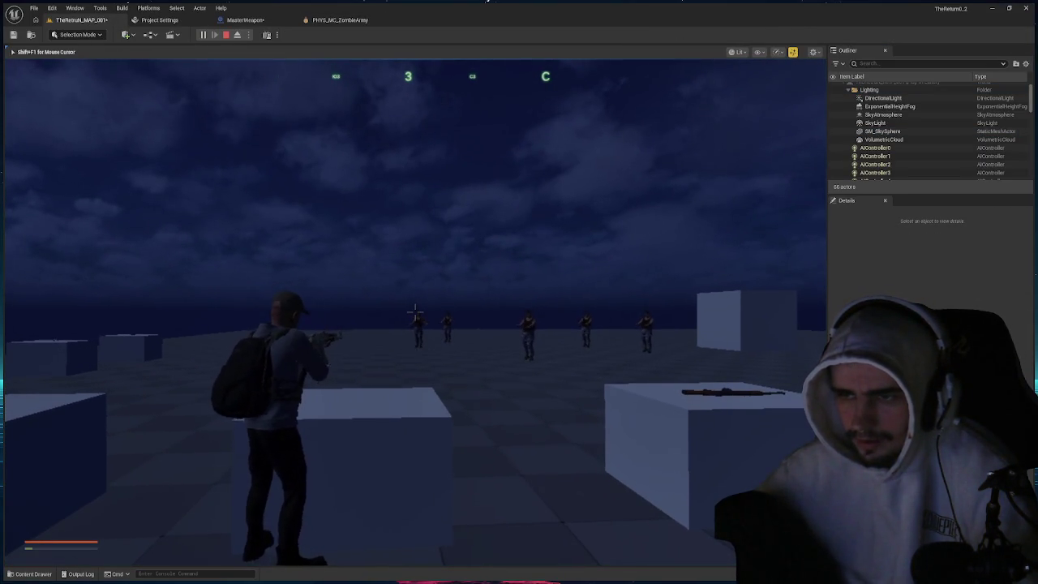
- Stop the play test, undo the head capsule enlargement, and return to MasterWeapon's DoFireLogic
key("Escape")
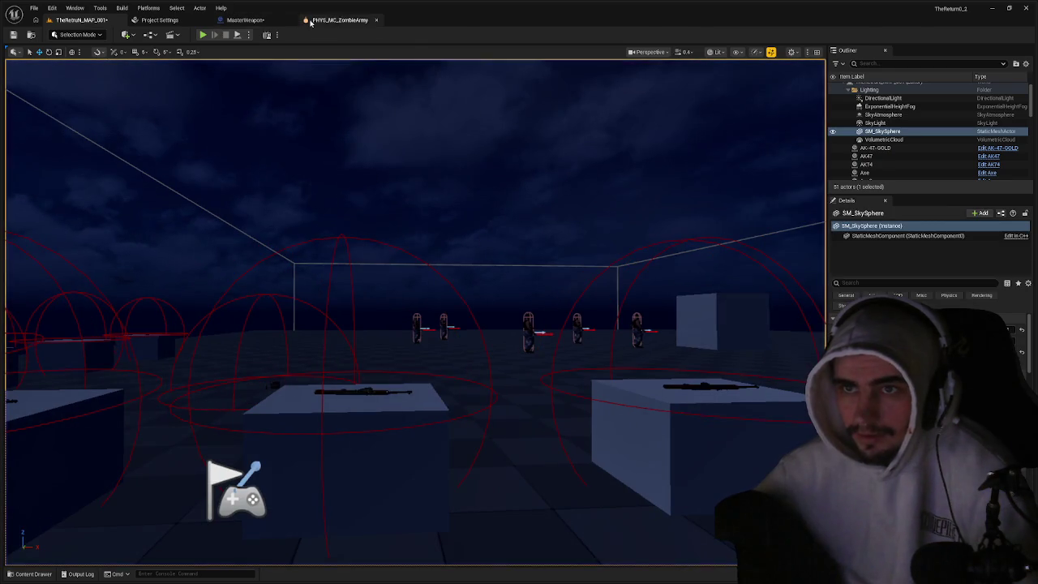
left_click(340, 19)
key("ctrl+z")
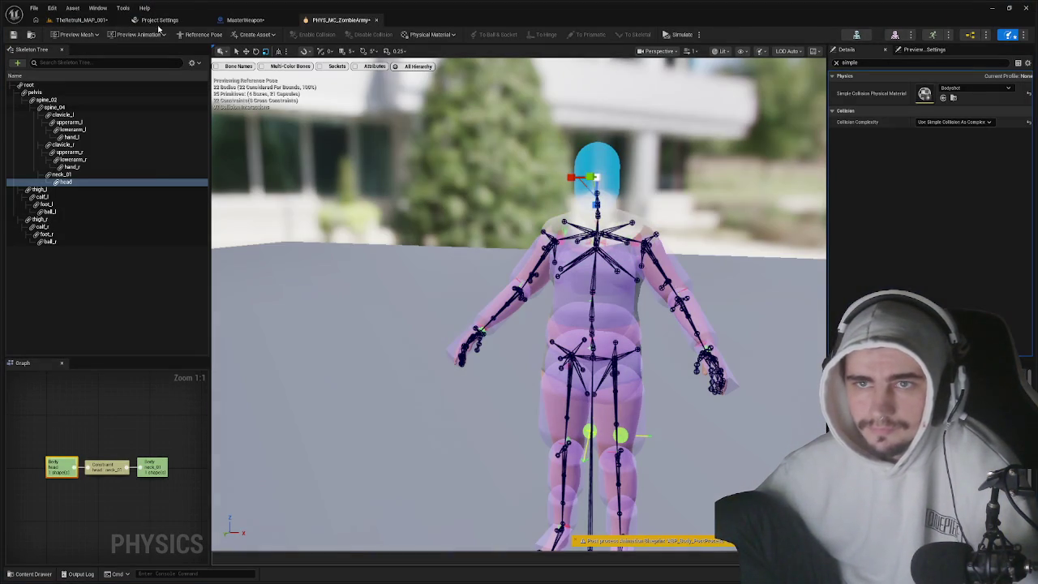
left_click(235, 20)
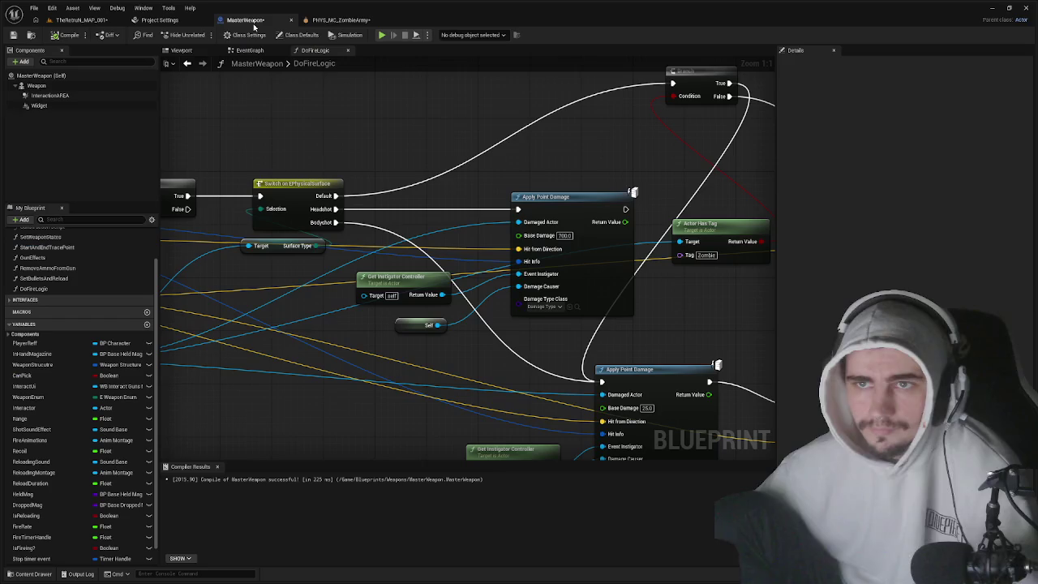
- Review the SurfaceType and Apply Point Damage nodes, then move Actor Has Tag above the Branch
left_click_drag(471, 172, 432, 164)
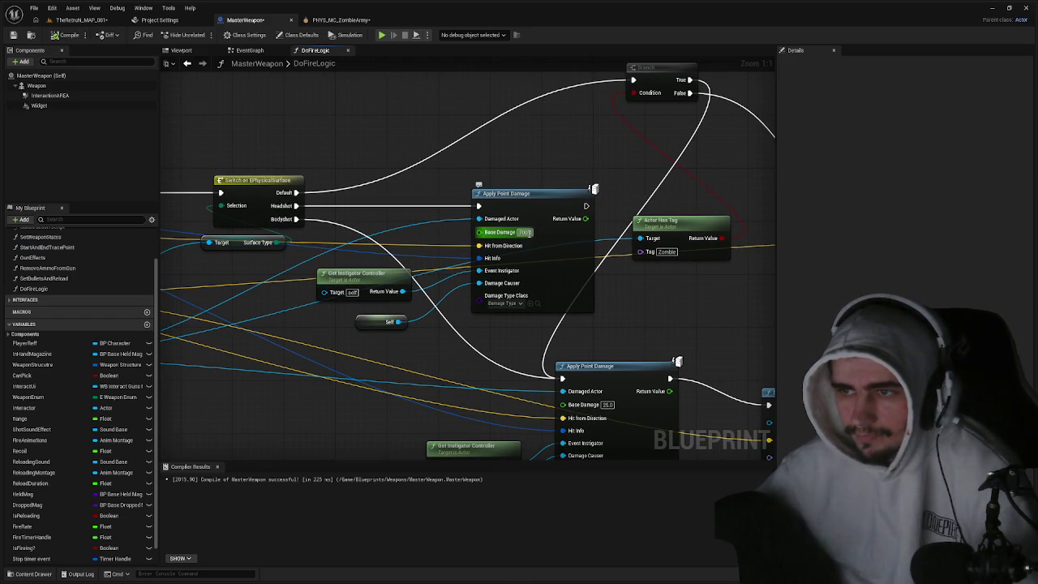
scroll(520, 240, "down", 2)
left_click_drag(475, 232, 535, 236)
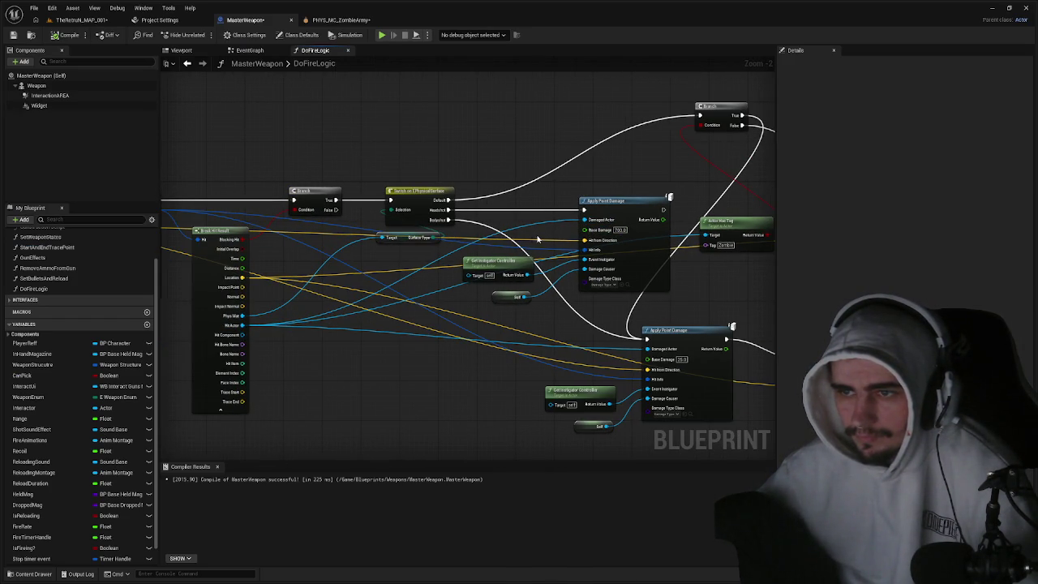
left_click(403, 238)
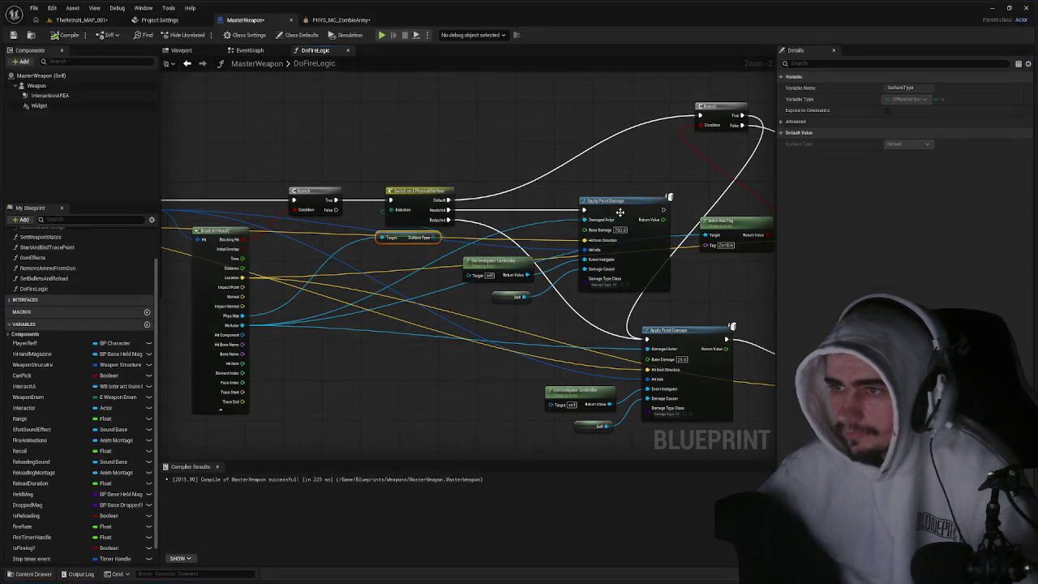
left_click(620, 215)
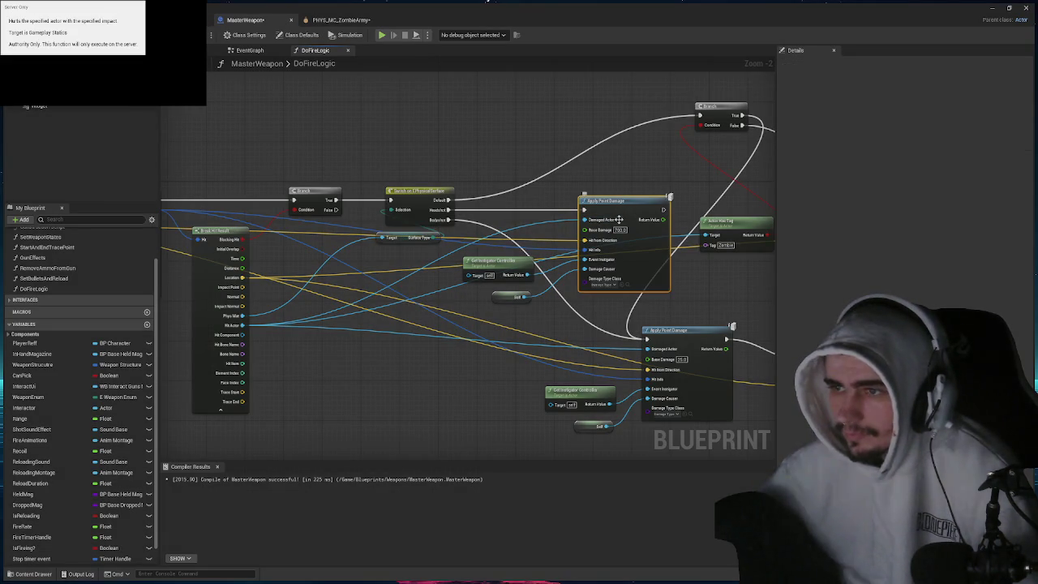
left_click_drag(645, 260, 411, 268)
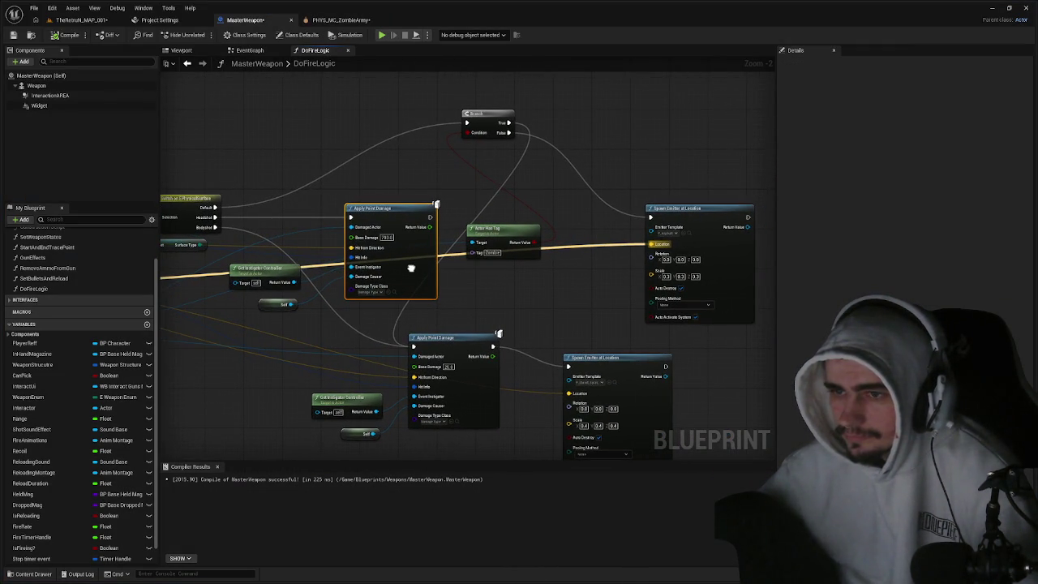
scroll(411, 268, "down", 1)
left_click_drag(411, 268, 474, 260)
mouse_move(554, 226)
left_mouse_down()
mouse_move(496, 84)
mouse_move(523, 88)
left_mouse_up()
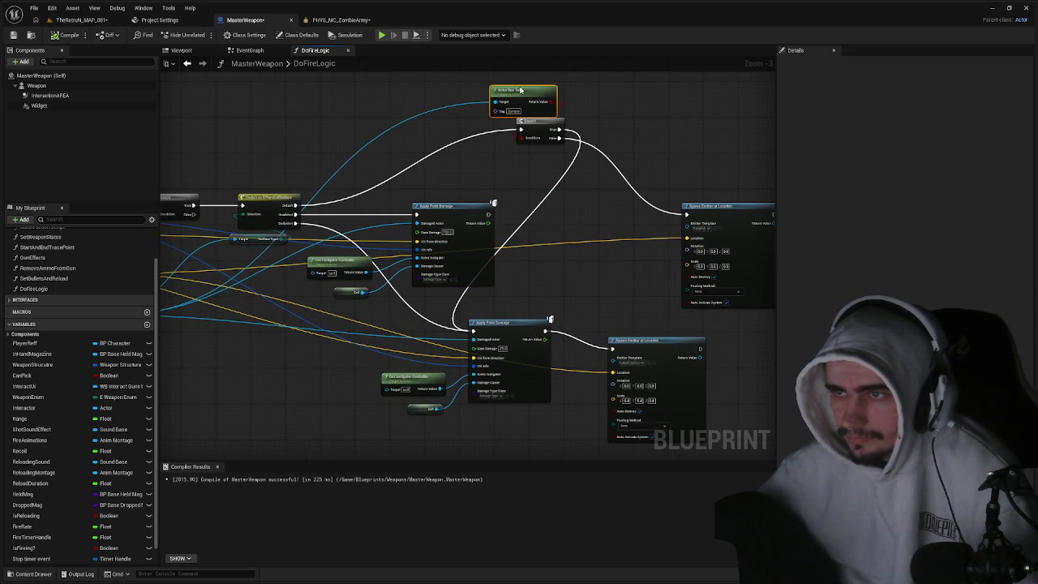
- Open BP_MC_ZombieArmy from the Content Drawer and filter its Details by 'tag'
left_click(81, 19)
key("ctrl+space")
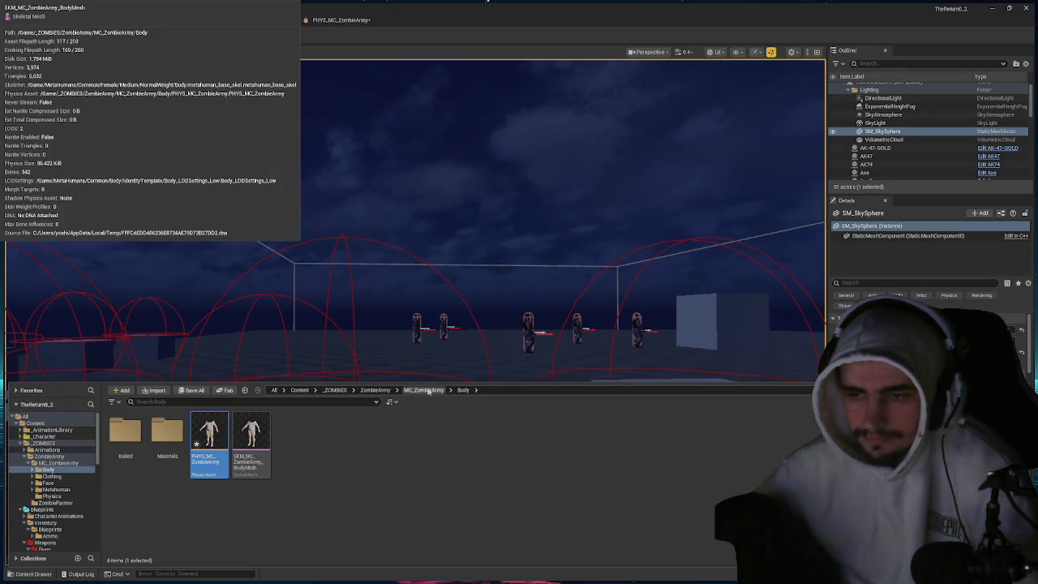
left_click(423, 390)
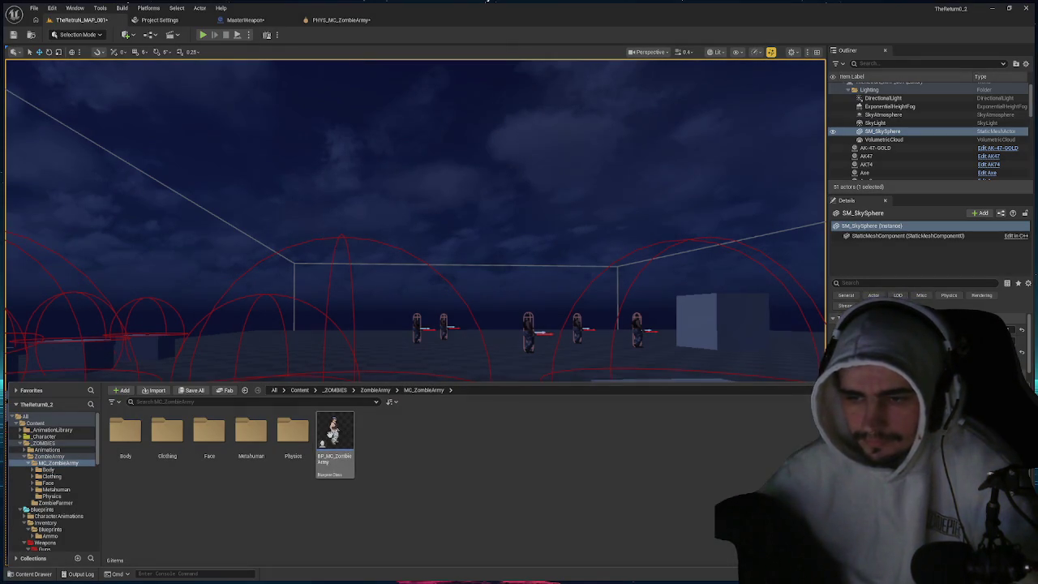
double_click(334, 438)
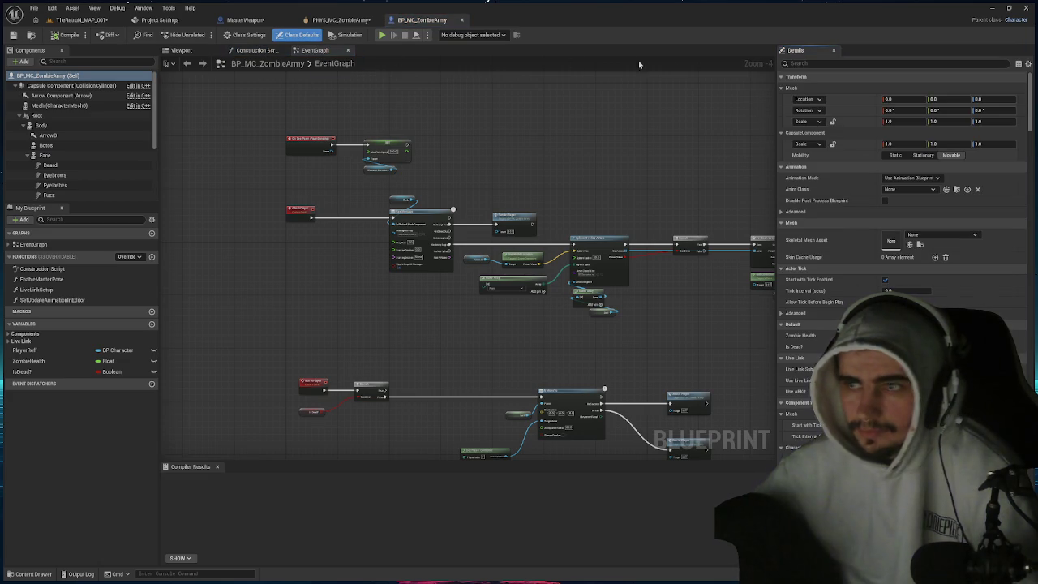
left_click(300, 35)
left_click(830, 63)
type("tag")
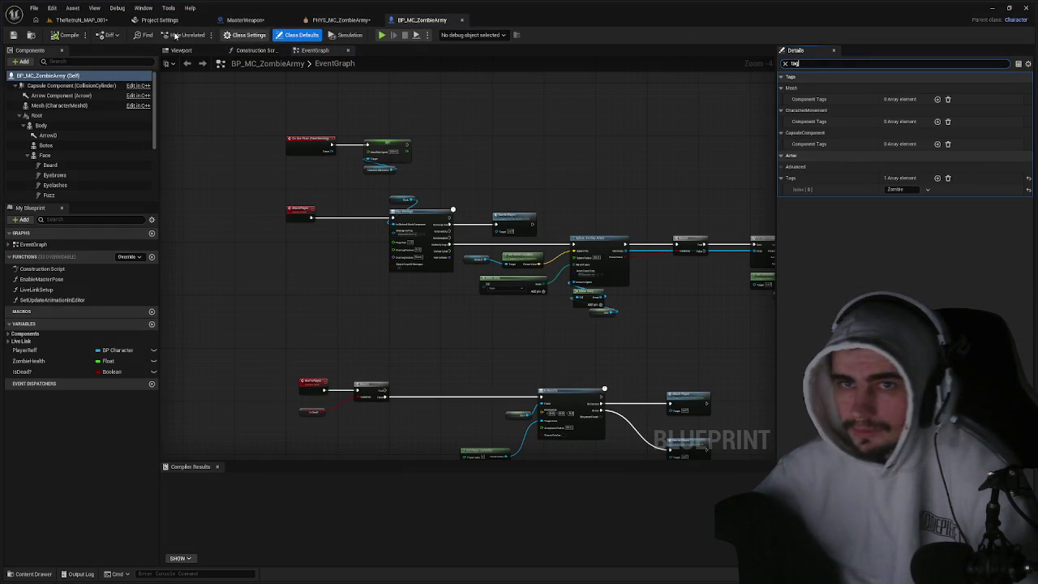
- Glance at the MasterWeapon graph, then open the zombie Physics folder in the level's content browser
left_click(81, 20)
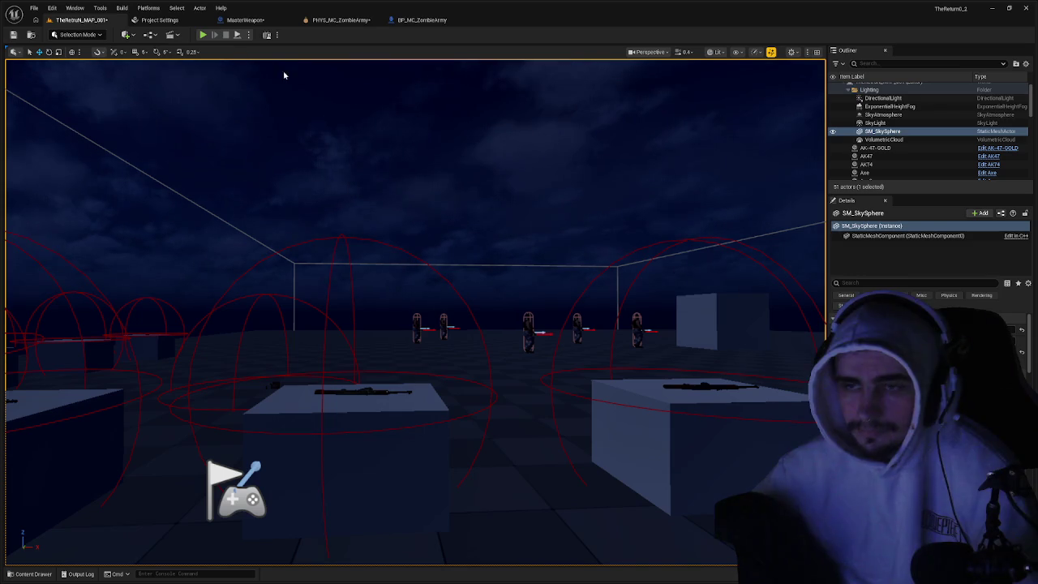
left_click(258, 20)
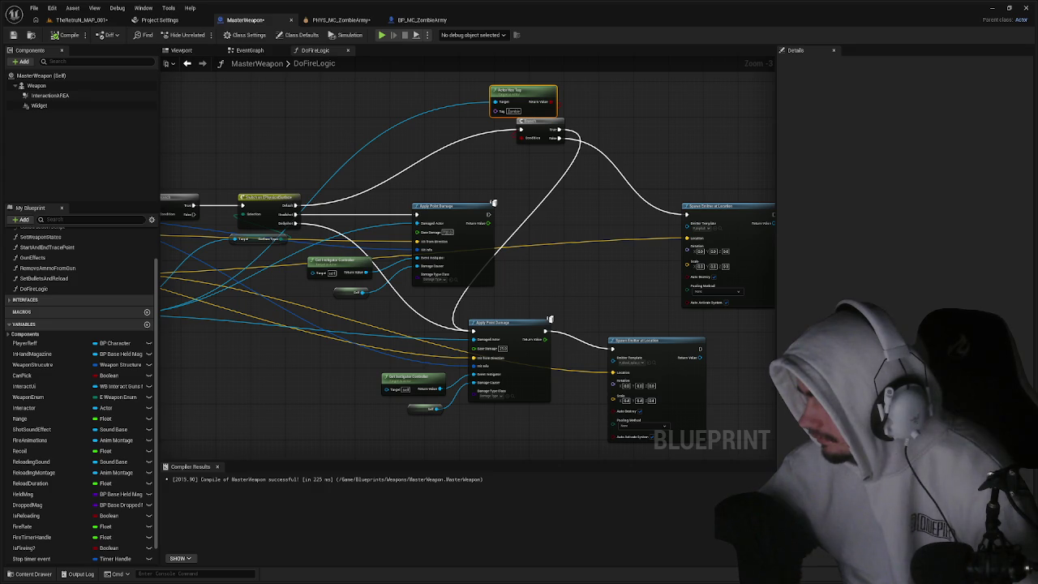
left_click(81, 20)
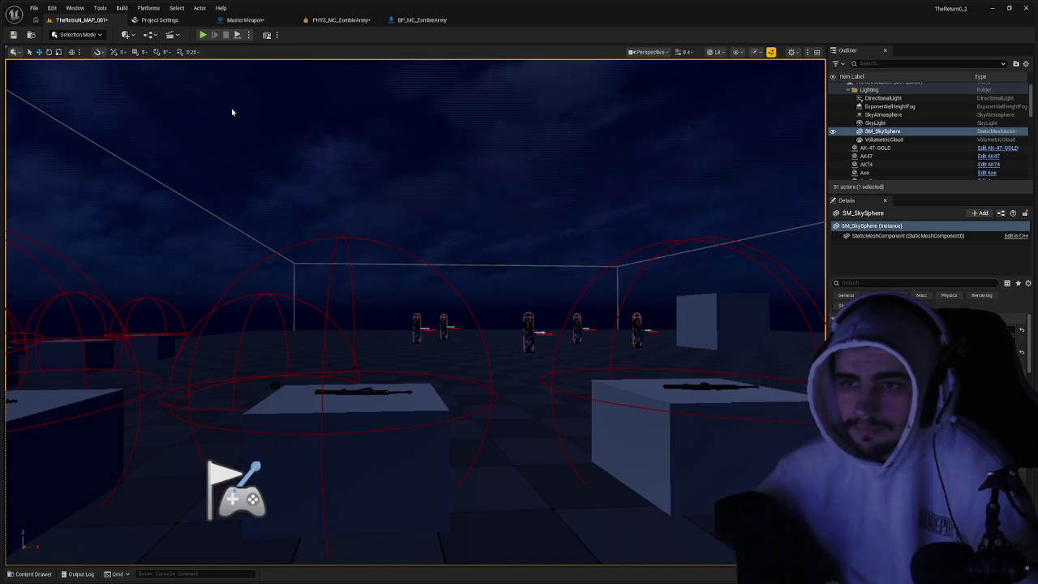
double_click(293, 434)
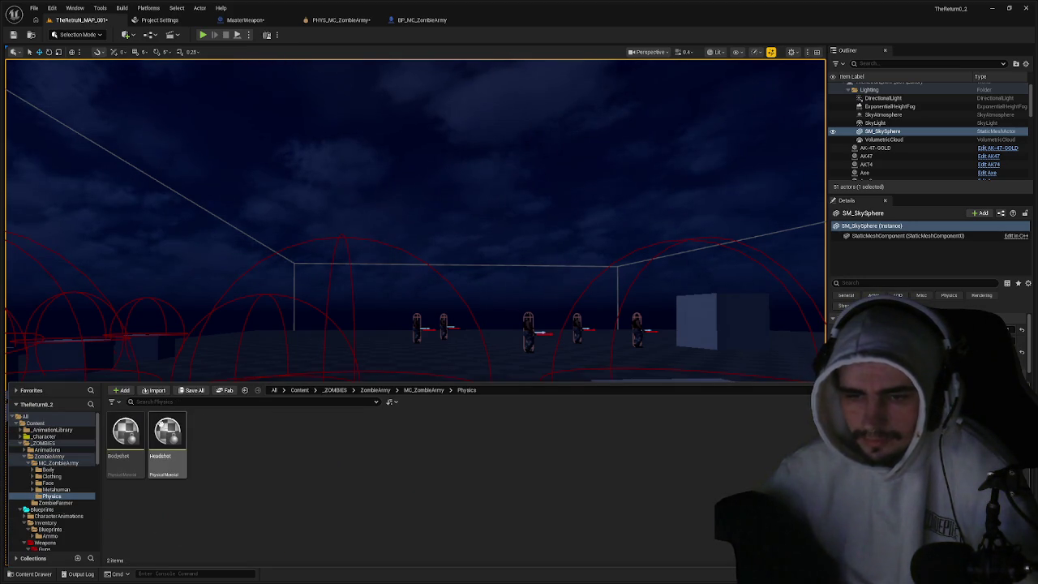
- Inspect the Headshot and Bodyshot physical materials' surface types, then close both material editors
double_click(166, 430)
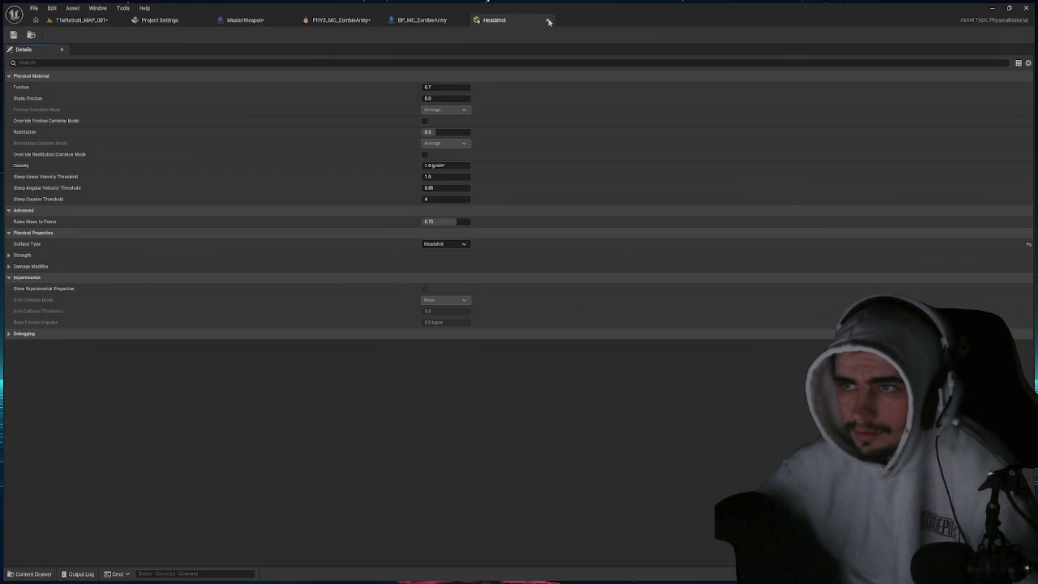
left_click(548, 21)
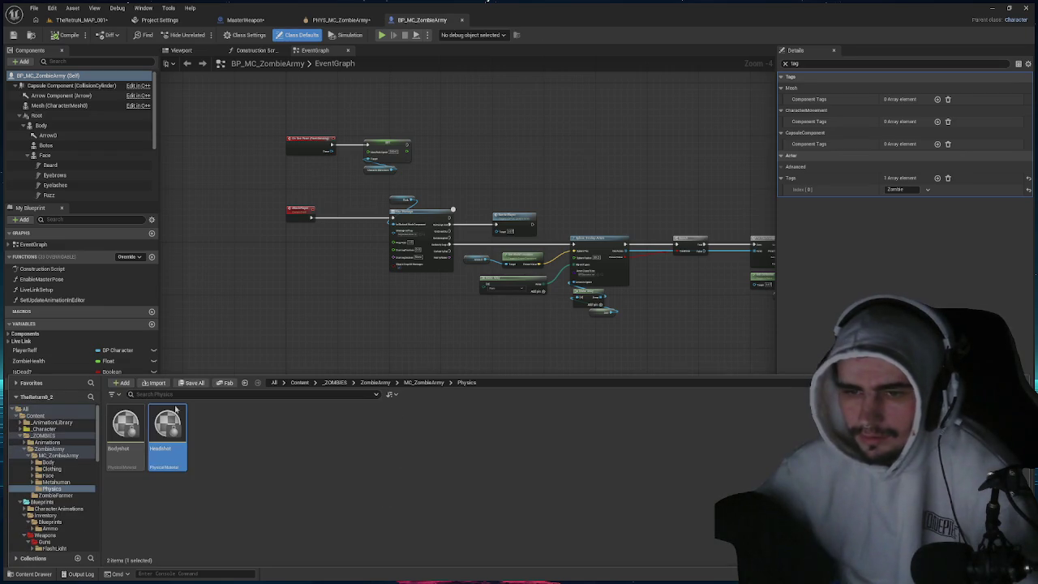
key("Return")
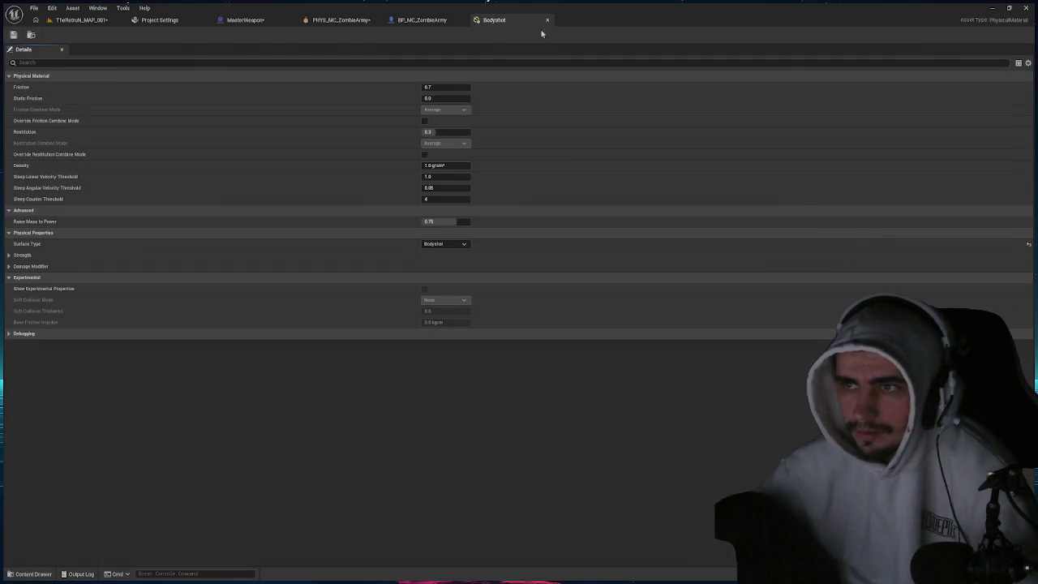
left_click(547, 19)
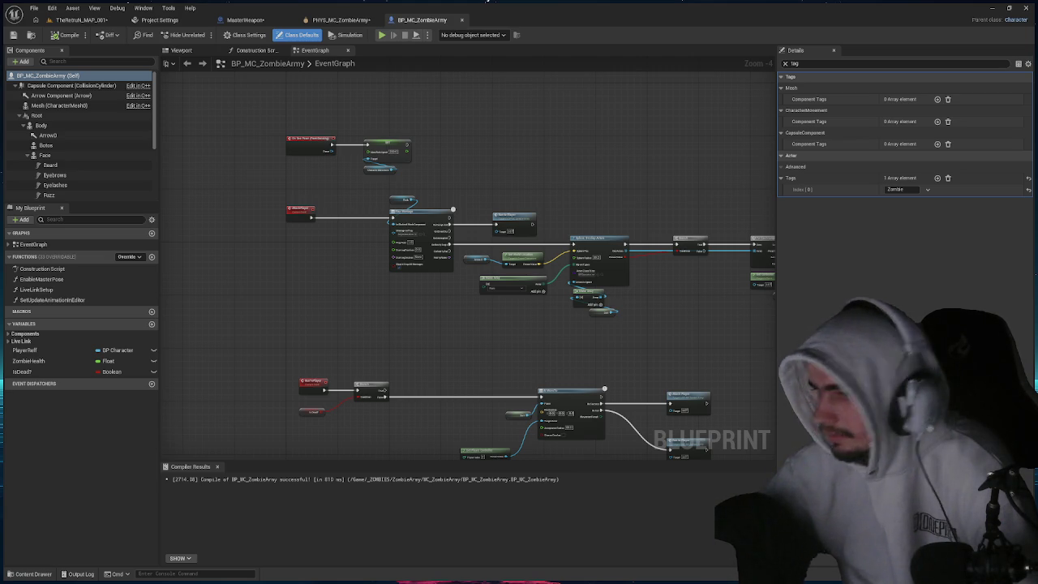
- Check the Headshot name among Project Settings' Physics physical surface types
left_click(341, 20)
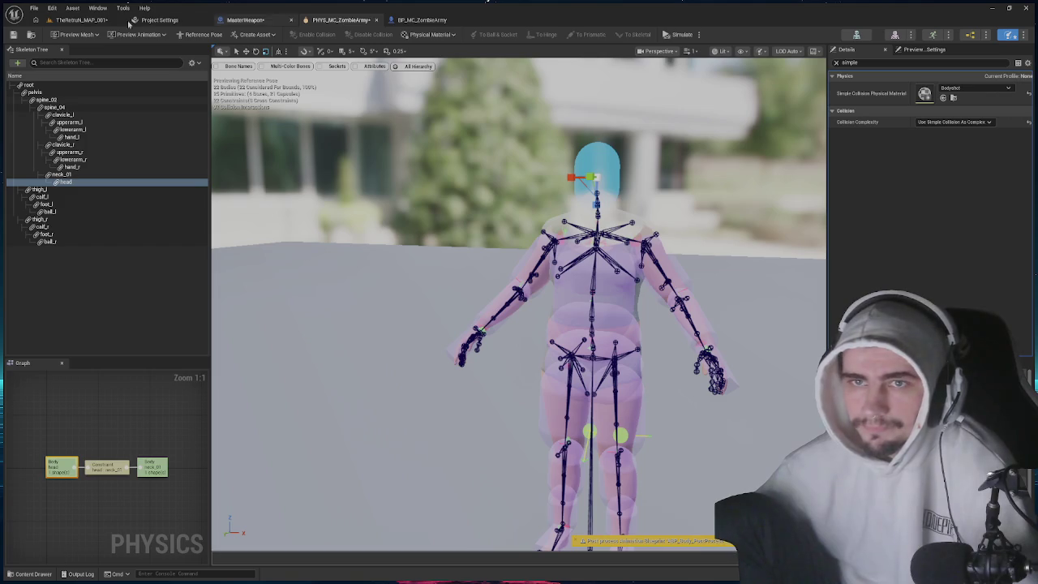
left_click(90, 19)
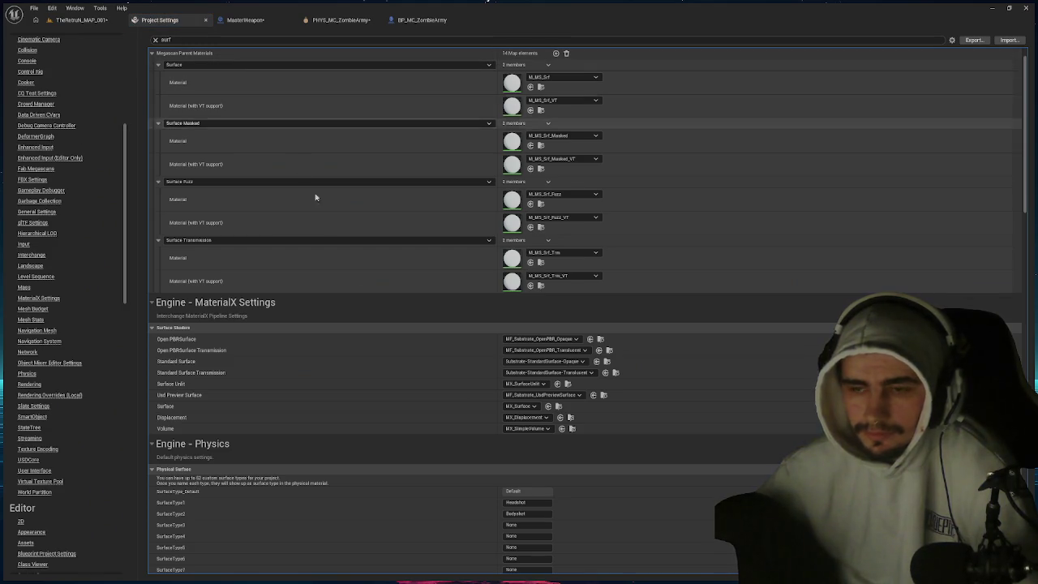
scroll(503, 373, "down", 1)
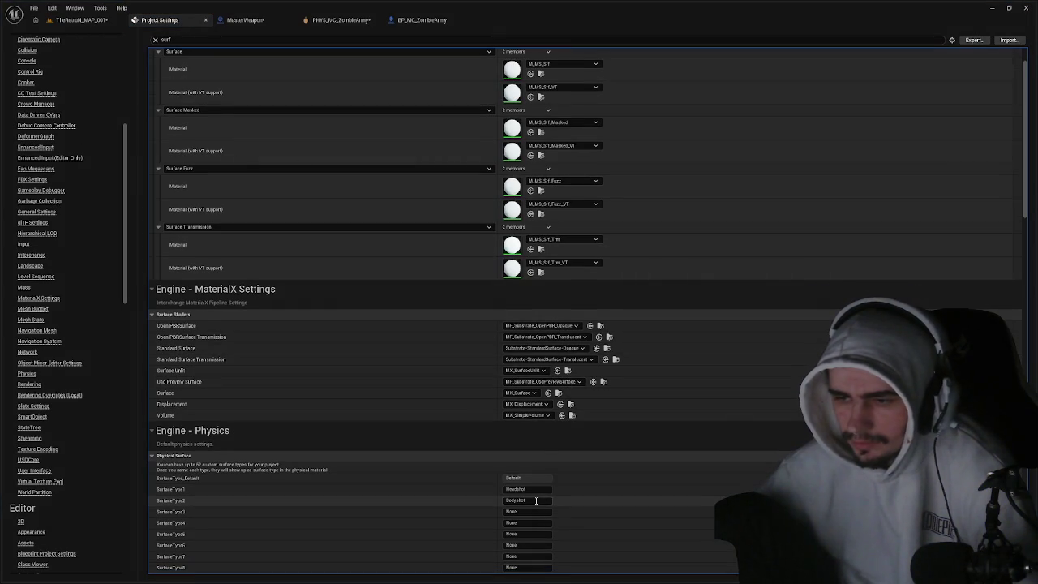
left_click(516, 490)
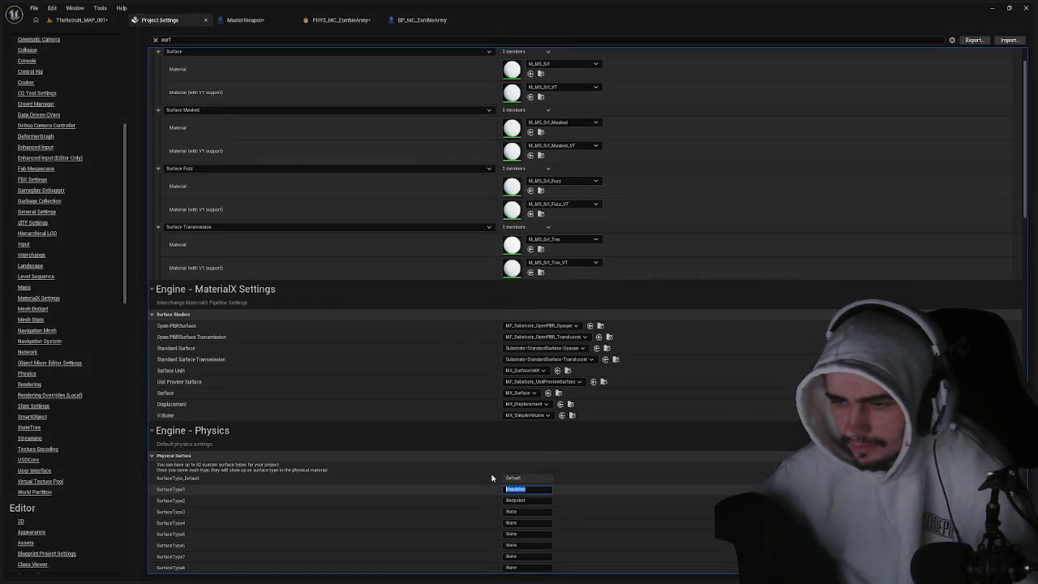
- Return to the TheReturn_MAP_001 level editor with the Content Drawer open
left_click(340, 19)
left_click(424, 20)
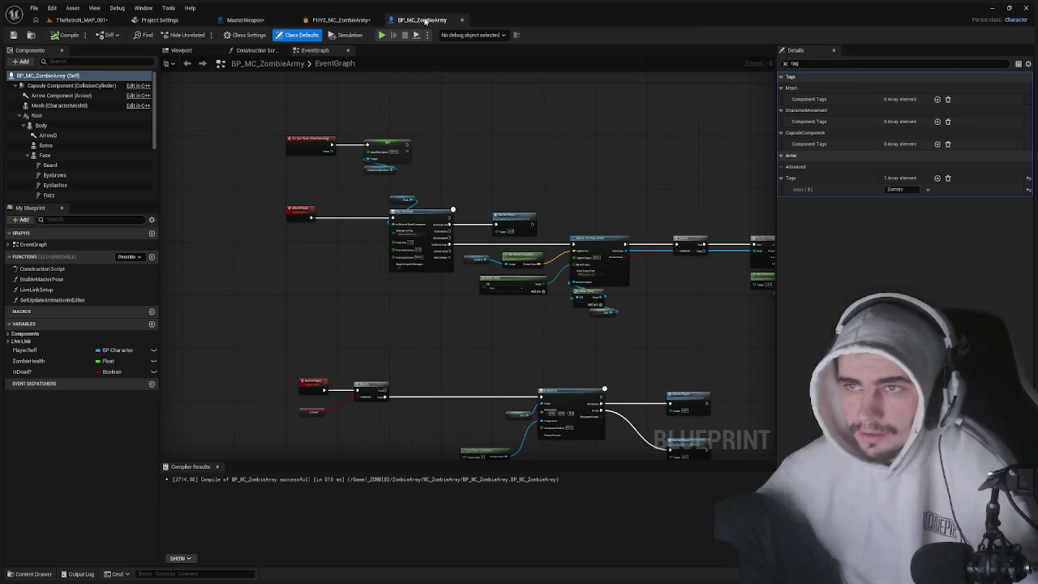
left_click(159, 20)
left_click(81, 19)
key("ctrl+space")
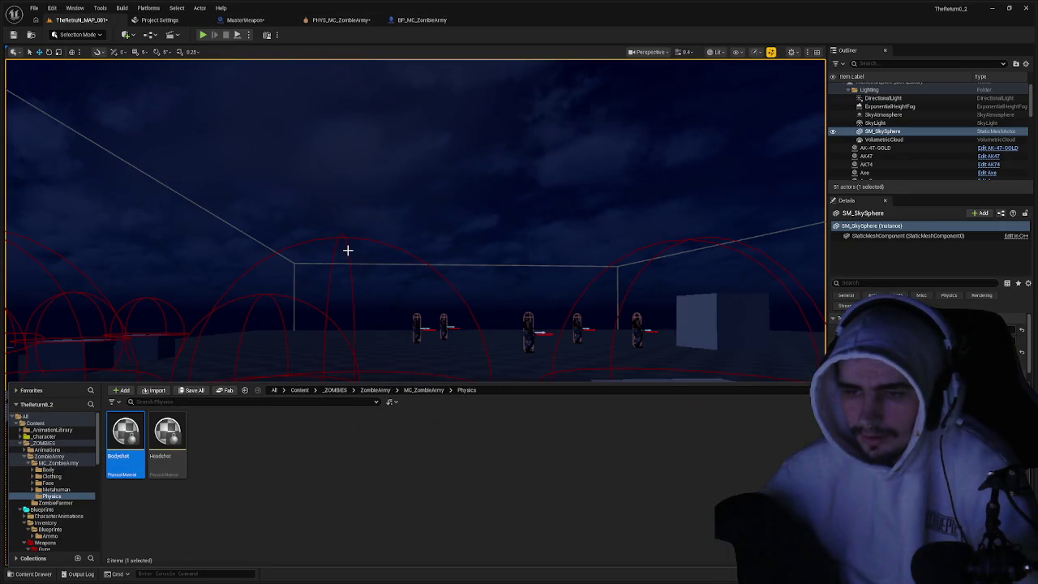
- Review the Headshot material's surface type choices, then go back to PHYS_MC_ZombieArmy
double_click(168, 432)
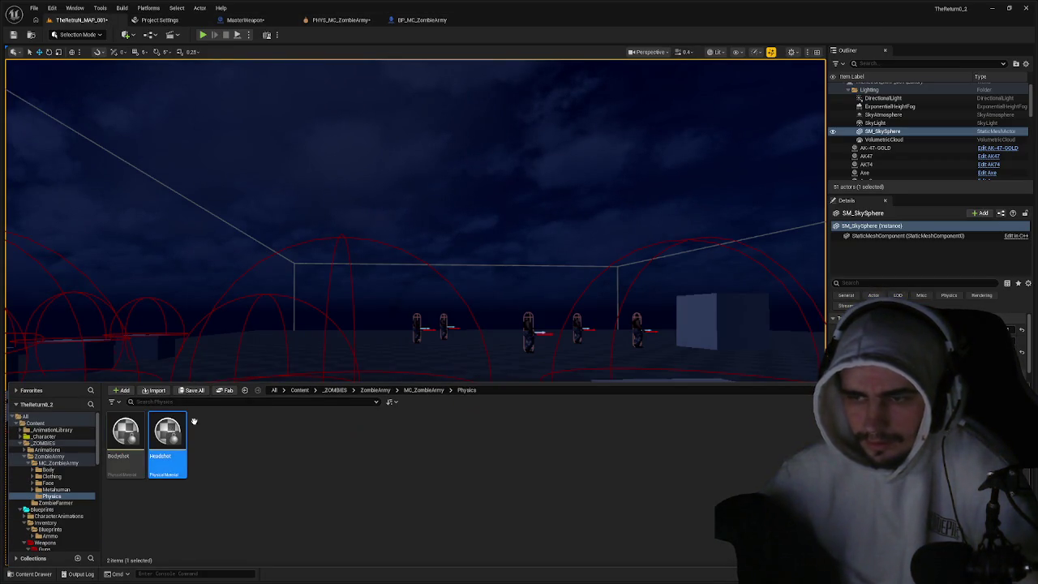
left_click(452, 245)
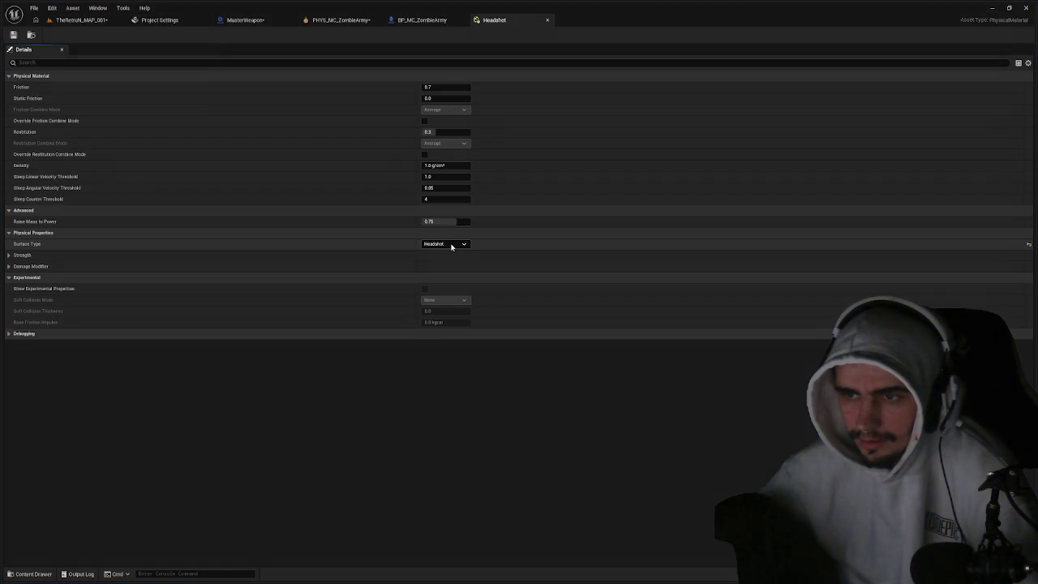
left_click(422, 20)
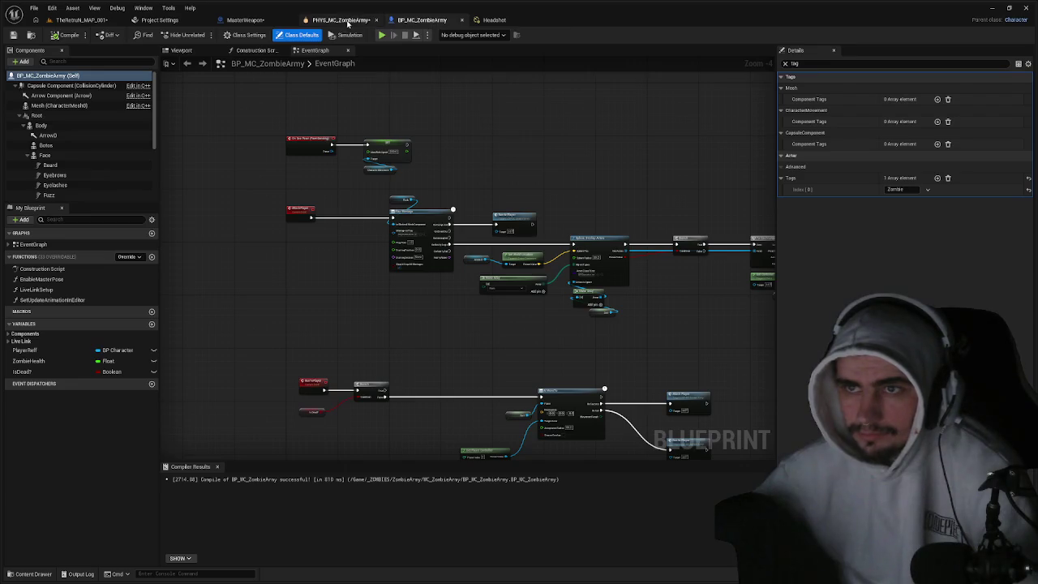
left_click(340, 19)
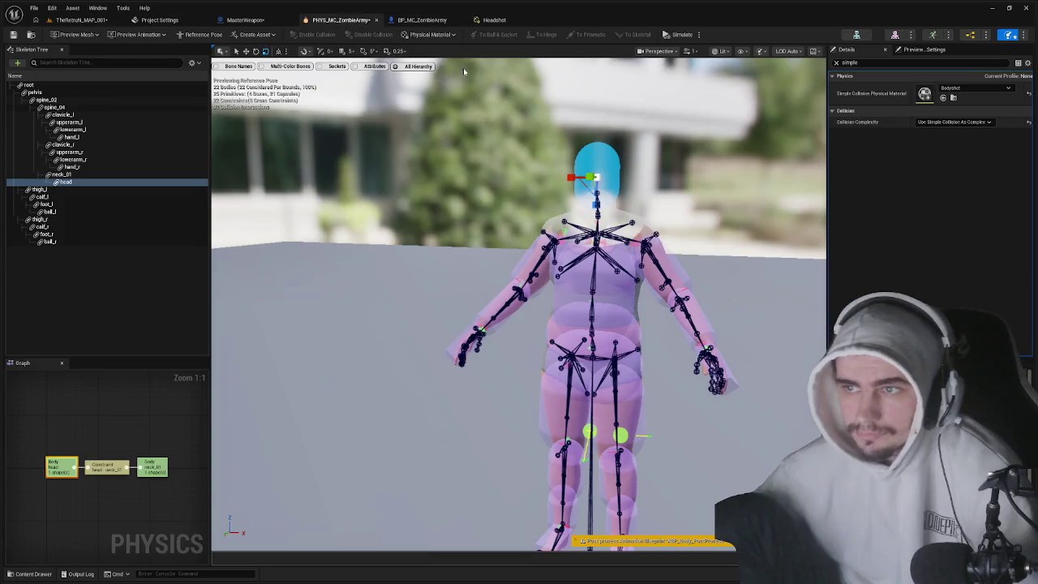
- Give the head body the Headshot physical material, enlarge its collision sphere, and start a play test
left_click(975, 94)
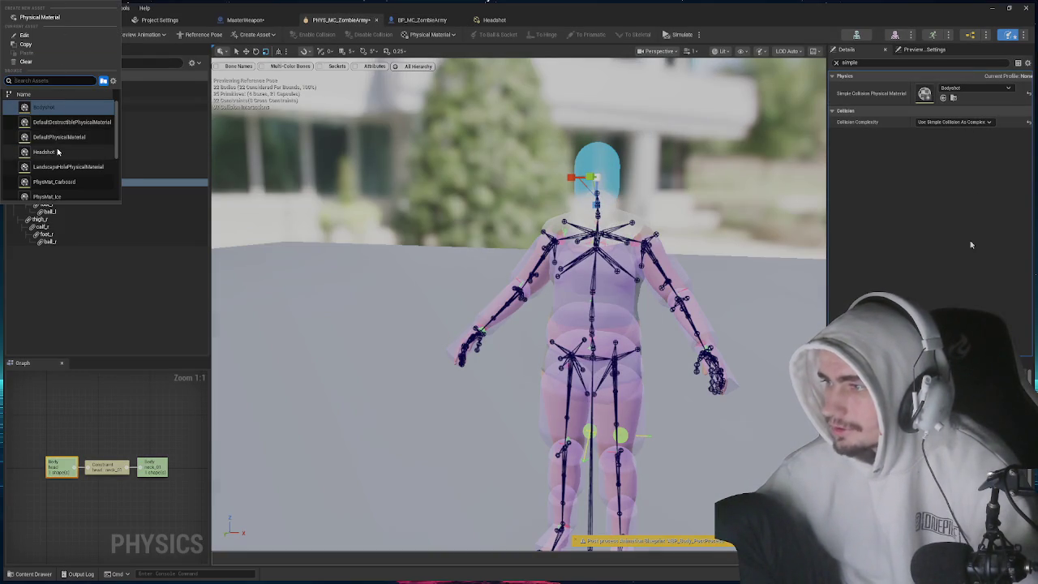
left_click(960, 231)
left_click_drag(586, 177, 323, 147)
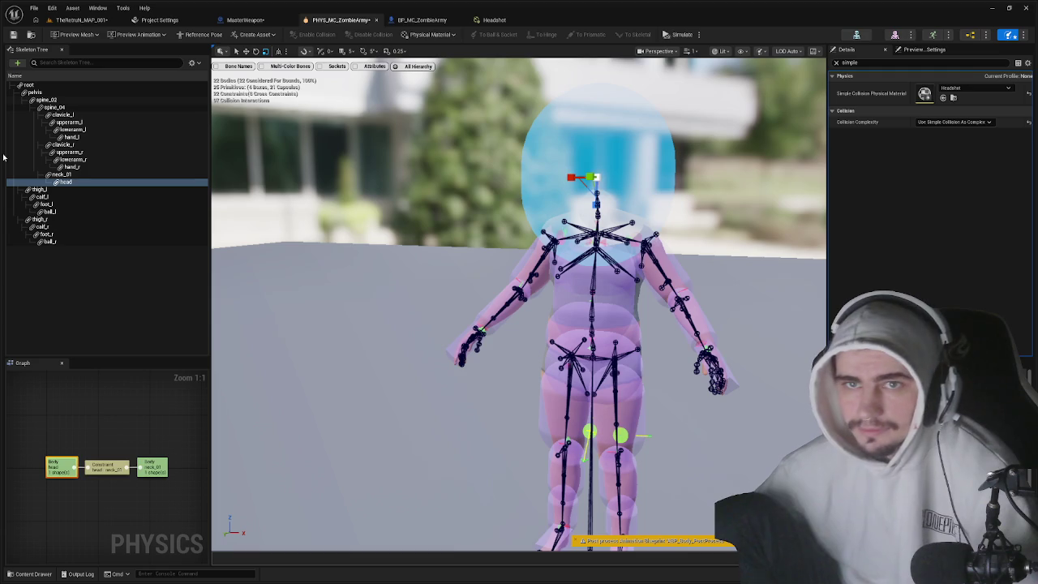
left_click(81, 20)
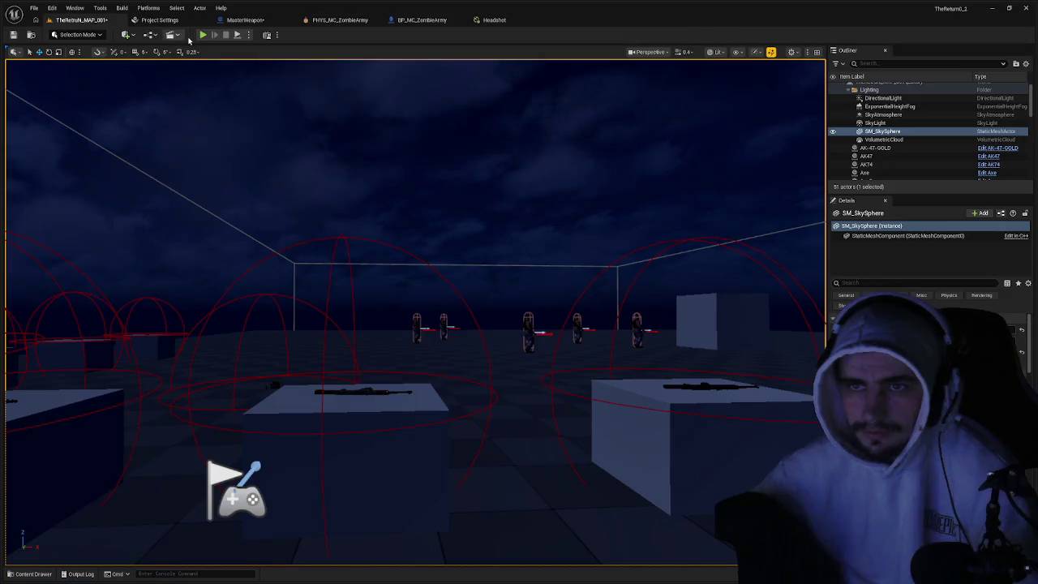
left_click(203, 34)
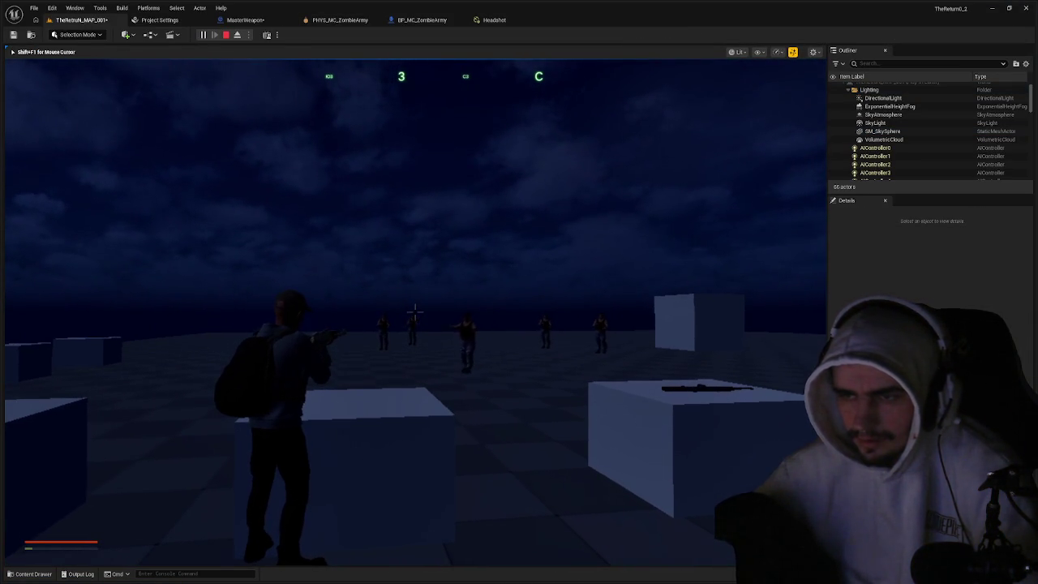
- Stop the play test, close the Headshot material, and shrink the head collision sphere slightly
key("Escape")
left_click(514, 23)
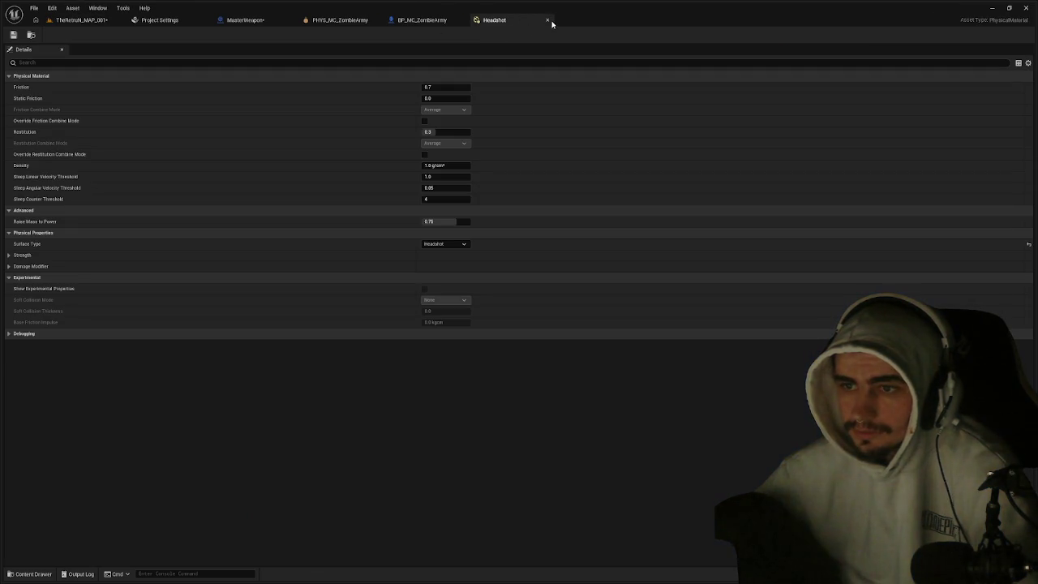
left_click(549, 21)
left_click(341, 20)
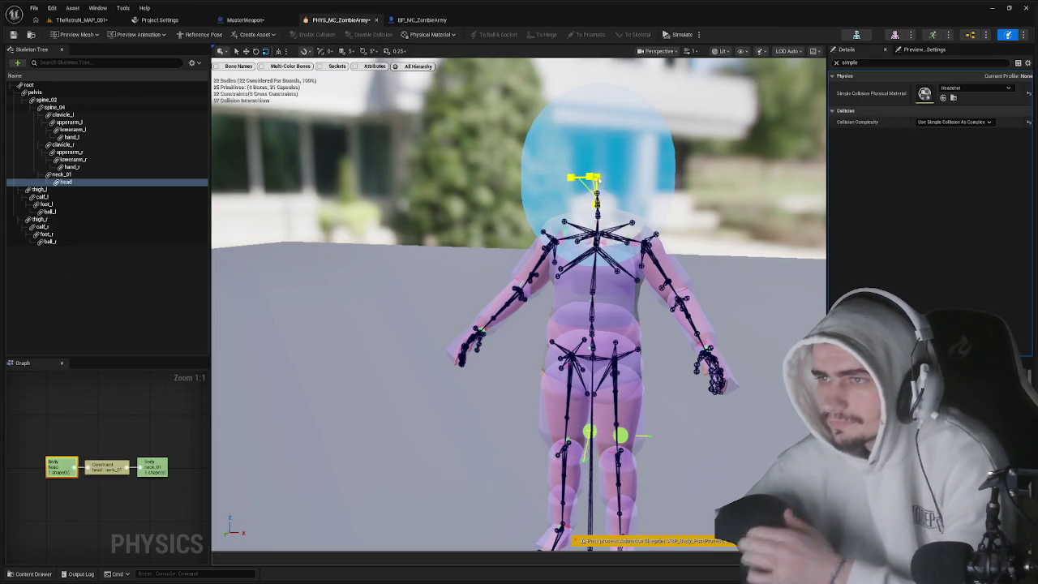
mouse_move(595, 177)
left_mouse_down()
mouse_move(584, 183)
mouse_move(587, 167)
left_mouse_up()
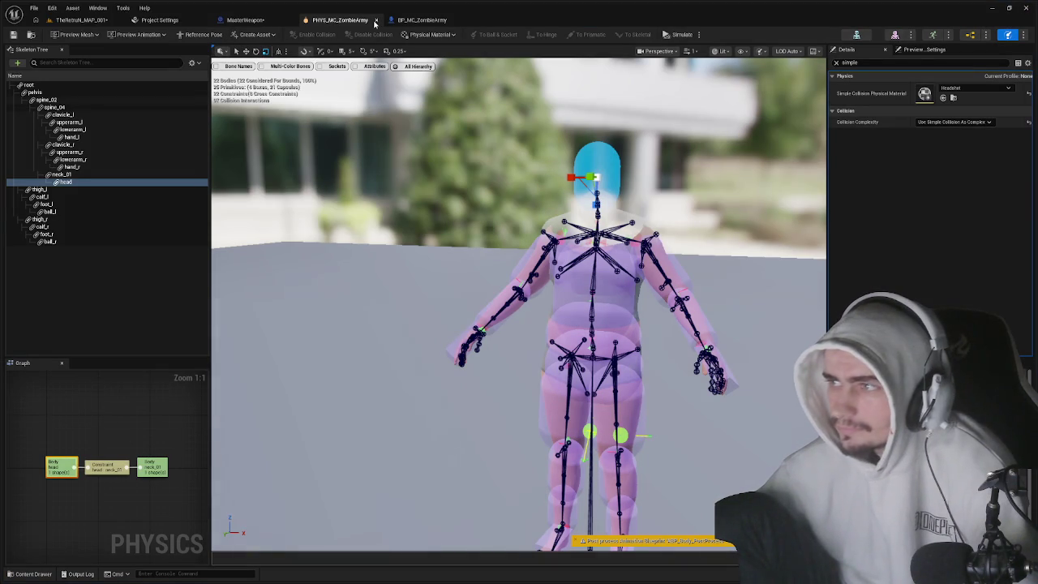
- Filter the head body's details for 'physical' to confirm Headshot, then close the PHYS and BP zombie editors
key("ctrl+a")
type("p")
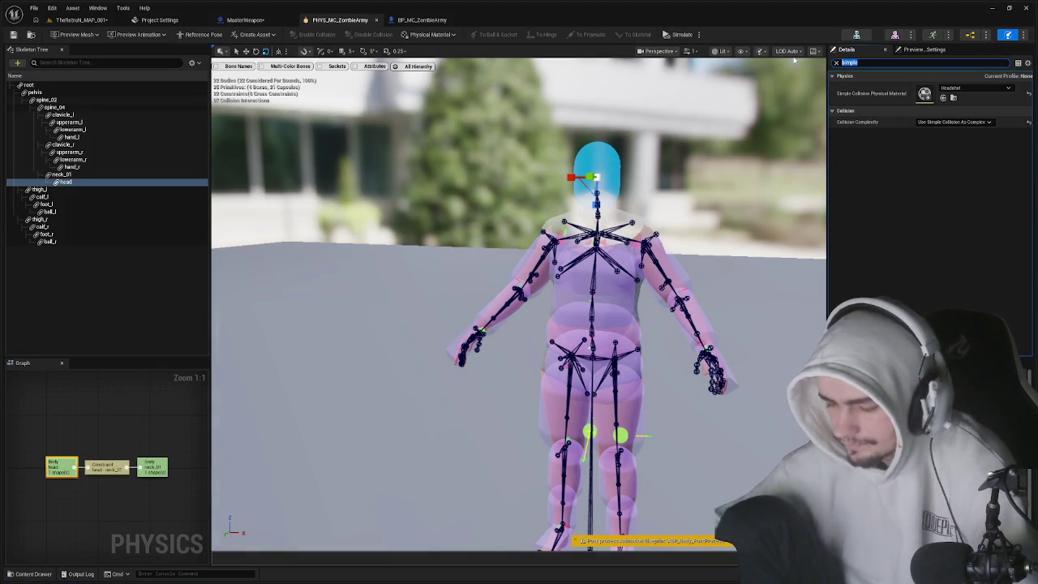
type("i")
key("BackSpace")
type("is")
key("BackSpace")
key("BackSpace")
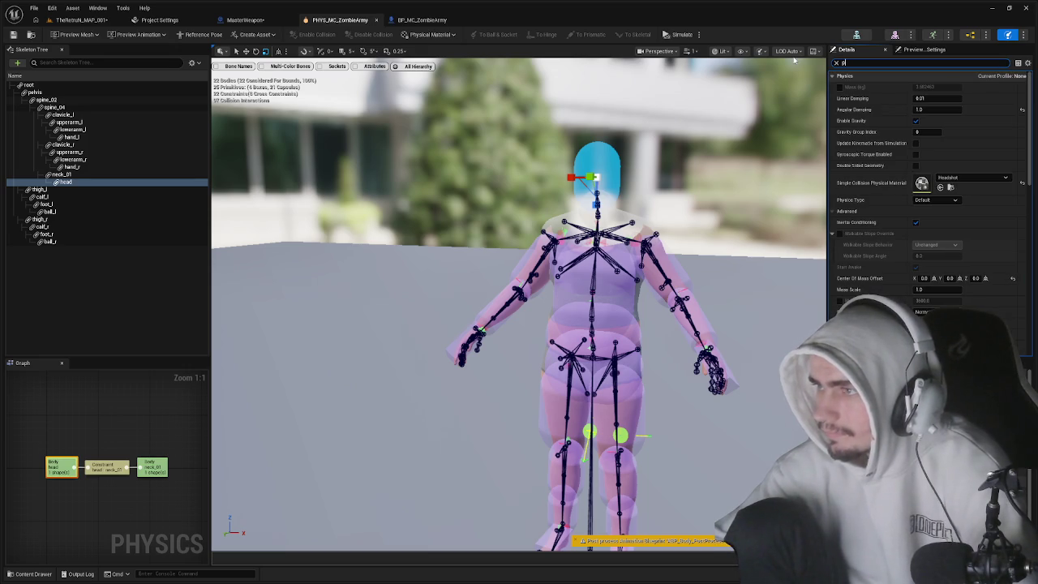
type("hysica")
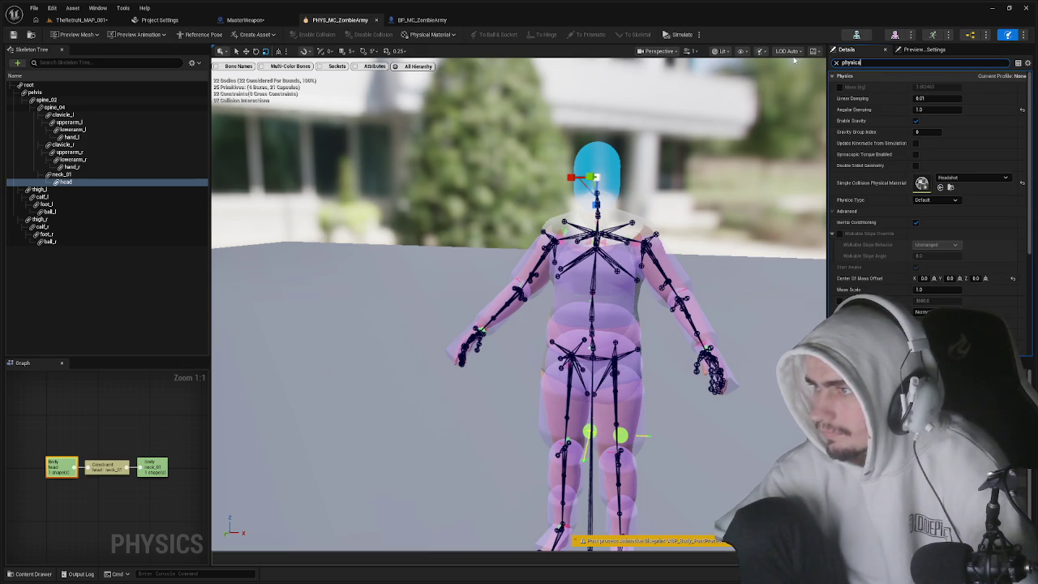
type("l")
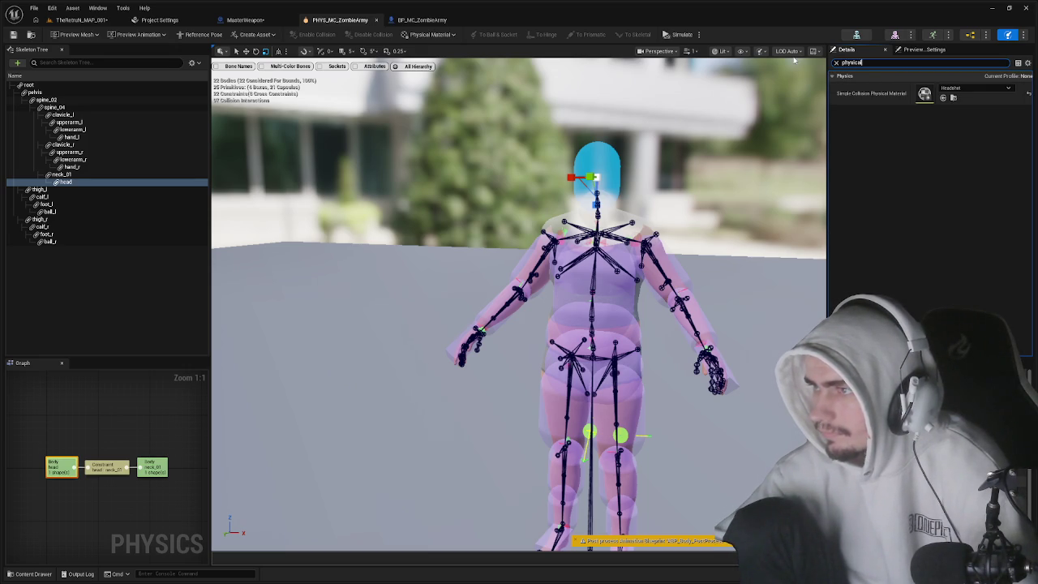
left_click(836, 63)
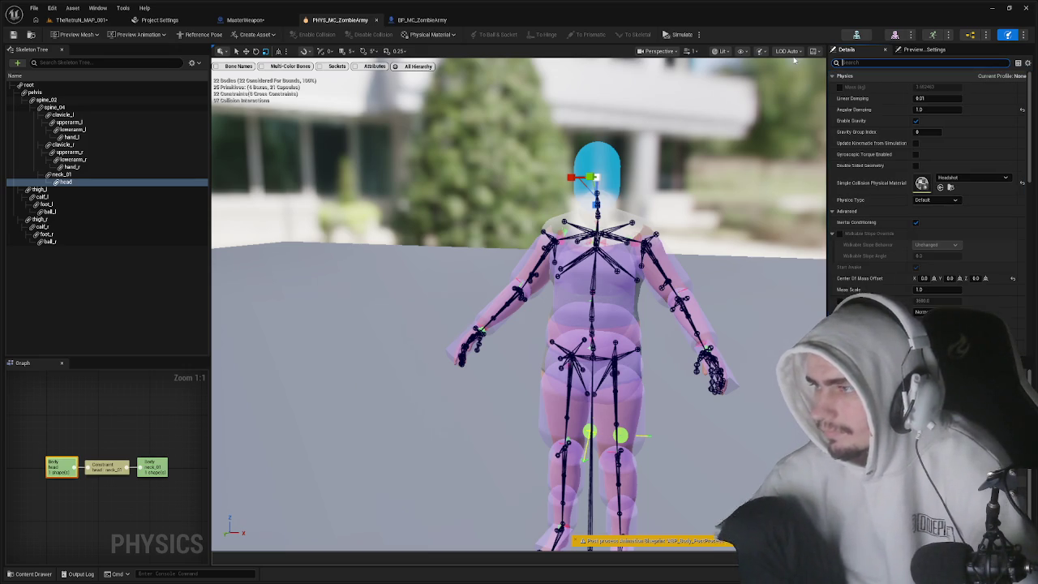
scroll(971, 182, "down", 2)
scroll(971, 181, "down", 6)
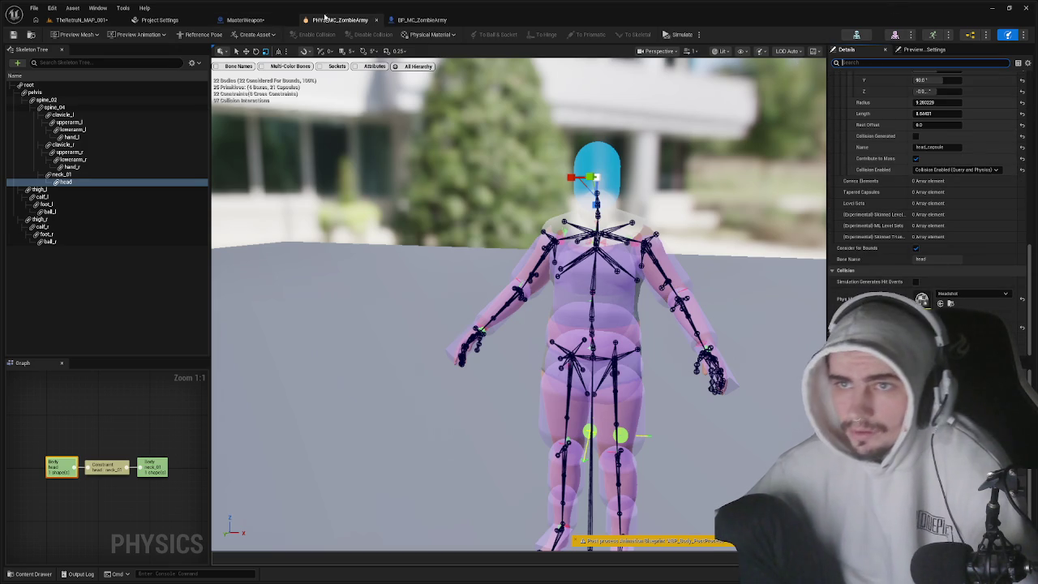
left_click(375, 20)
left_click(376, 19)
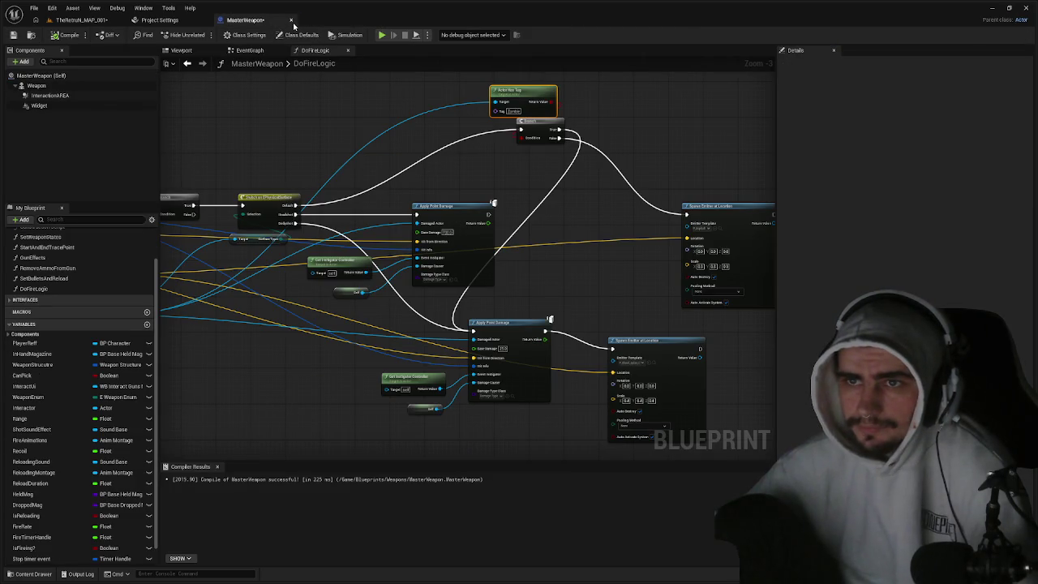
- Close MasterWeapon and play-test the level, running around shooting zombies
left_click(290, 19)
left_click(102, 20)
left_click(204, 34)
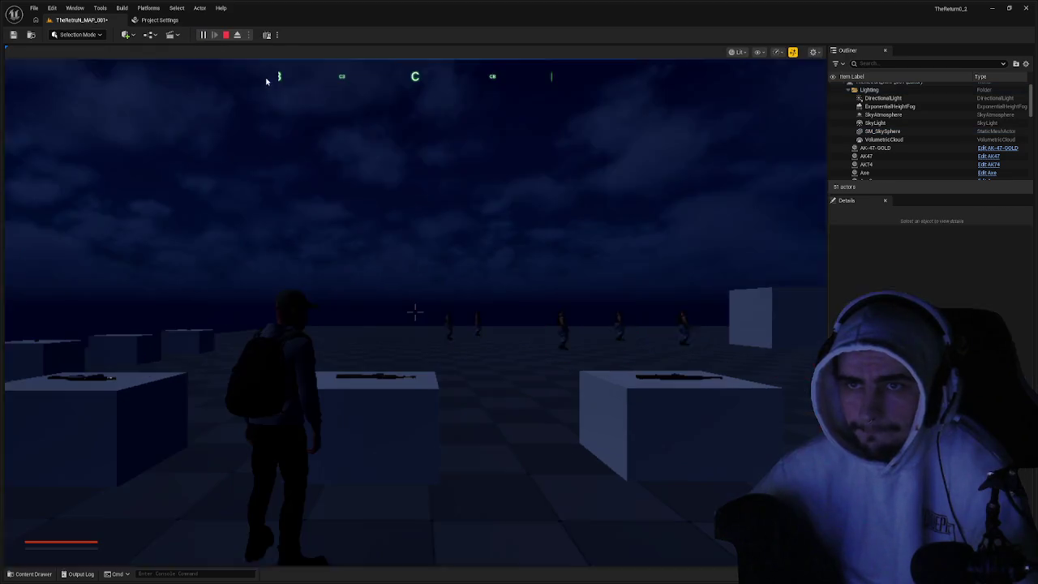
key("w")
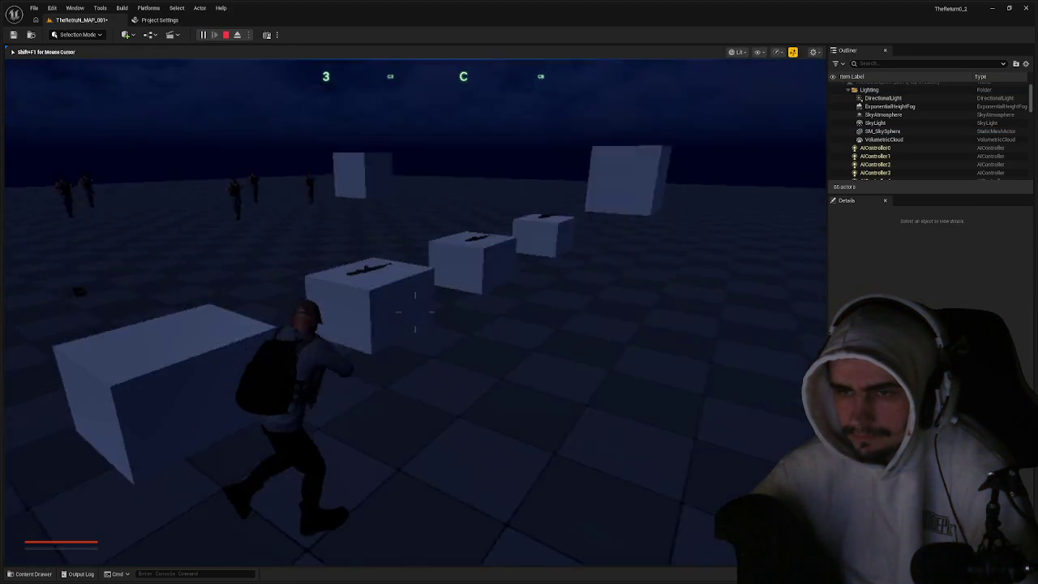
key("w")
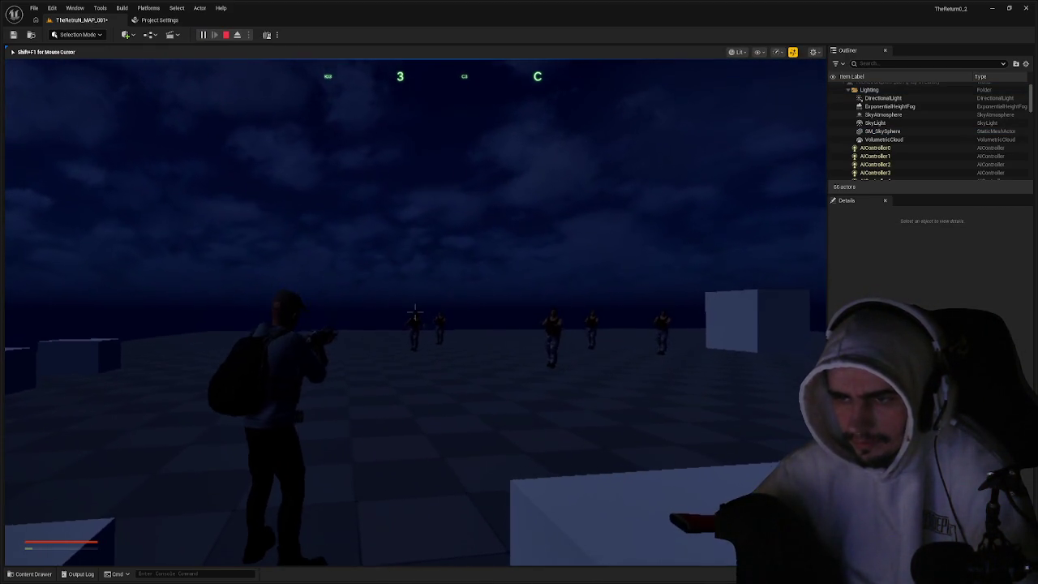
key("w")
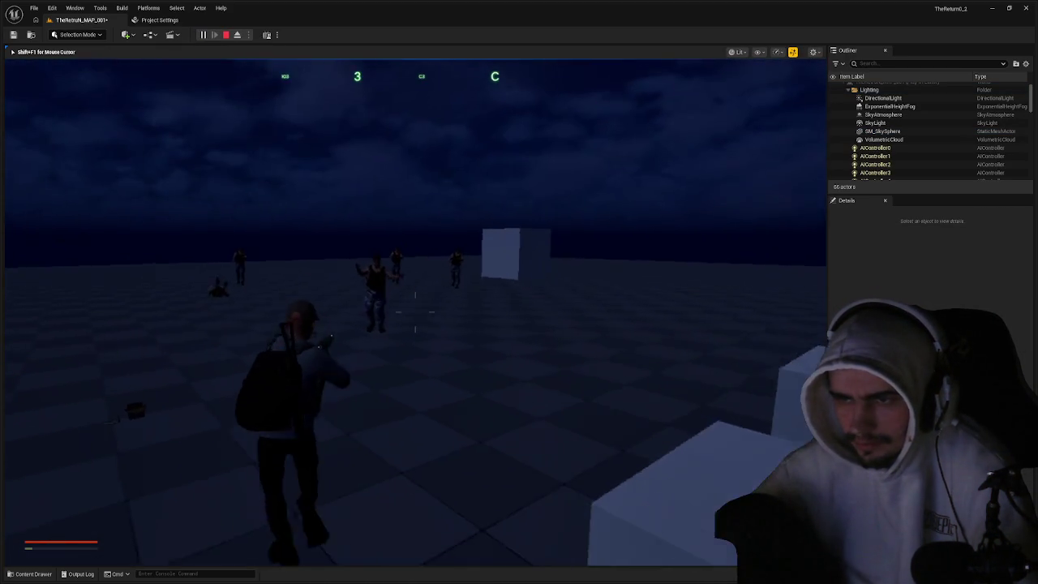
key("w")
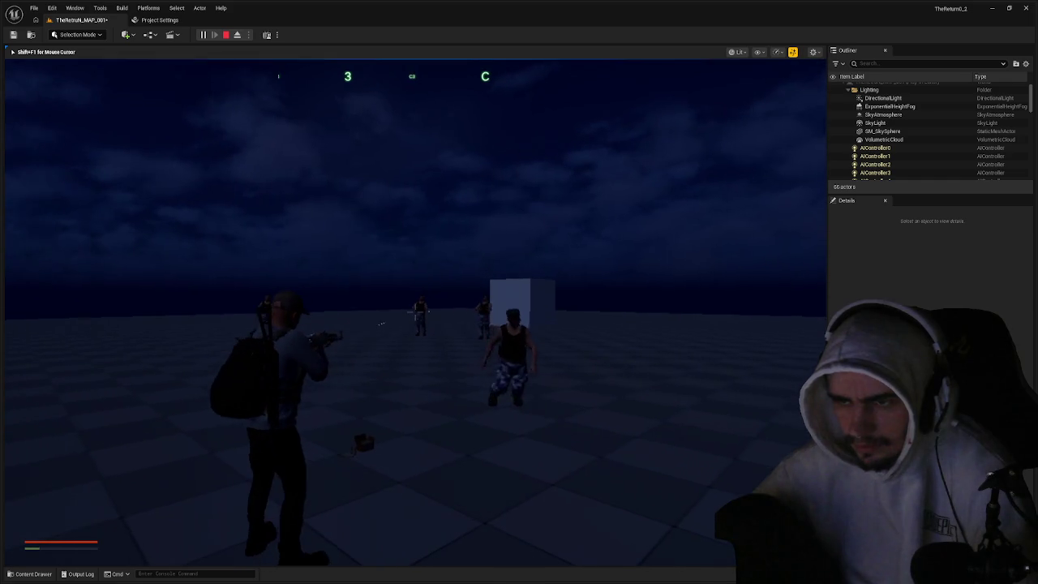
key("w")
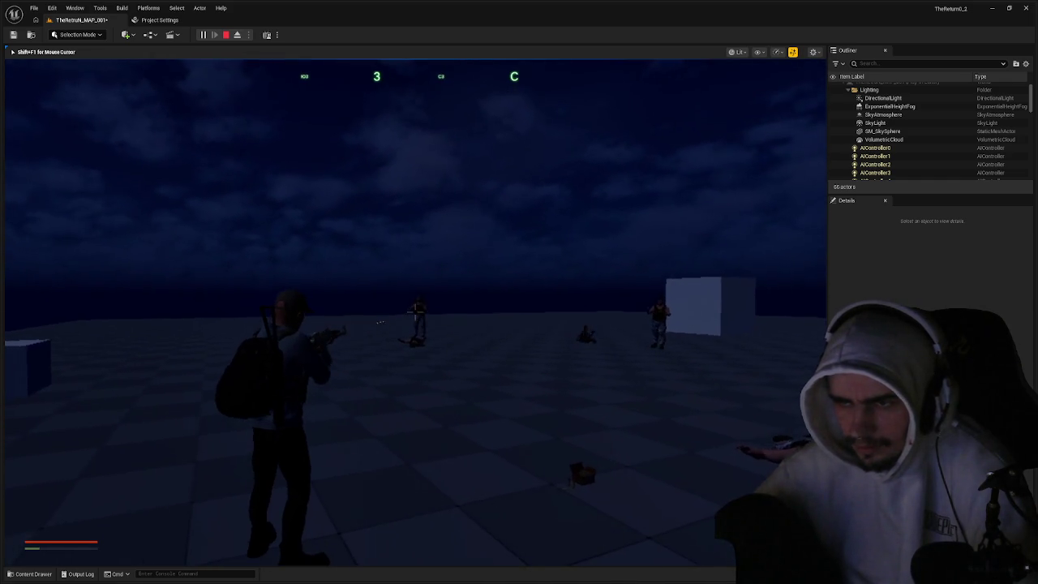
- End the play session and open the Content Drawer on the Physics folder
key("shift+F1")
key("Escape")
key("ctrl+space")
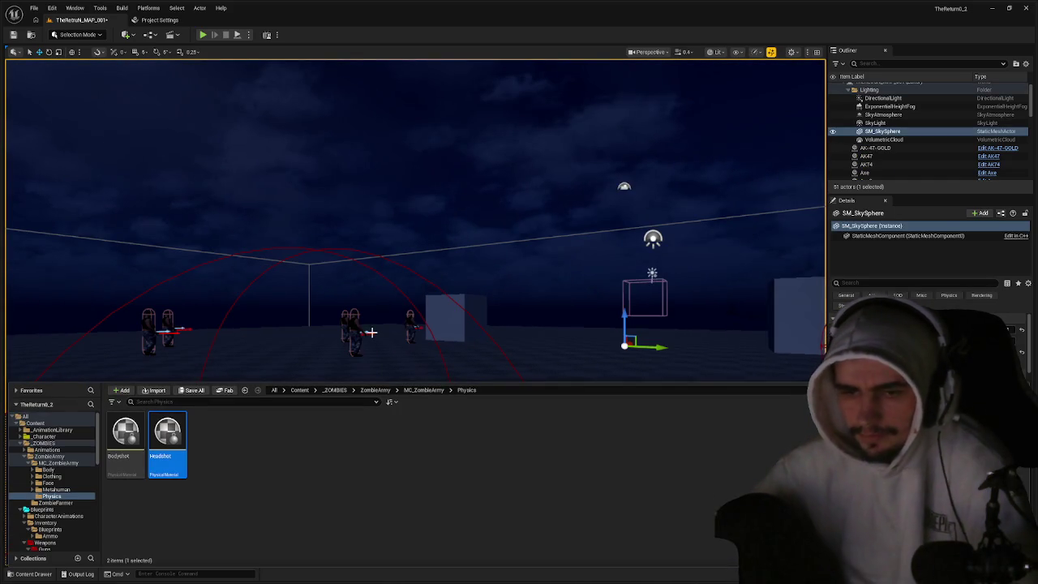
- Navigate the Content Drawer from the Physics folder into the ZombieFarmer folder
left_click(294, 439)
scroll(70, 474, "down", 1)
left_click(71, 470)
left_click(72, 476)
left_click(71, 470)
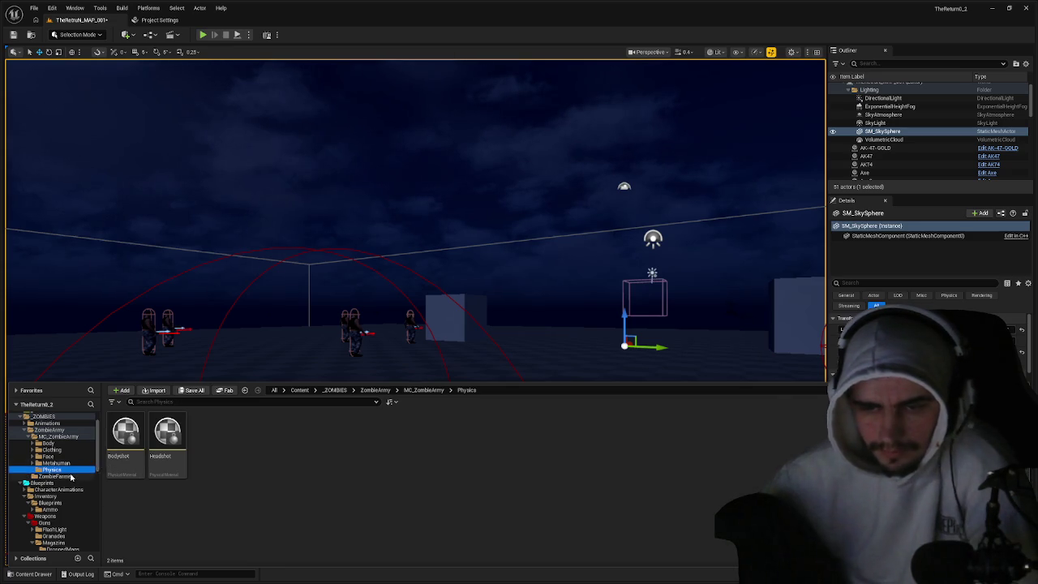
left_click(74, 476)
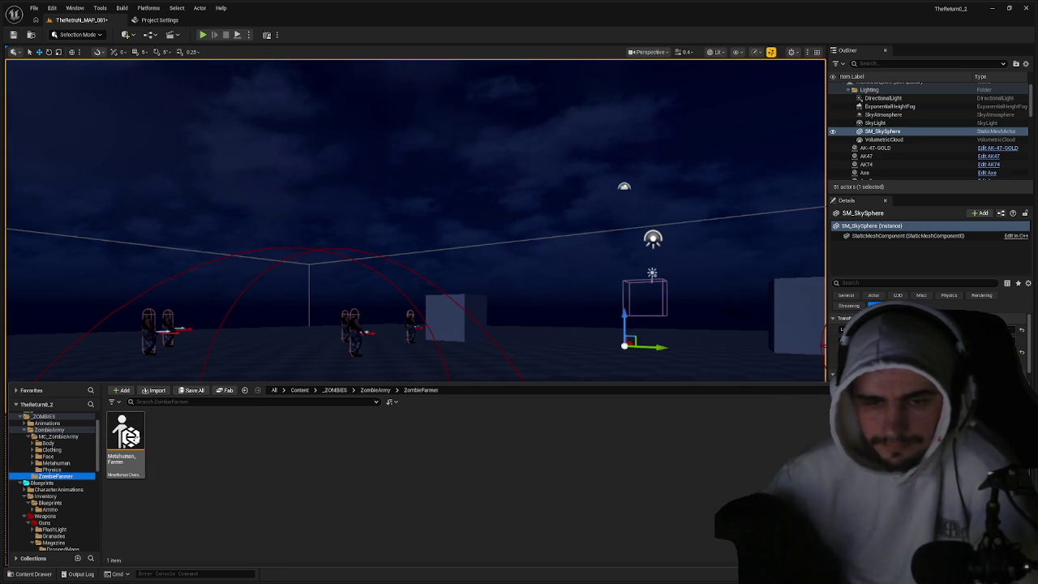
- Open Metahuman_Farmer, turn it to a side view, and request Create Full Rig
double_click(128, 436)
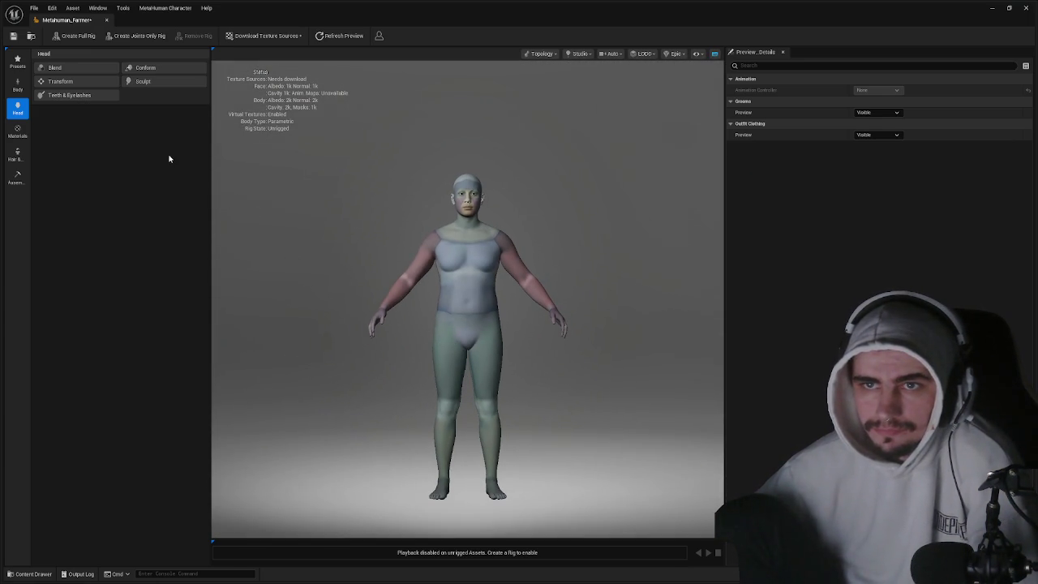
left_click_drag(524, 237, 382, 244)
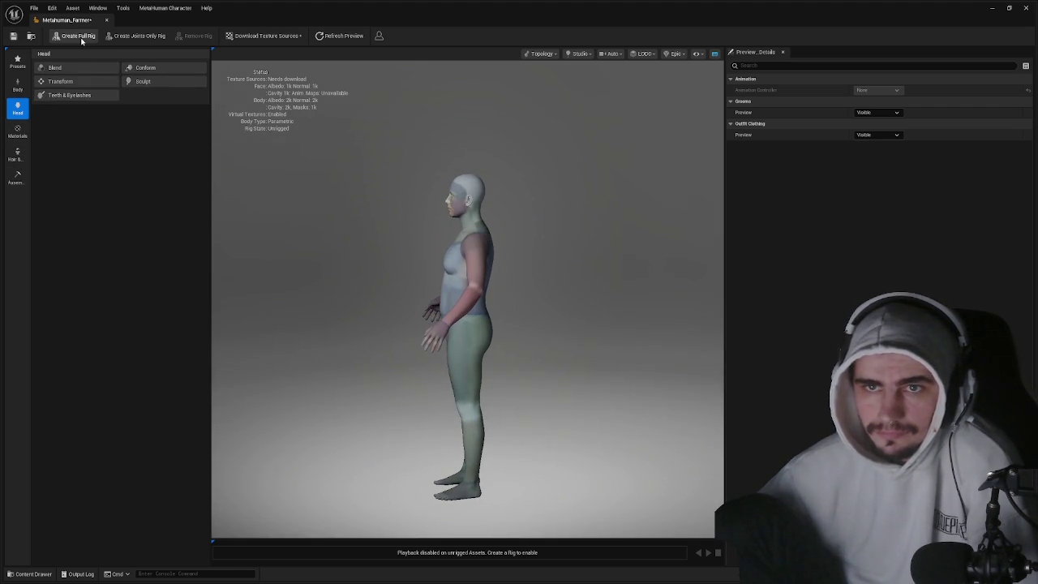
left_click(79, 36)
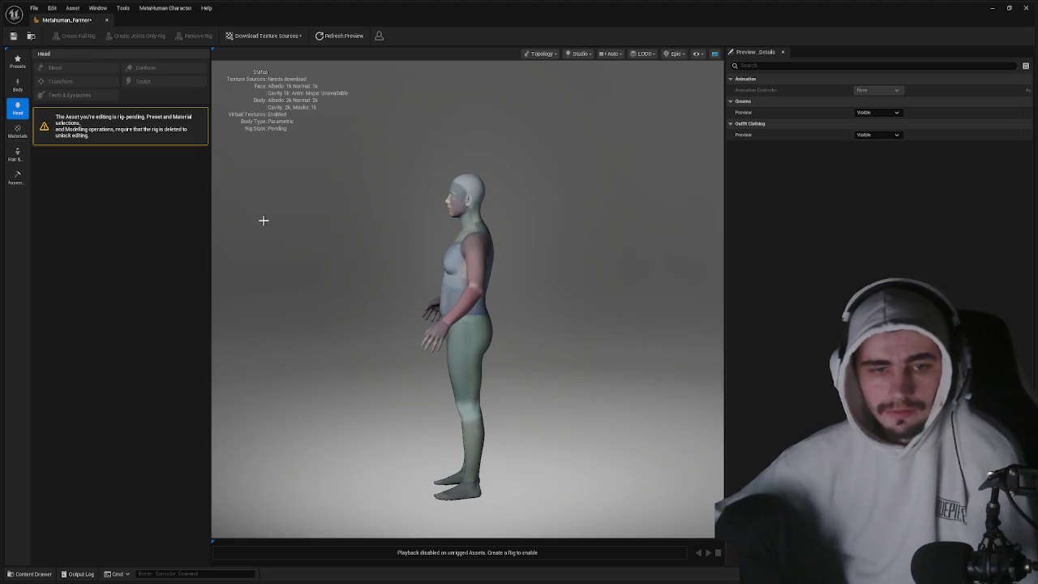
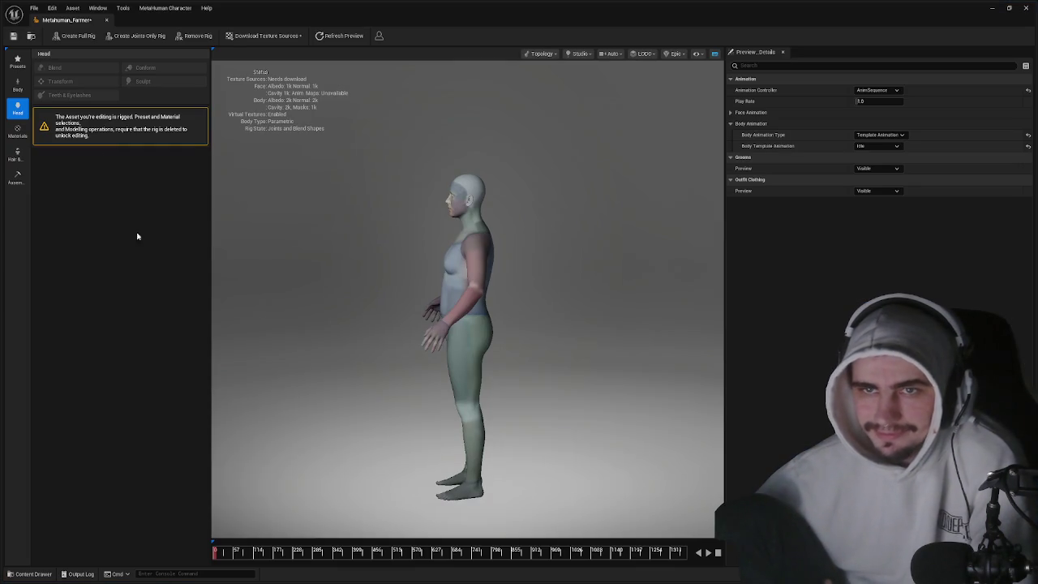
- Save the modified MetaHuman_Farmer character asset and return to the level editor
left_click(225, 21)
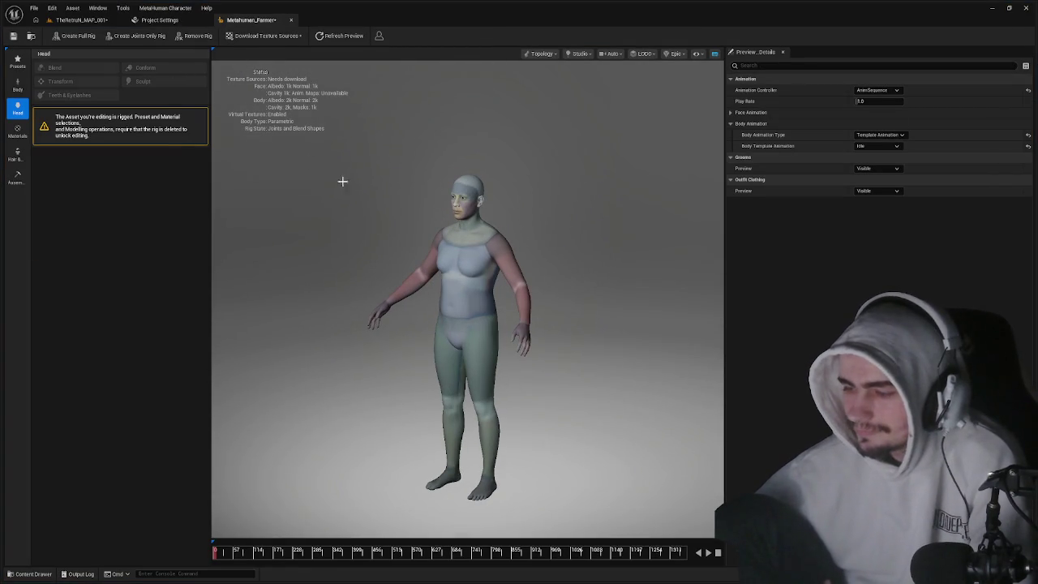
key("ctrl+shift+s")
key("Return")
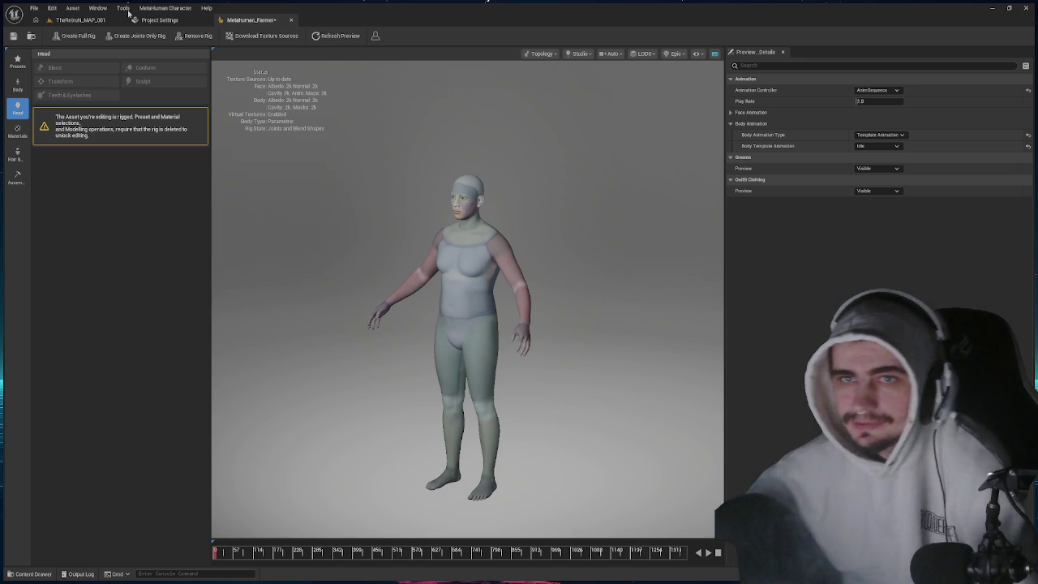
left_click(89, 21)
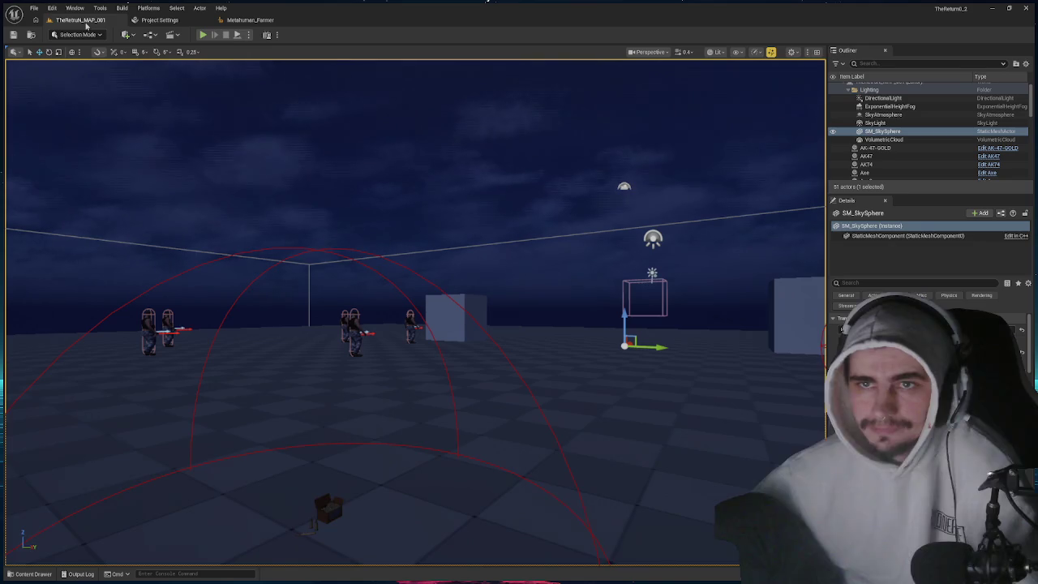
- Browse the Content Drawer to the ZombieArmy/ZombieFarmer folder
key("ctrl+space")
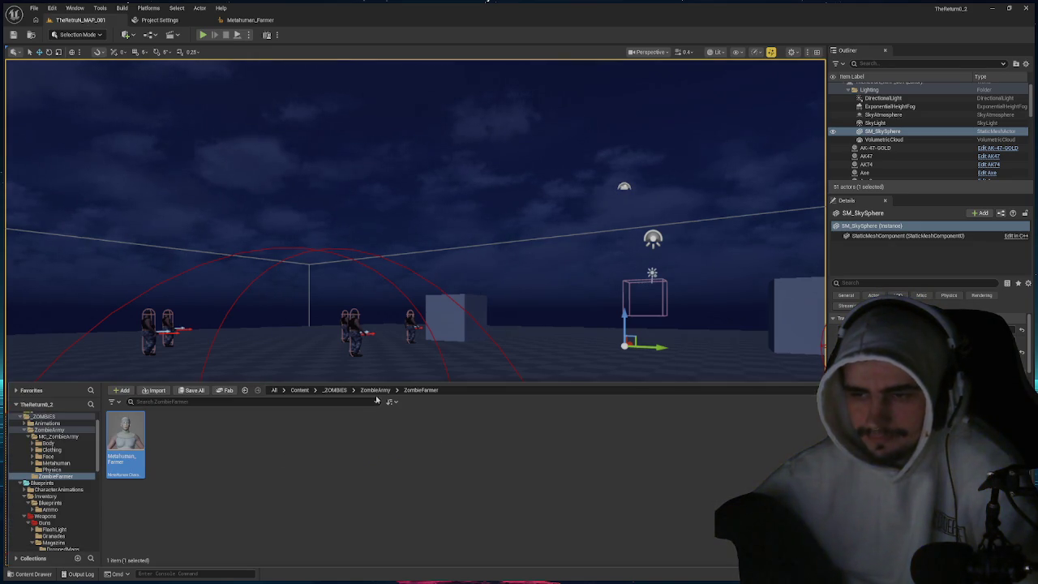
left_click(374, 391)
double_click(163, 430)
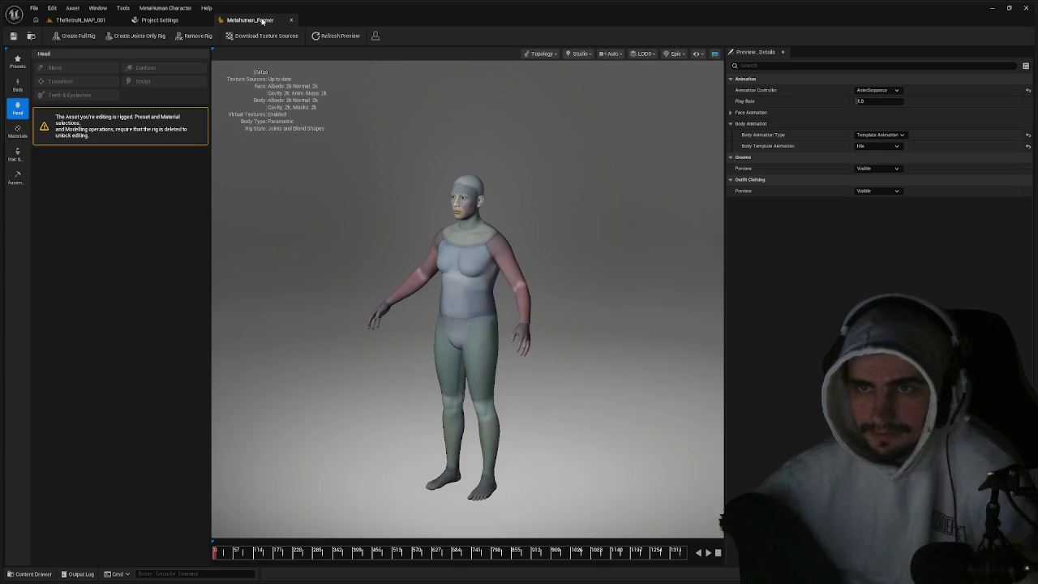
left_click(243, 21)
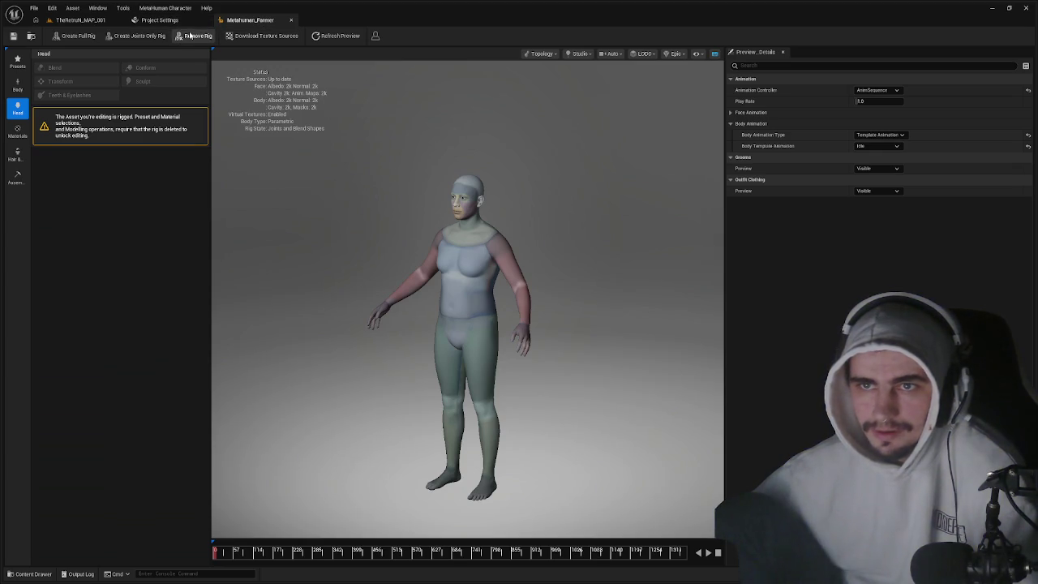
- Export the farmer as a combined skeletal mesh named Metahuman_Farmer_Mesh
left_click(165, 7)
left_click(45, 81)
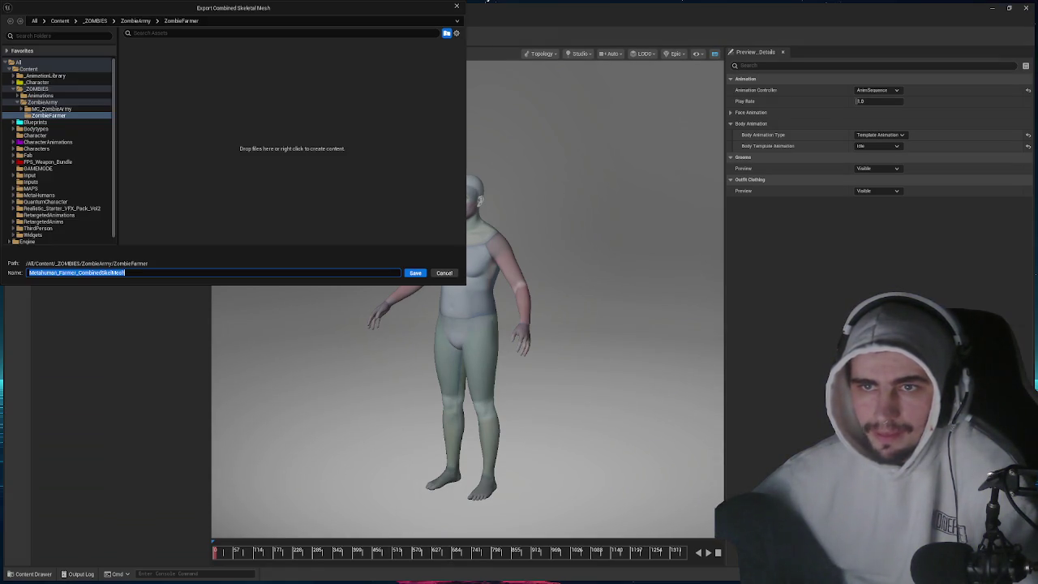
left_click(138, 273)
key("BackSpace")
key("BackSpace")
key("BackSpace")
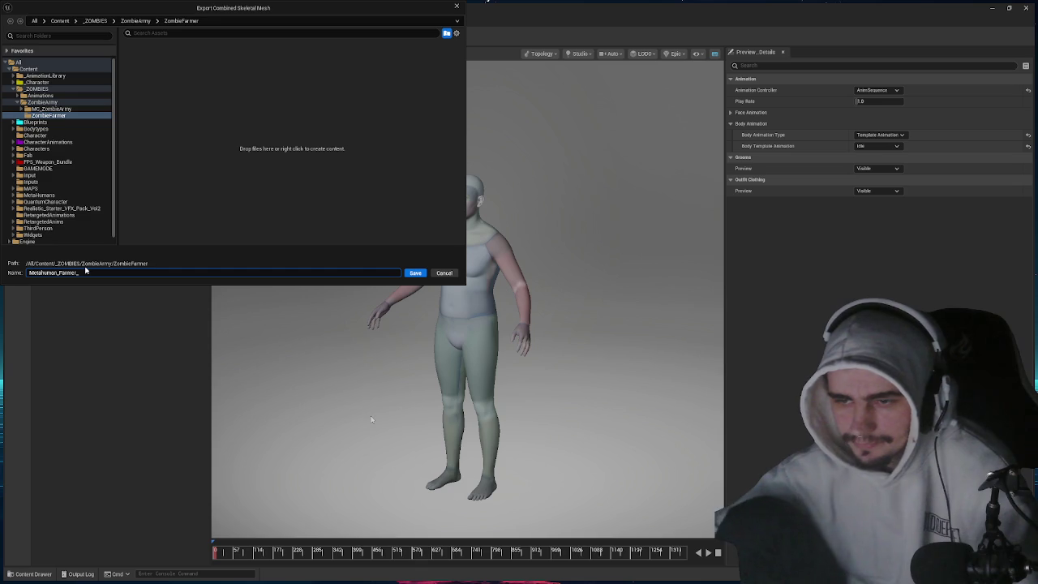
type("Mesh")
key("Tab")
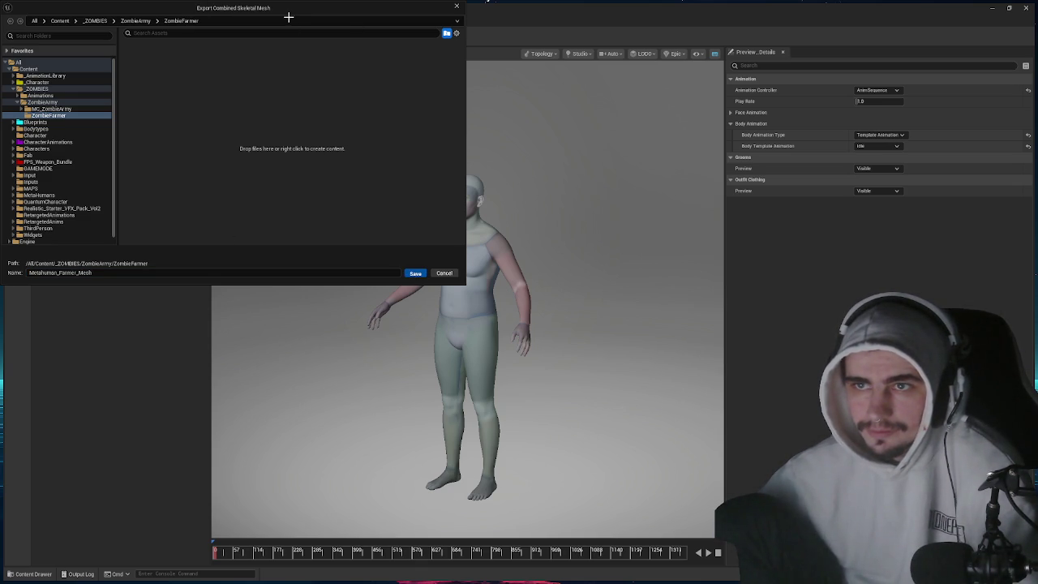
key("Return")
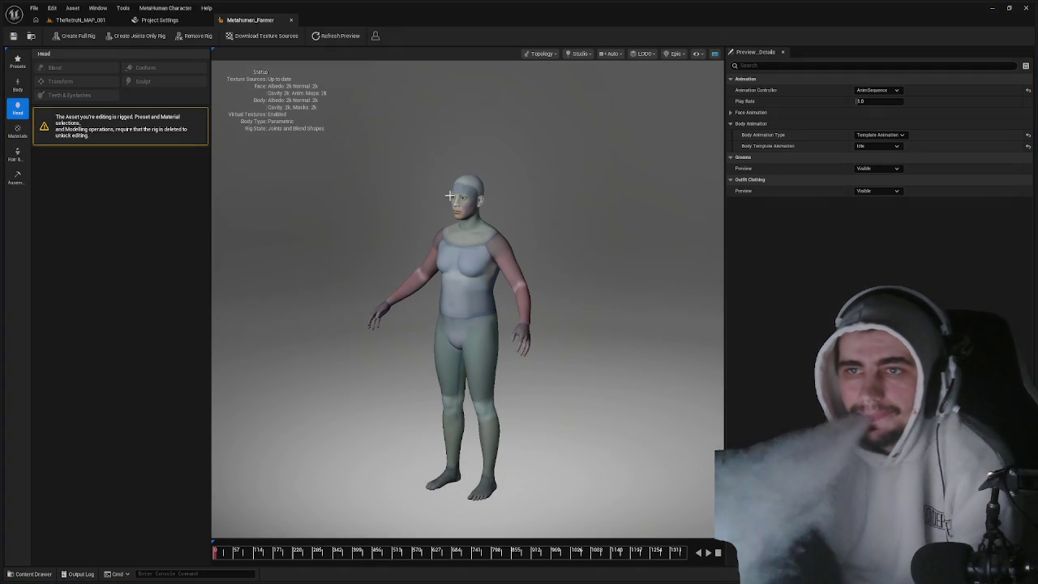
- Close the MetaHuman_Farmer and Project Settings tabs and set viewport camera speed to 0.8
left_click(291, 19)
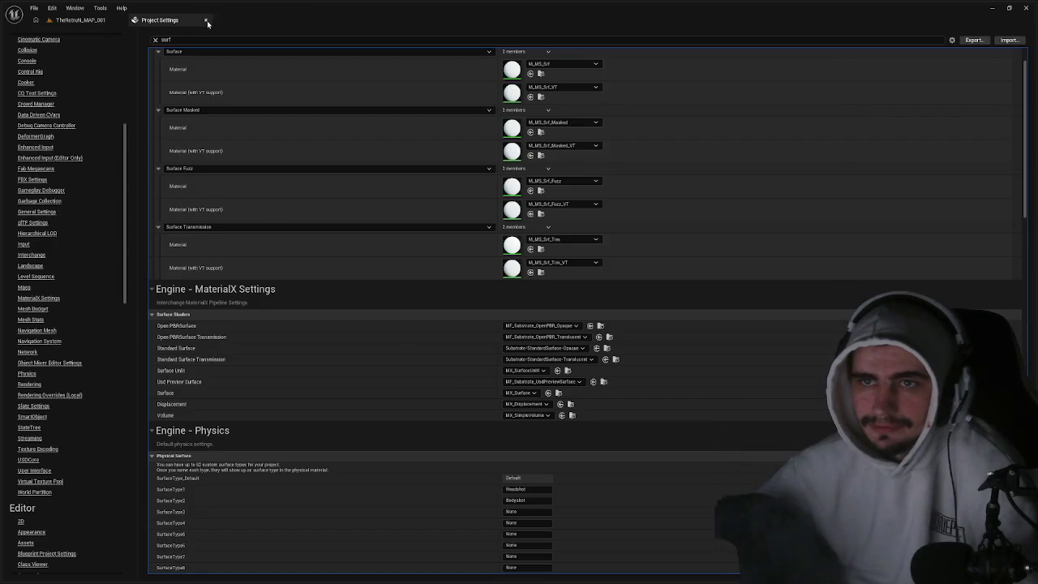
left_click(206, 20)
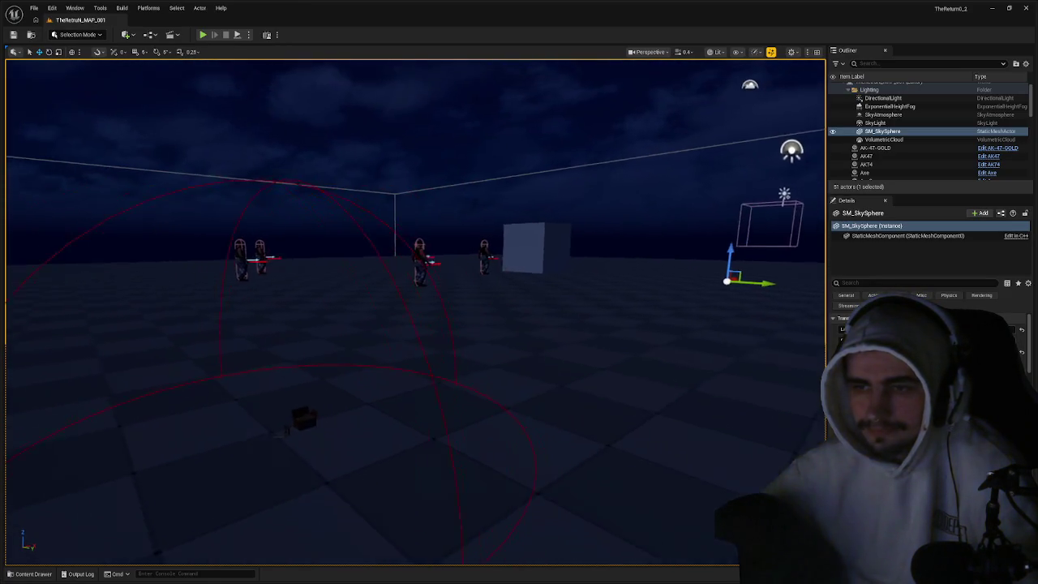
left_click(687, 52)
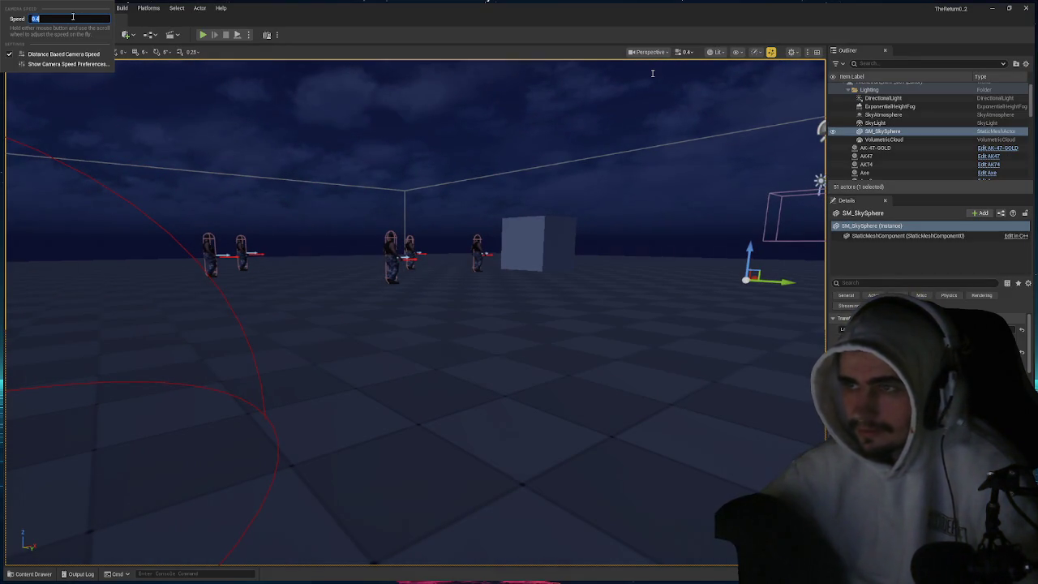
type("0.8")
key("Return")
mouse_move(591, 182)
left_mouse_down()
mouse_move(662, 180)
mouse_move(617, 180)
left_mouse_up()
key("ctrl+space")
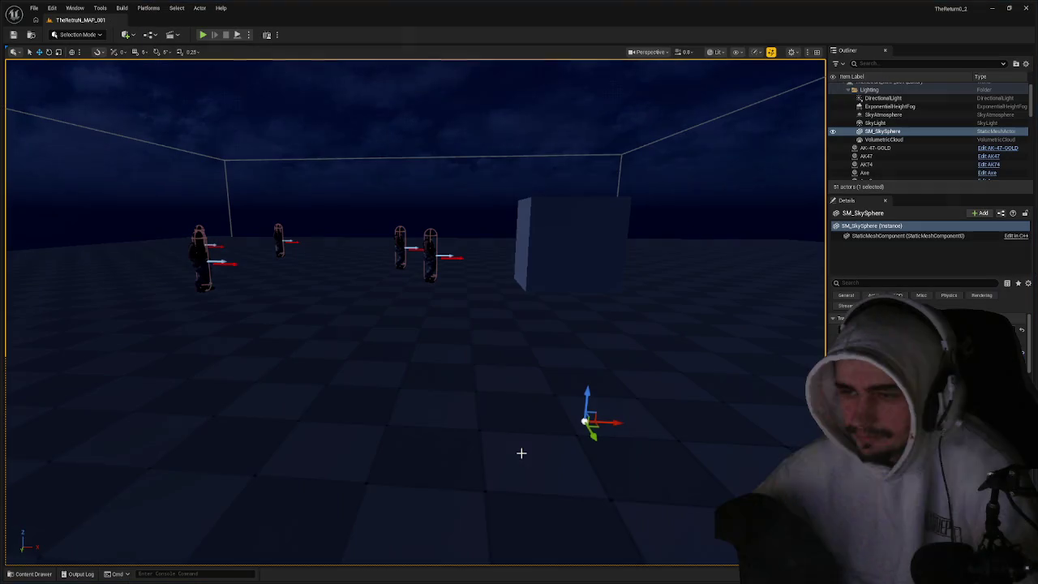
- Show the ZombieFarmer folder contents in the Content Drawer
key("ctrl+space")
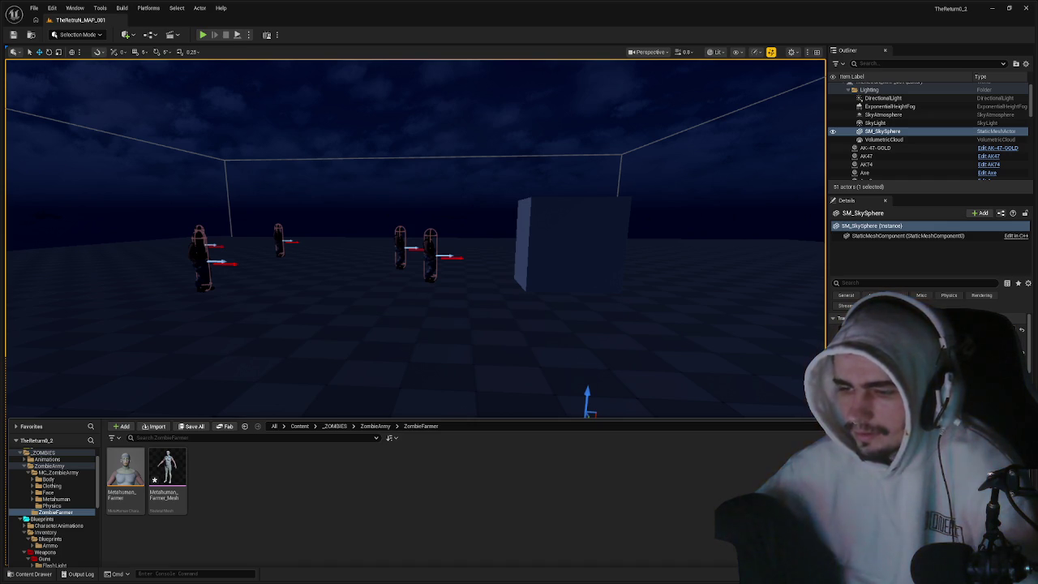
key("ctrl+space")
key("ctrl+space")
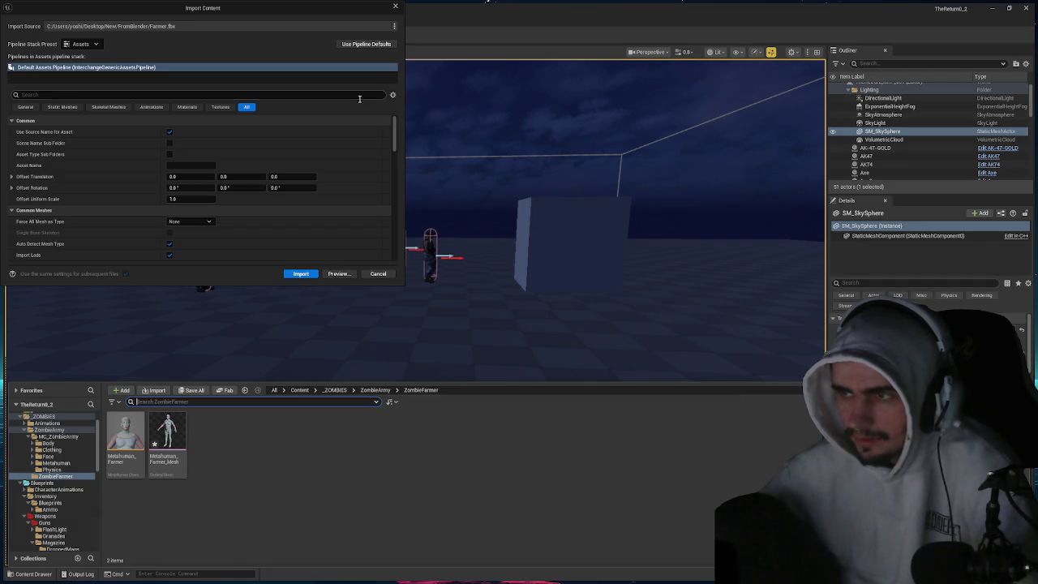
- Import Farmer.fbx into ZombieFarmer with the chosen import settings
left_click(301, 275)
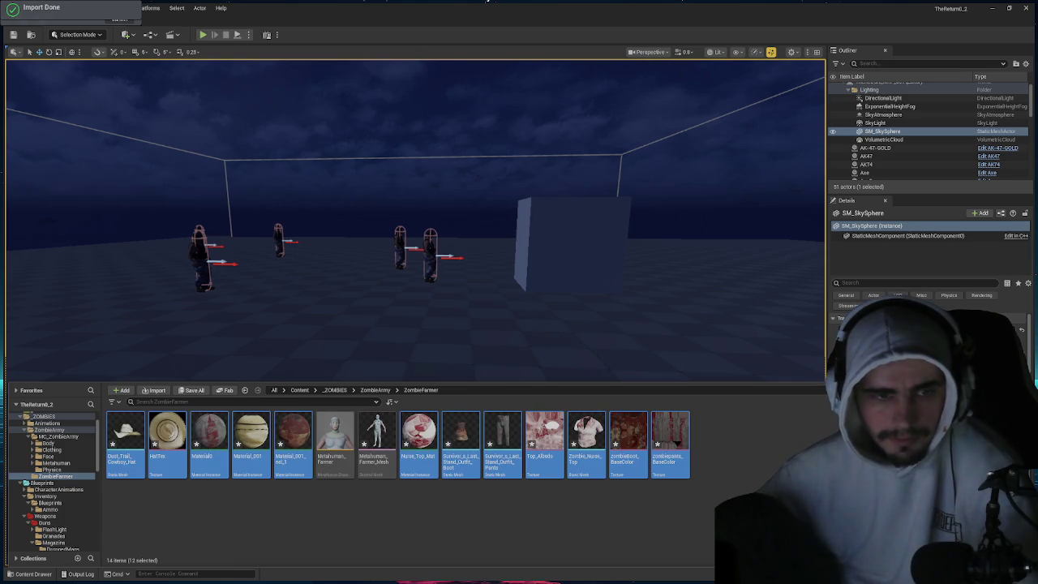
- Place Metahuman_Farmer_Mesh in the level and reset its location to default
left_click(556, 510)
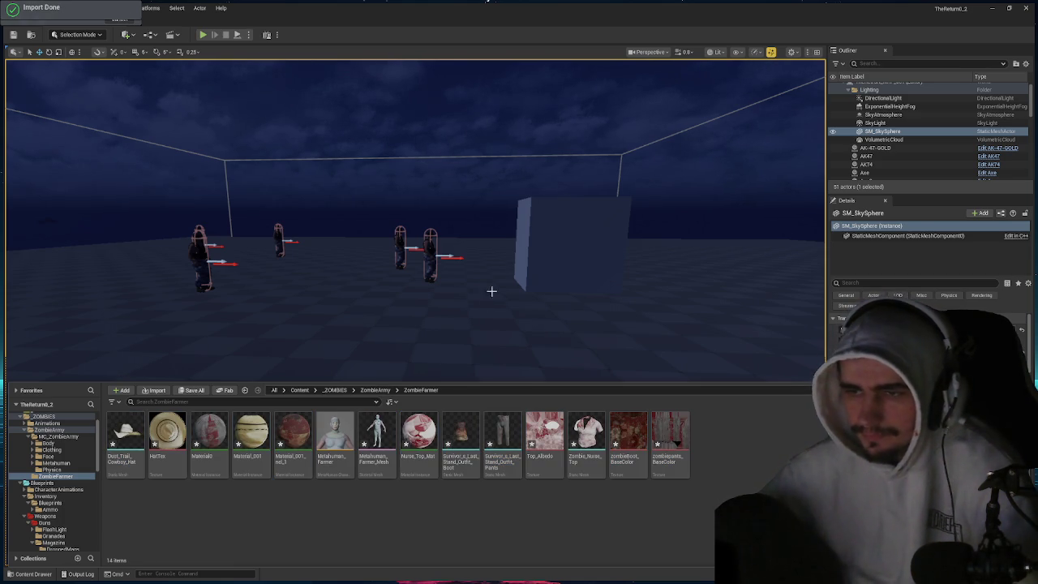
left_click_drag(491, 384, 491, 477)
left_click_drag(454, 276, 508, 304)
key("ctrl+space")
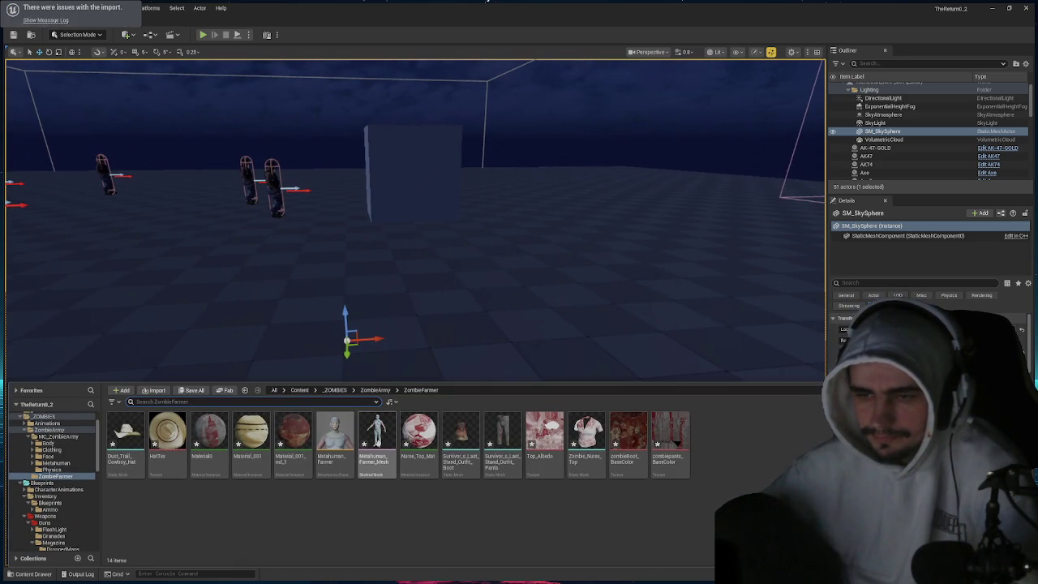
left_click_drag(380, 441, 419, 324)
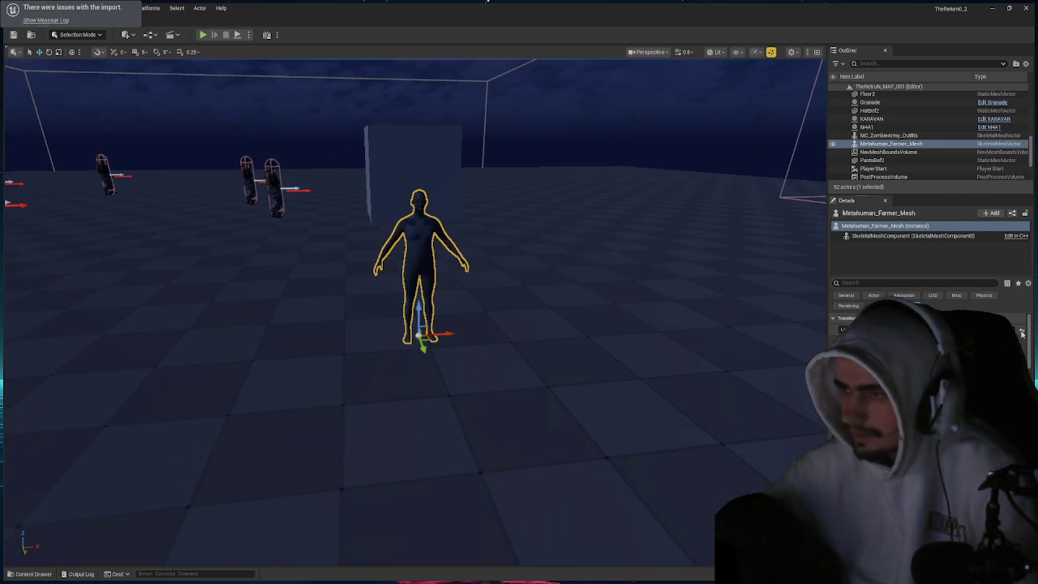
left_click(1022, 333)
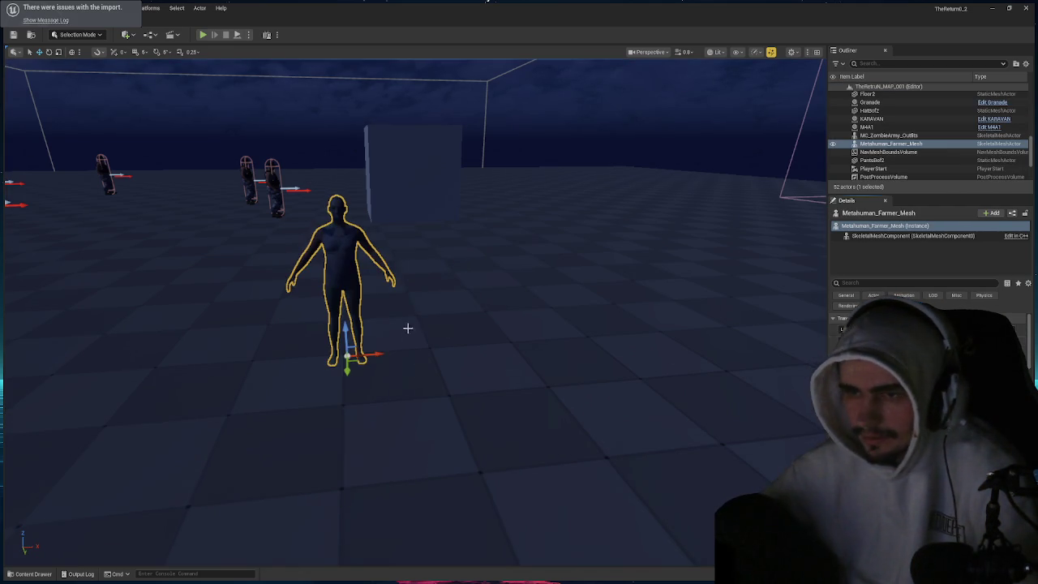
- Hide the PostProcessVolume in the Outliner to brighten the scene
left_click(837, 154)
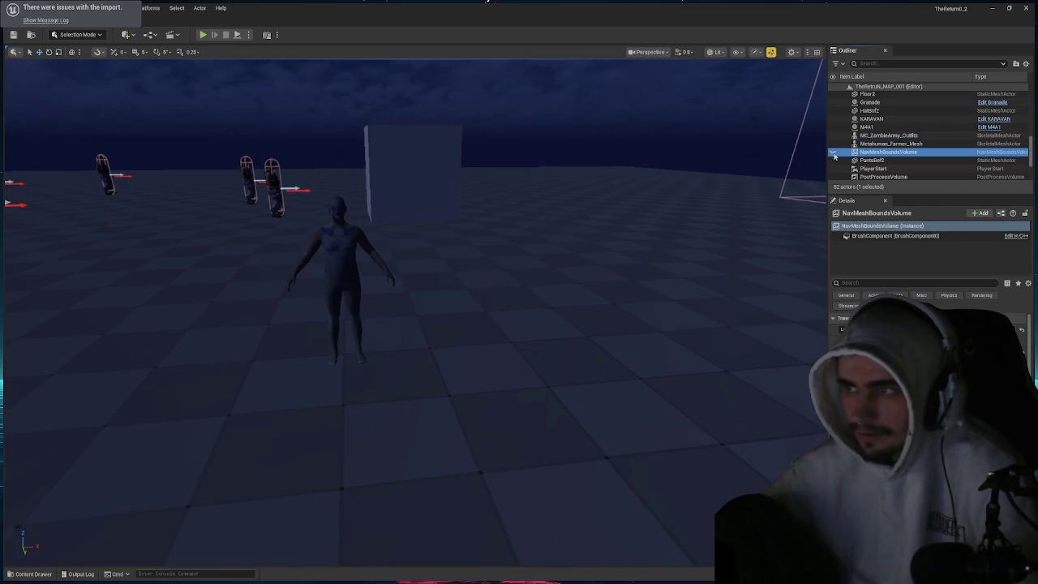
scroll(854, 163, "down", 1)
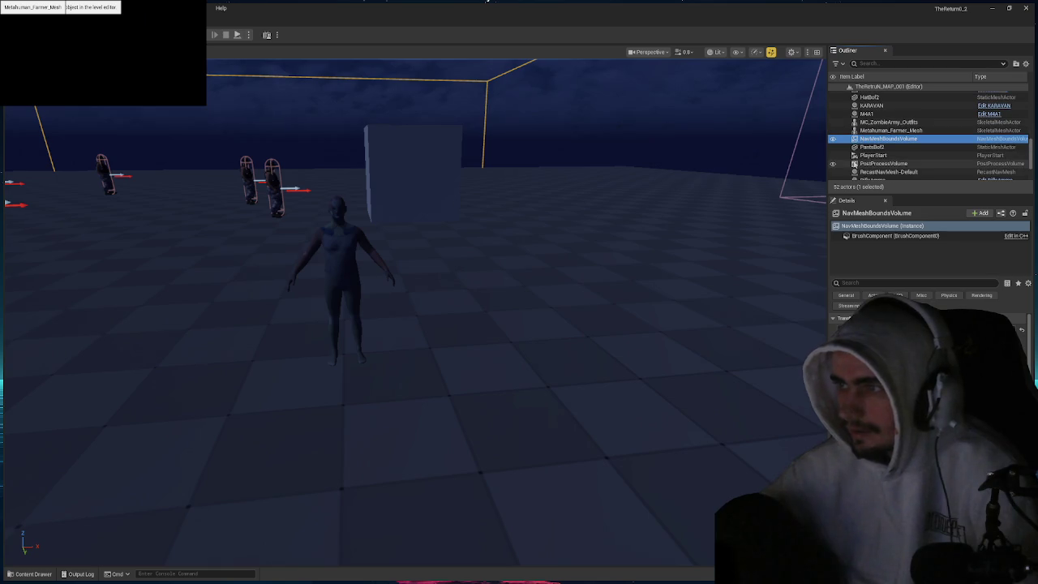
scroll(835, 150, "down", 3)
left_click(833, 139)
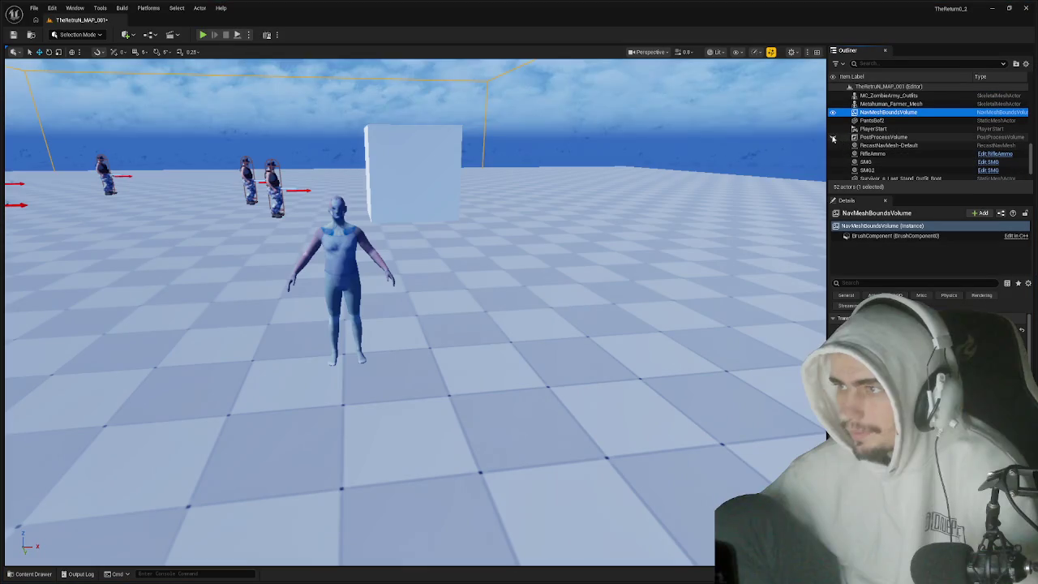
- Place the Survivor_s_Last_Stand_Outfit_Boot mesh at the farmer's feet
left_click(435, 294)
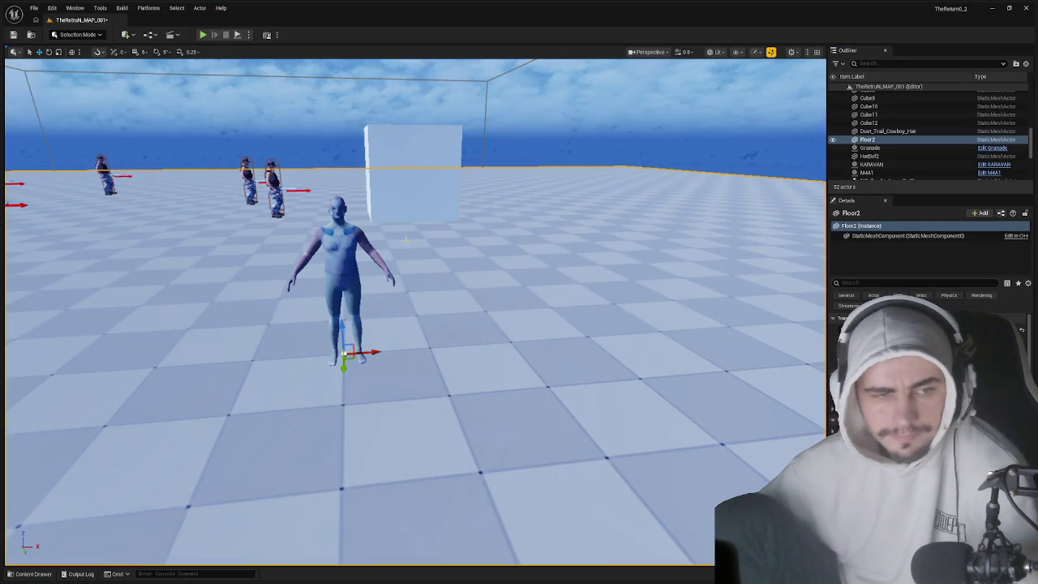
key("ctrl+space")
double_click(461, 434)
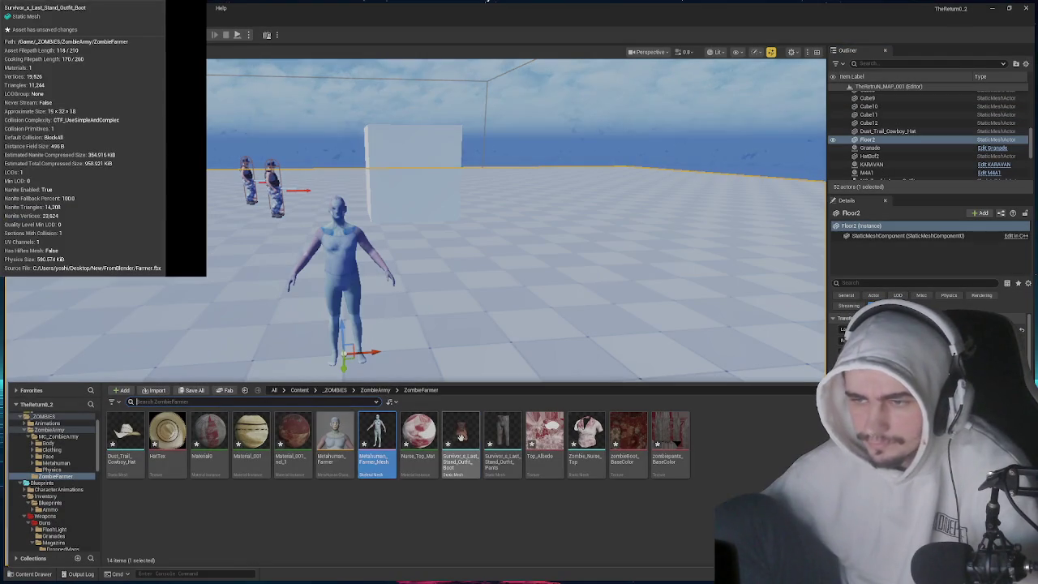
left_click_drag(403, 362, 355, 350)
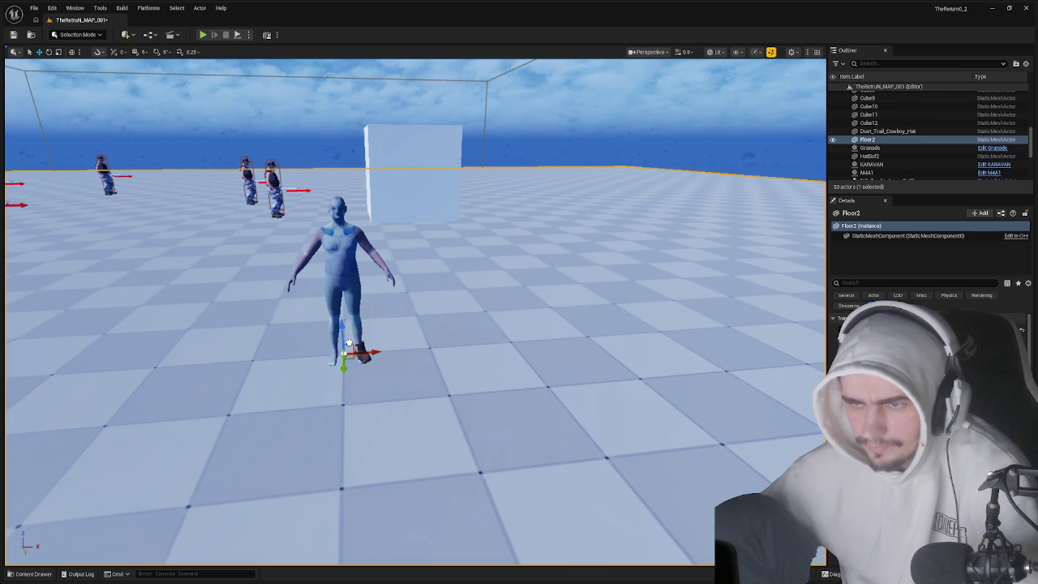
key("f")
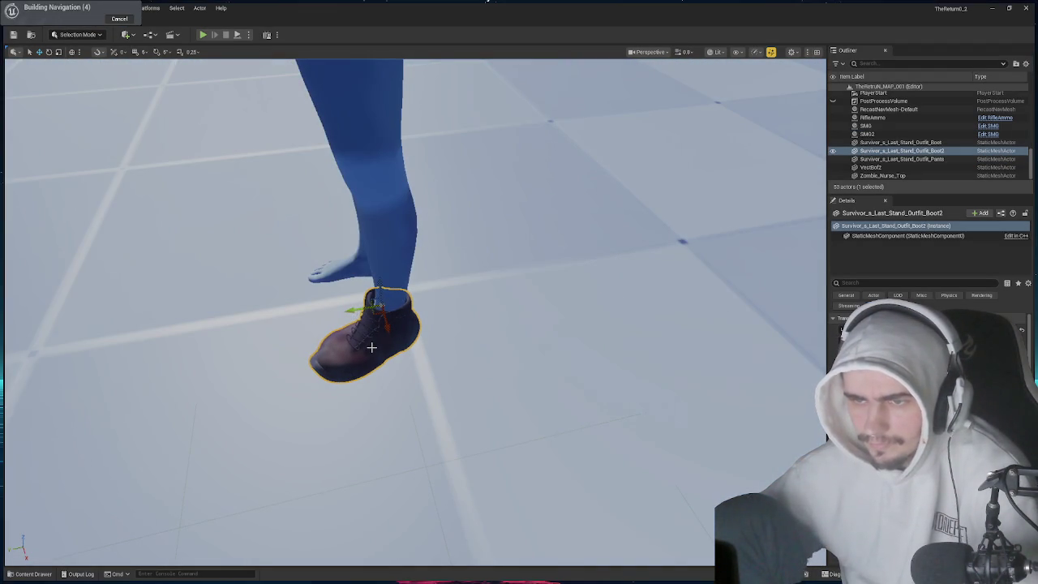
- Edit the boot's pivot with the Modeling Mode XForm tools
scroll(372, 347, "down", 5)
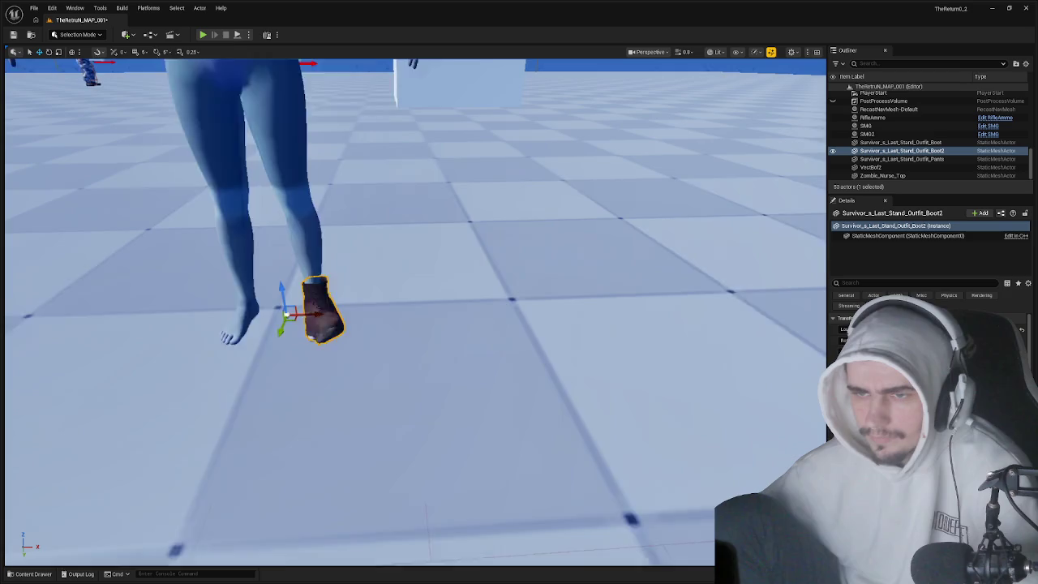
key("f")
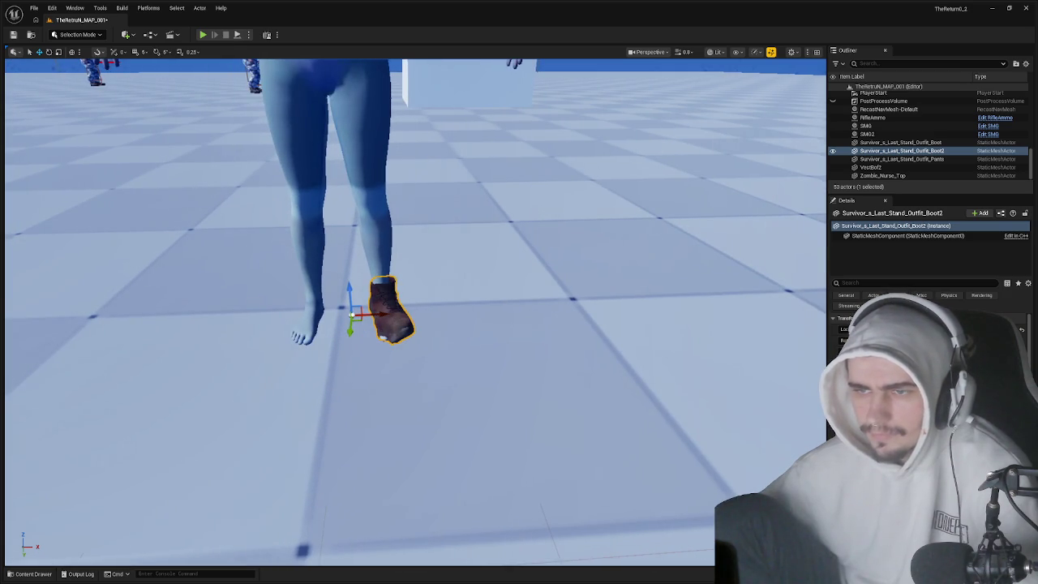
left_click(86, 35)
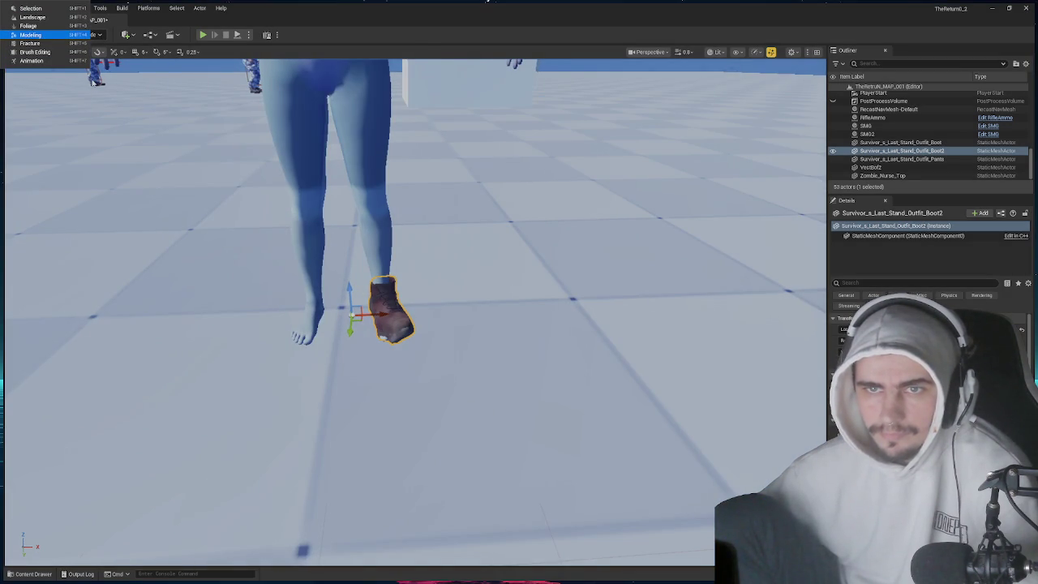
left_click(30, 35)
left_click(18, 135)
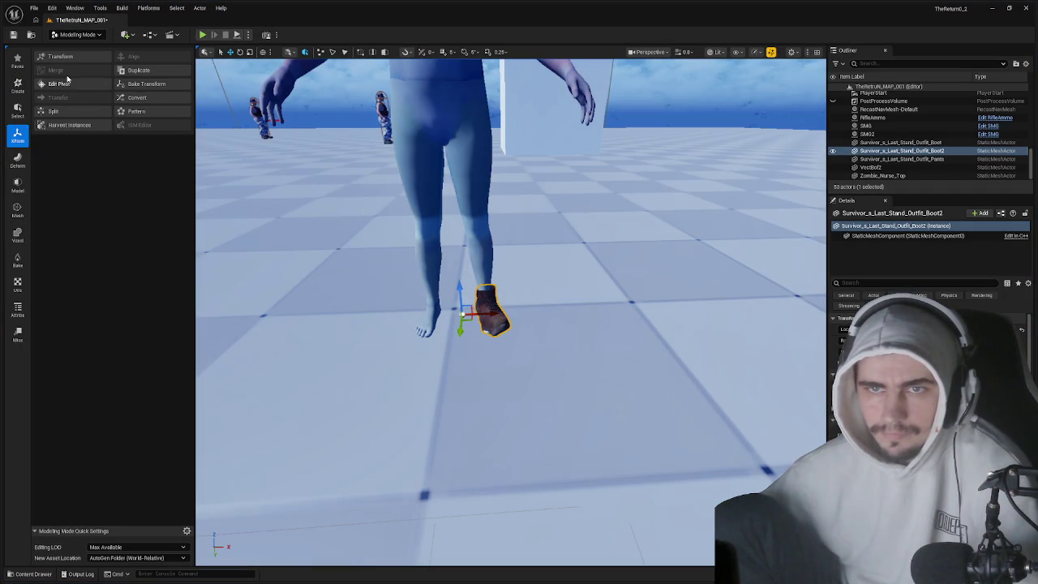
left_click(62, 85)
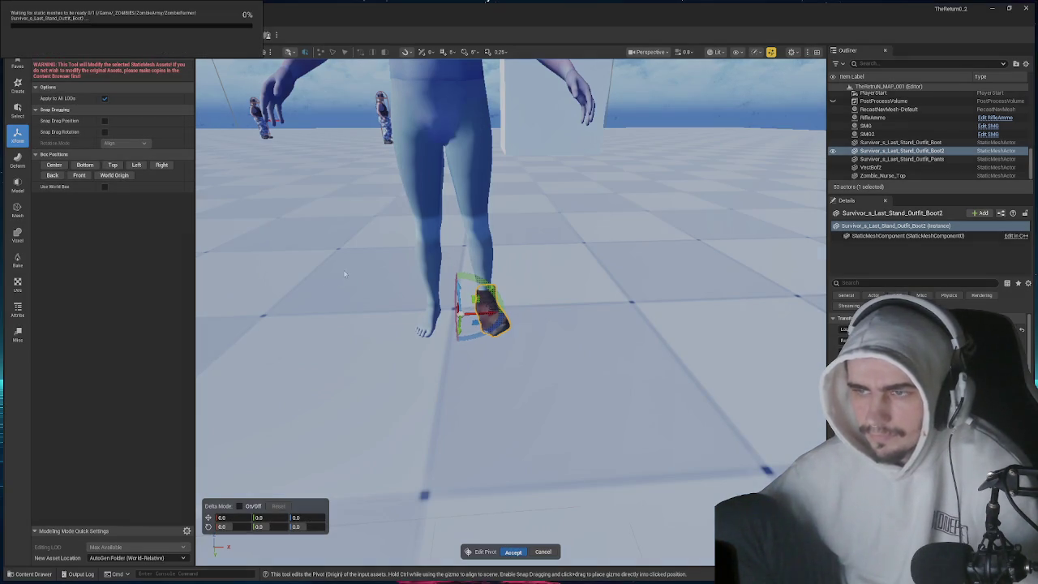
key("Return")
- Bake the boot's transform into its mesh asset and save the level
left_click(136, 85)
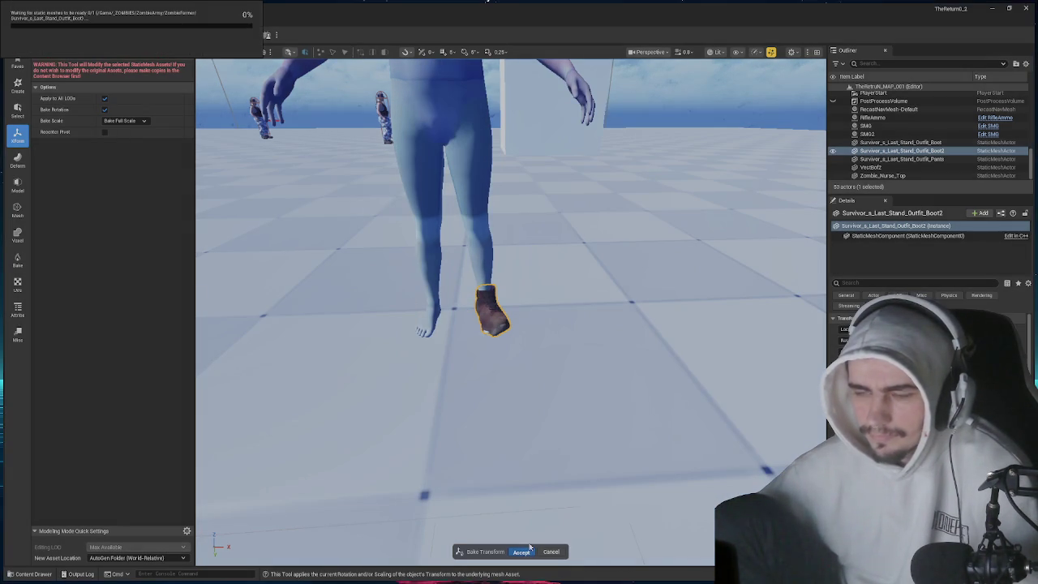
left_click(527, 549)
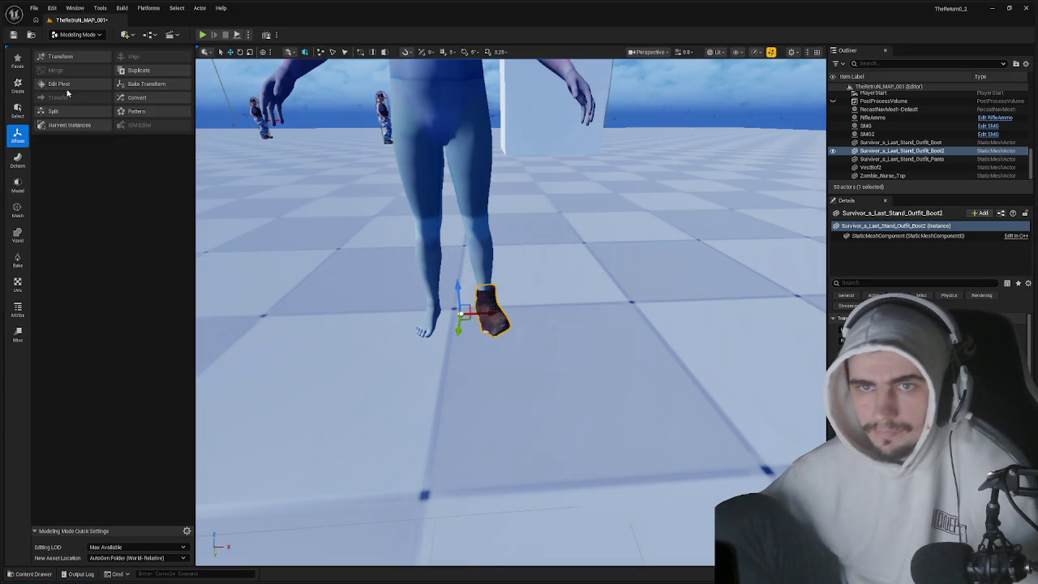
left_click(13, 35)
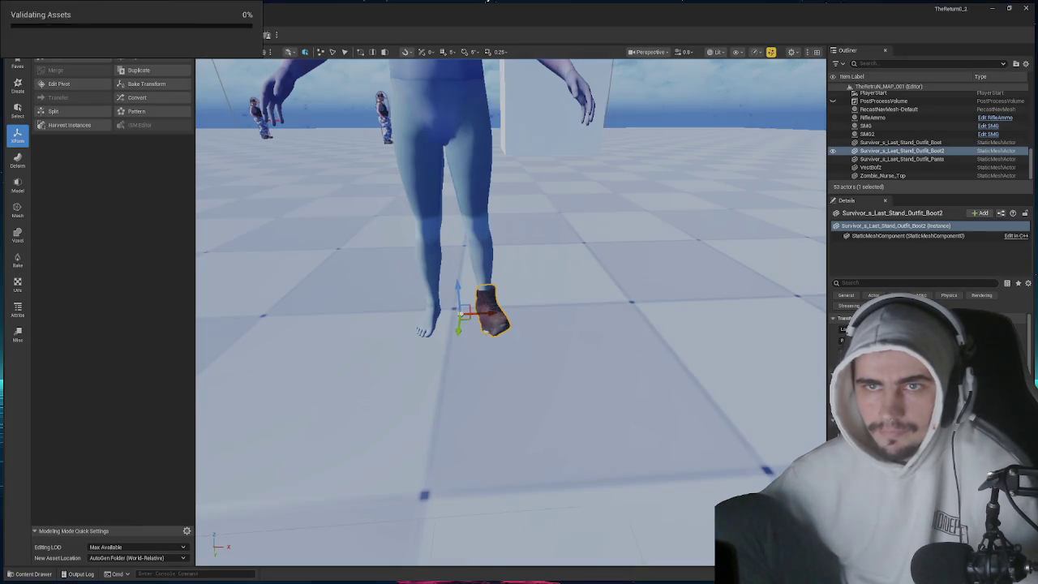
key("ctrl+b")
right_click(461, 444)
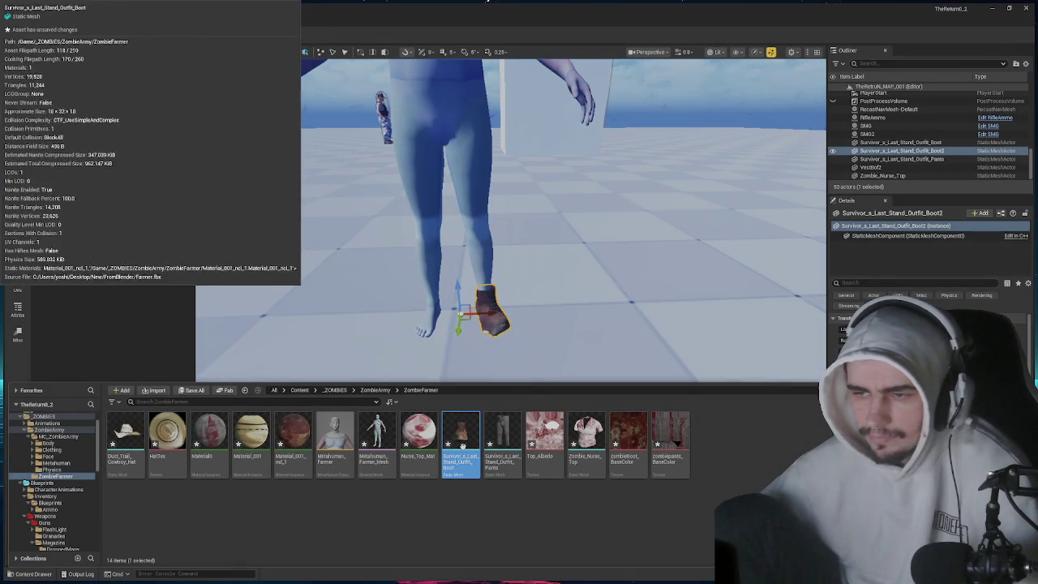
- Convert the boot to skeletal mesh SKM_Survivor_s_Last_Stand_Outfit_Boot using the farmer skeleton
left_click(511, 138)
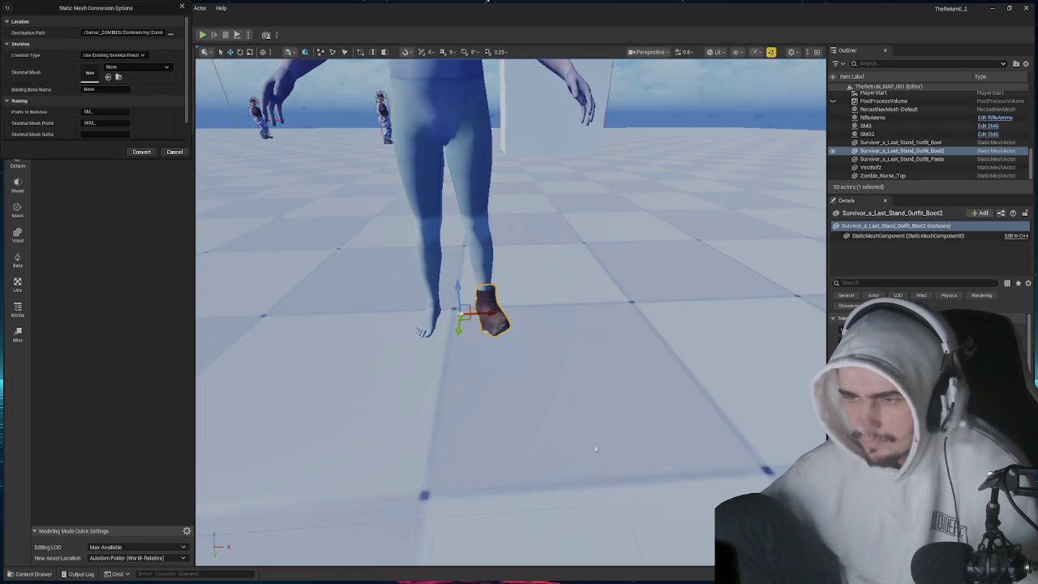
left_click(143, 152)
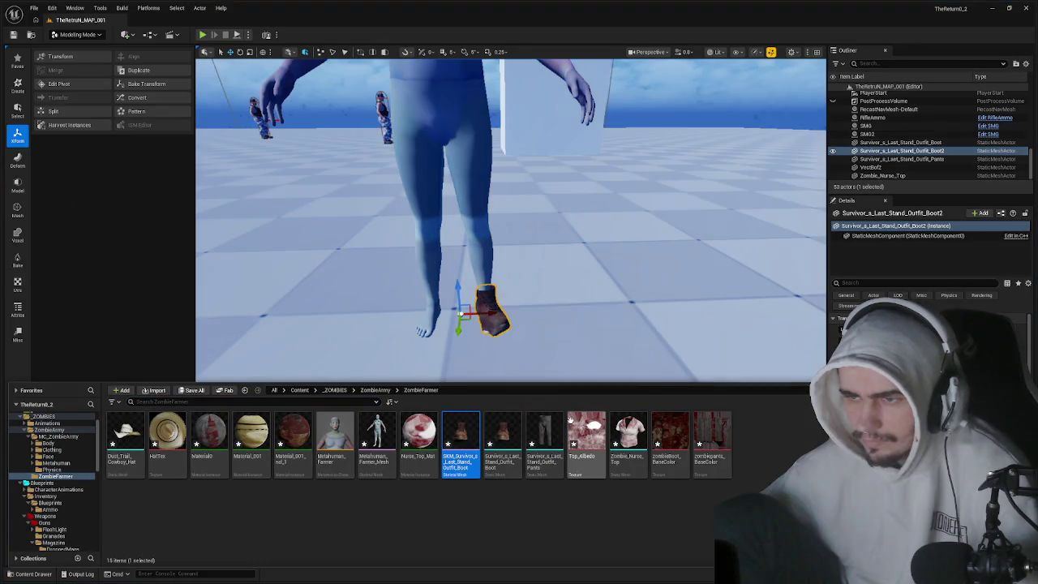
mouse_move(461, 436)
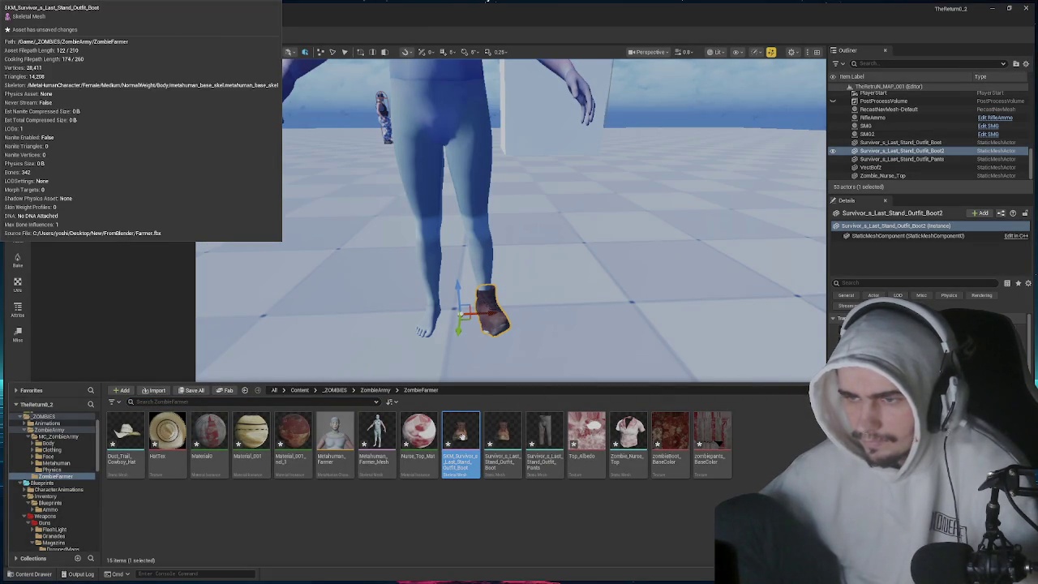
- Force delete the original static boot asset
left_click(503, 438)
key("Delete")
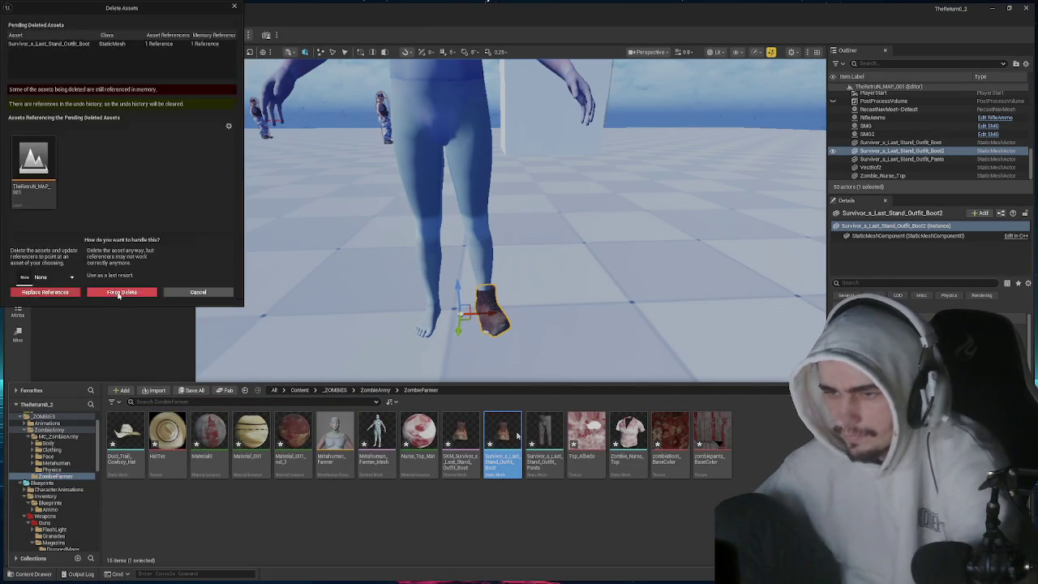
left_click(120, 292)
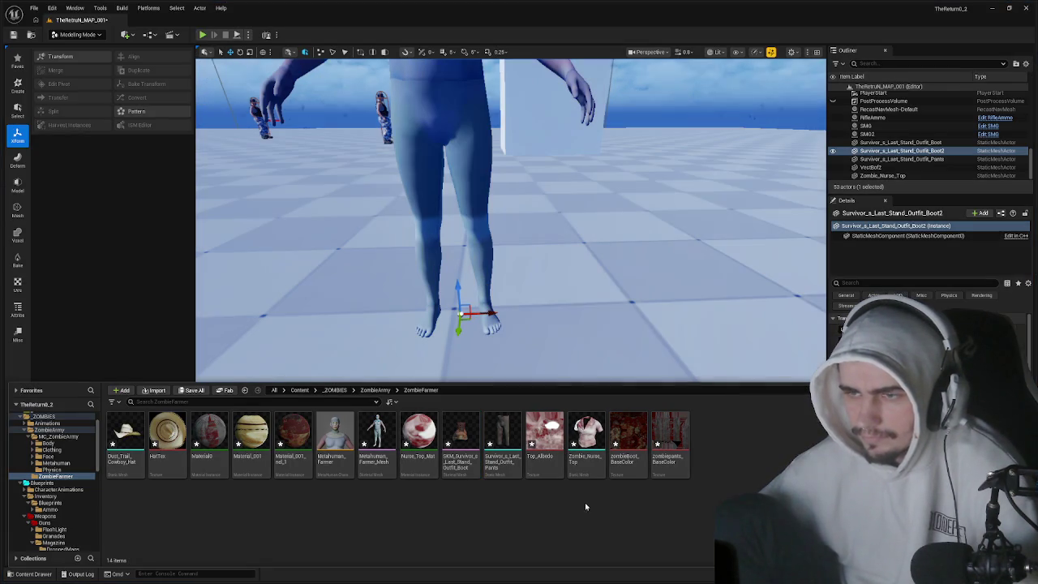
- Create a new folder named 'texture' in ZombieFarmer
right_click(728, 477)
left_click(760, 172)
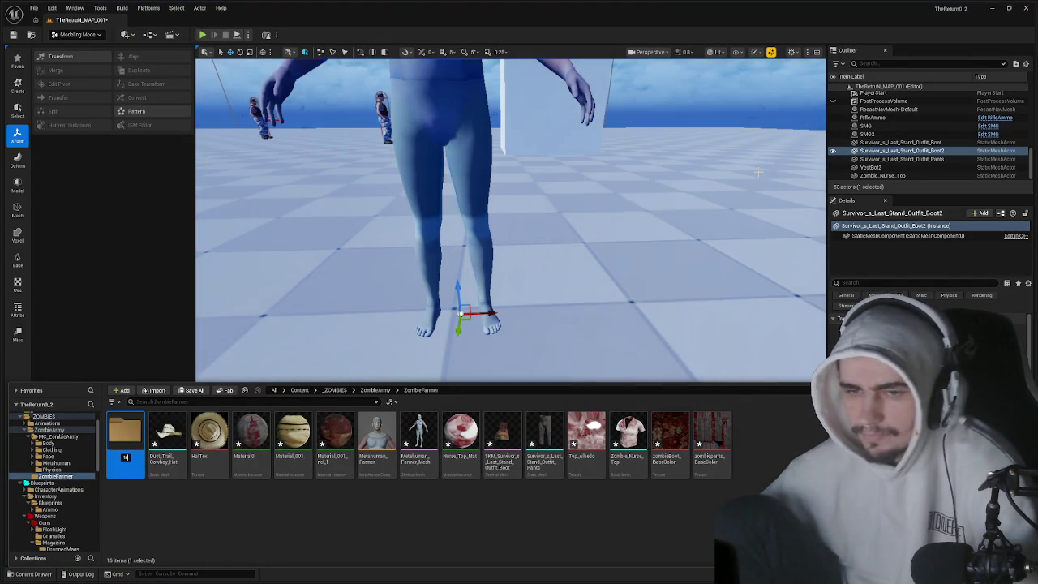
type("texture")
key("Return")
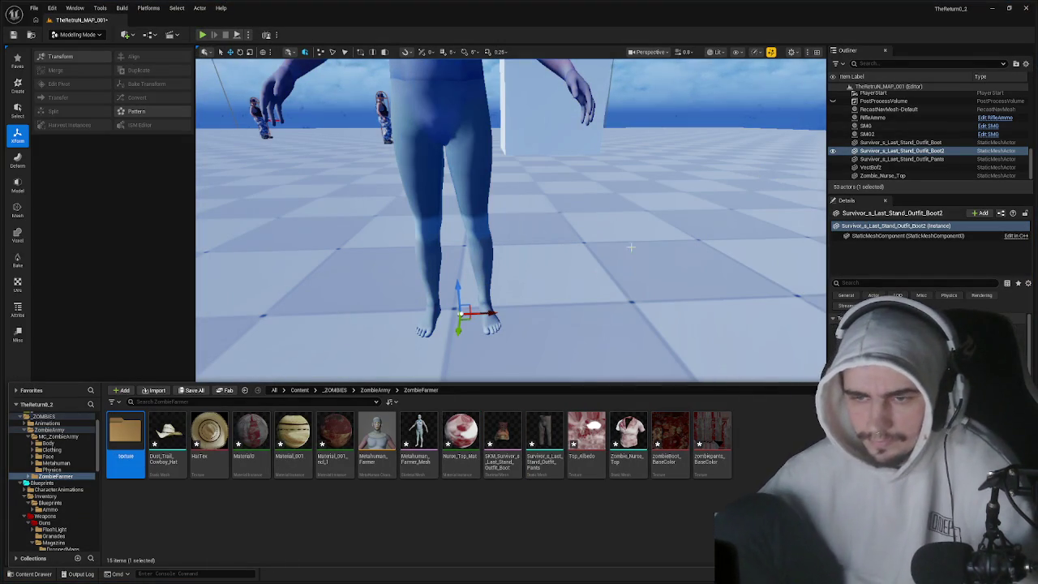
- Move the textures and materials, including Nurse_Top_Mat and Top_Albedo, into the texture folder
left_click(209, 438)
left_click(335, 438, "shift")
left_click(455, 454, "ctrl")
left_click(587, 442, "ctrl")
left_click(670, 442, "ctrl")
left_click(707, 445, "ctrl")
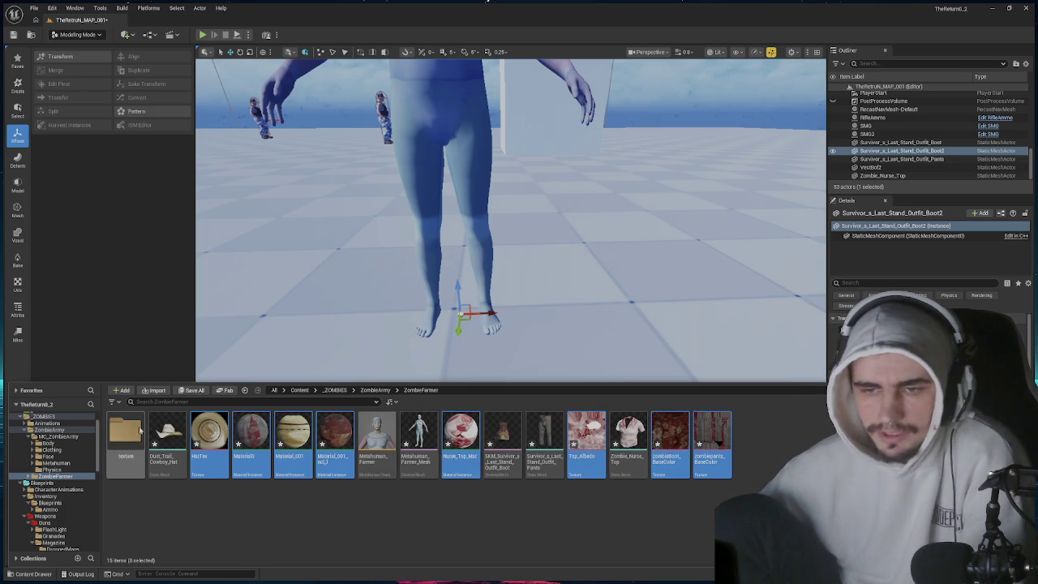
left_click_drag(140, 432, 142, 435)
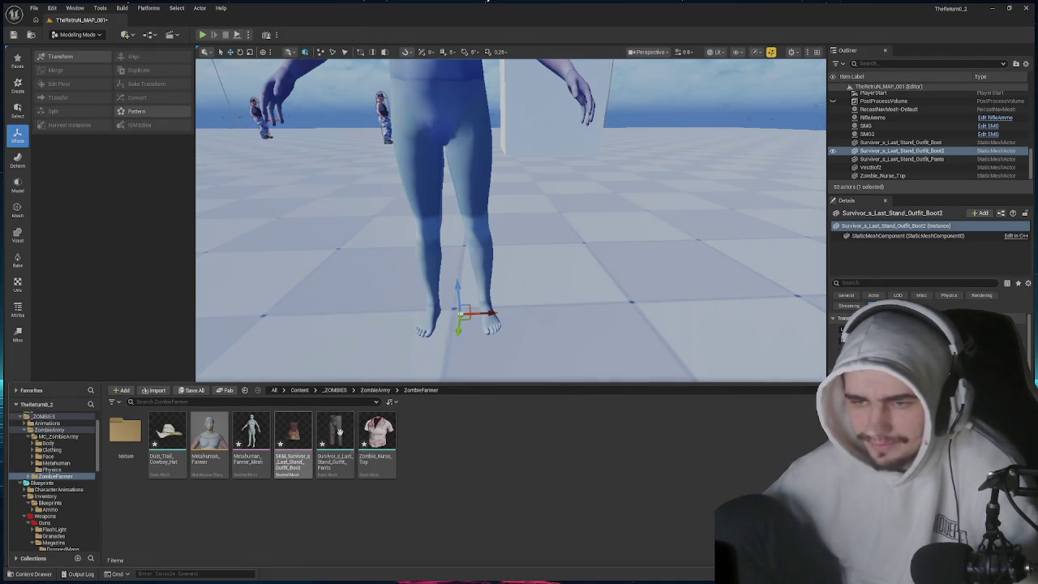
- Place the pants mesh in the viewport and move it onto the farmer's legs
mouse_move(342, 432)
left_mouse_down()
mouse_move(413, 321)
mouse_move(478, 316)
mouse_move(438, 312)
mouse_move(459, 306)
mouse_move(459, 268)
mouse_move(486, 324)
mouse_move(543, 309)
mouse_move(498, 205)
left_mouse_up()
key("e")
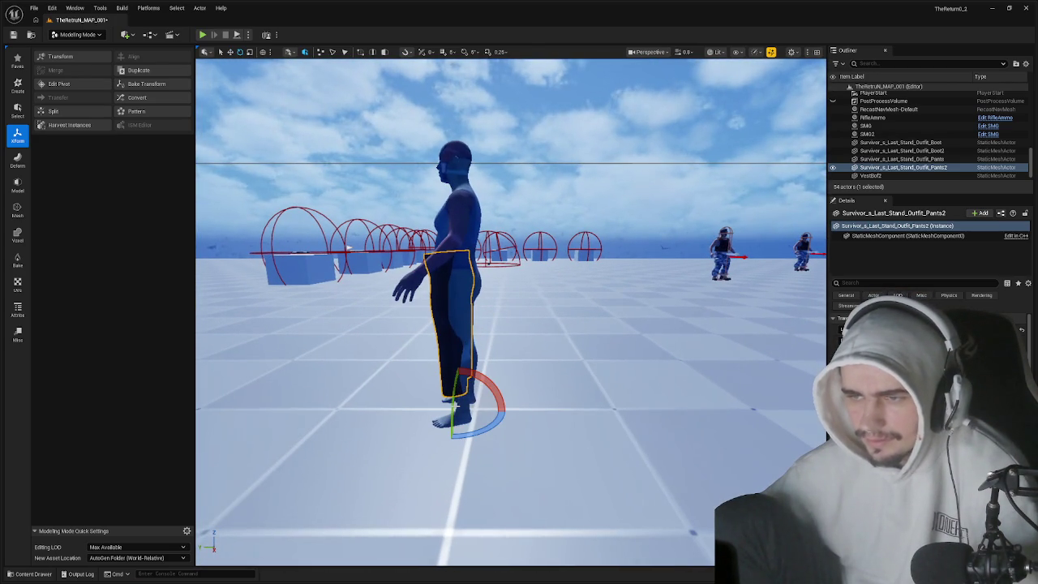
key("w")
left_click_drag(435, 412, 448, 413)
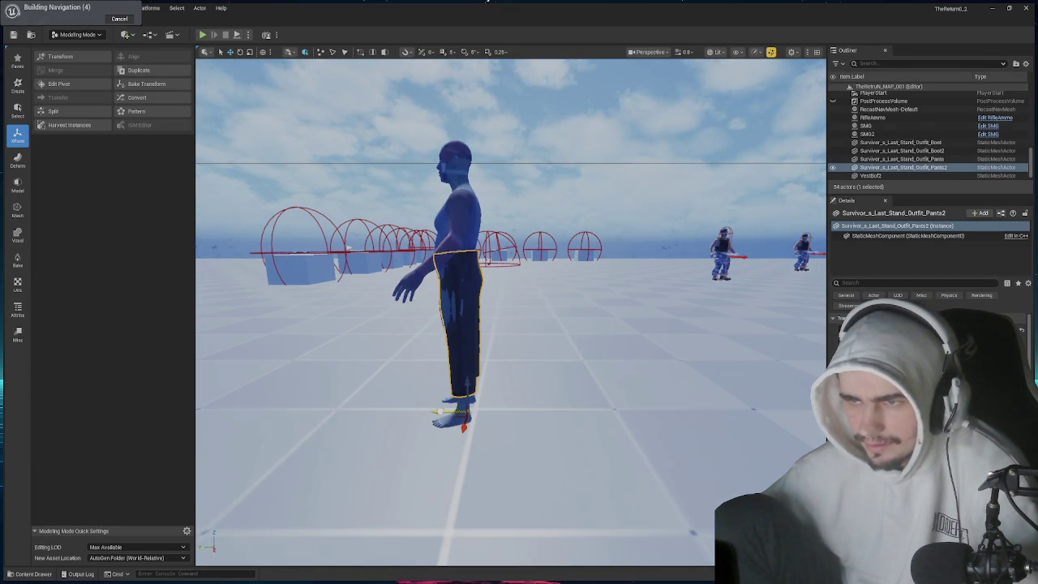
key("e")
key("w")
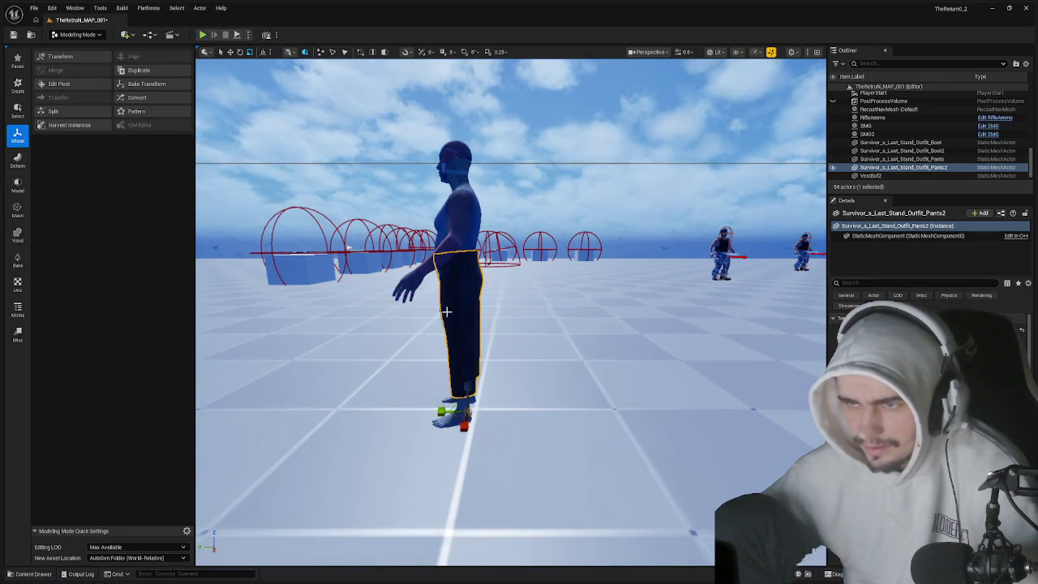
key("f")
mouse_move(446, 312)
left_mouse_down()
mouse_move(499, 309)
mouse_move(478, 325)
mouse_move(438, 325)
left_mouse_up()
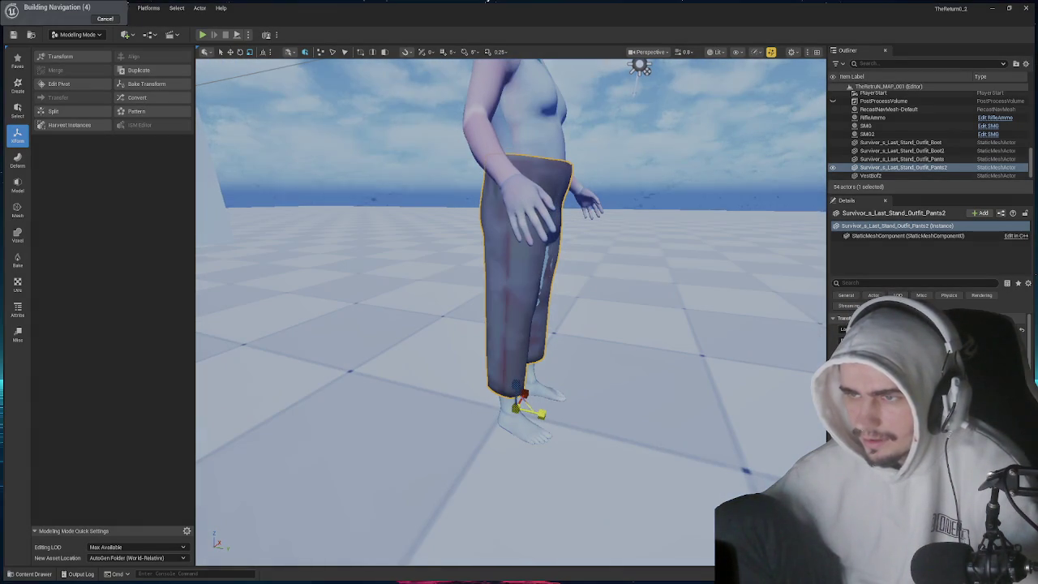
left_click_drag(438, 324, 633, 320)
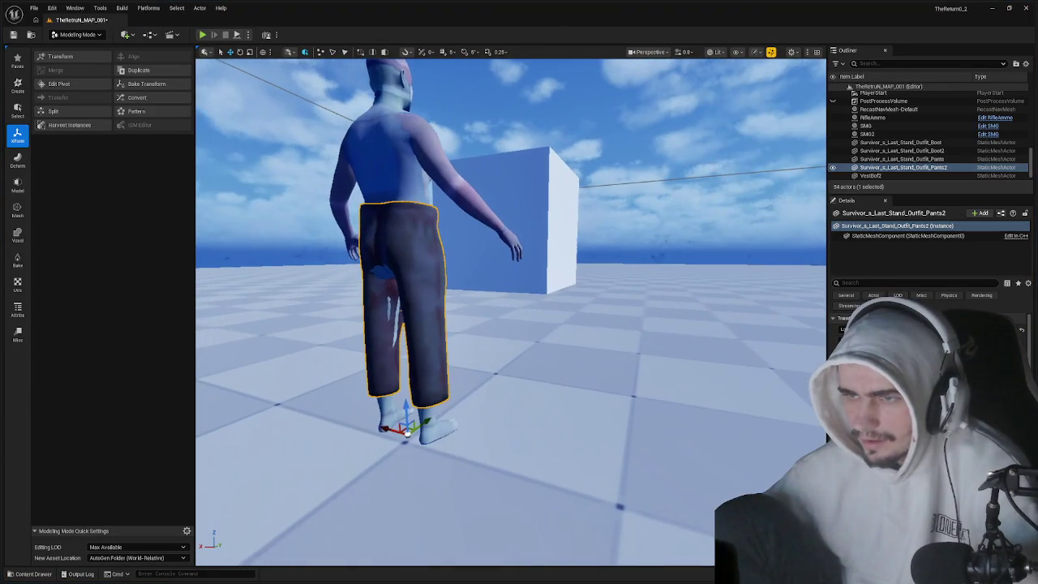
- Scale the pants slightly wider so they fit the character's hips
left_click_drag(390, 430, 406, 426)
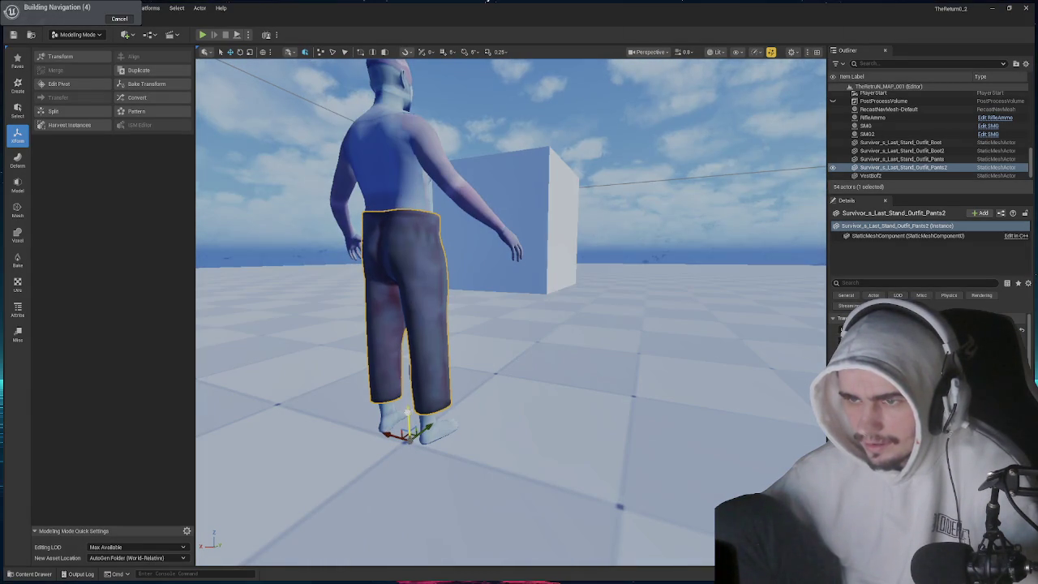
left_click_drag(410, 408, 389, 408)
mouse_move(476, 437)
left_mouse_down()
mouse_move(438, 436)
mouse_move(476, 436)
mouse_move(482, 448)
mouse_move(451, 426)
left_mouse_up()
left_click_drag(505, 335, 506, 345)
key("e")
key("r")
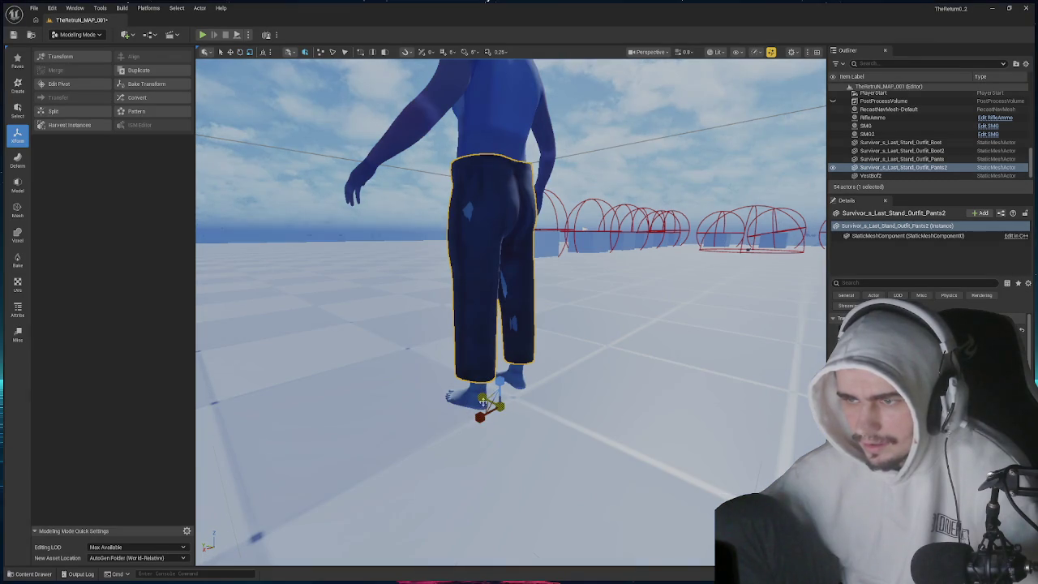
left_click_drag(480, 418, 483, 416)
left_click_drag(438, 303, 436, 308)
key("w")
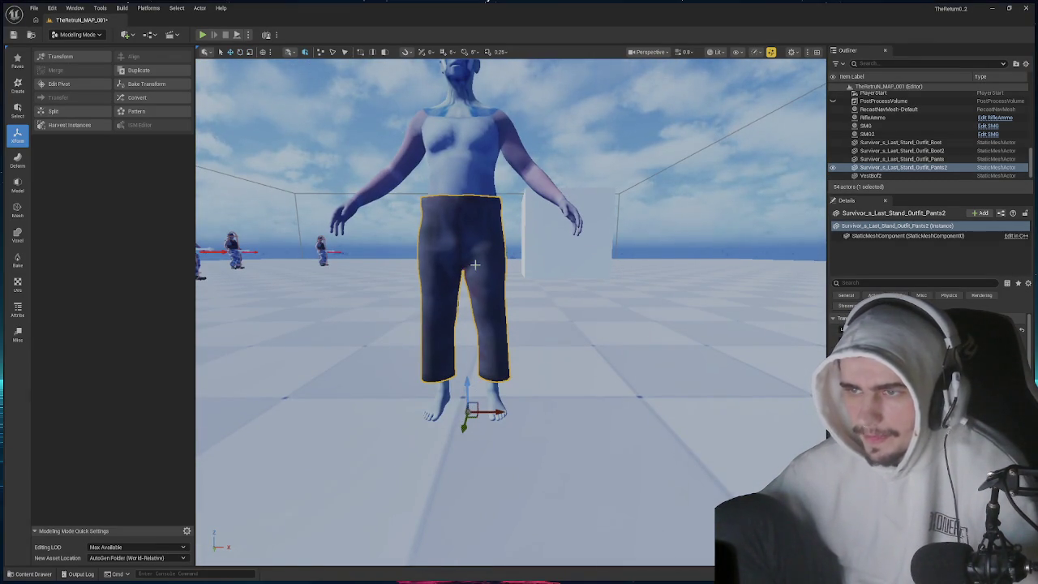
key("ctrl+space")
key("ctrl+space")
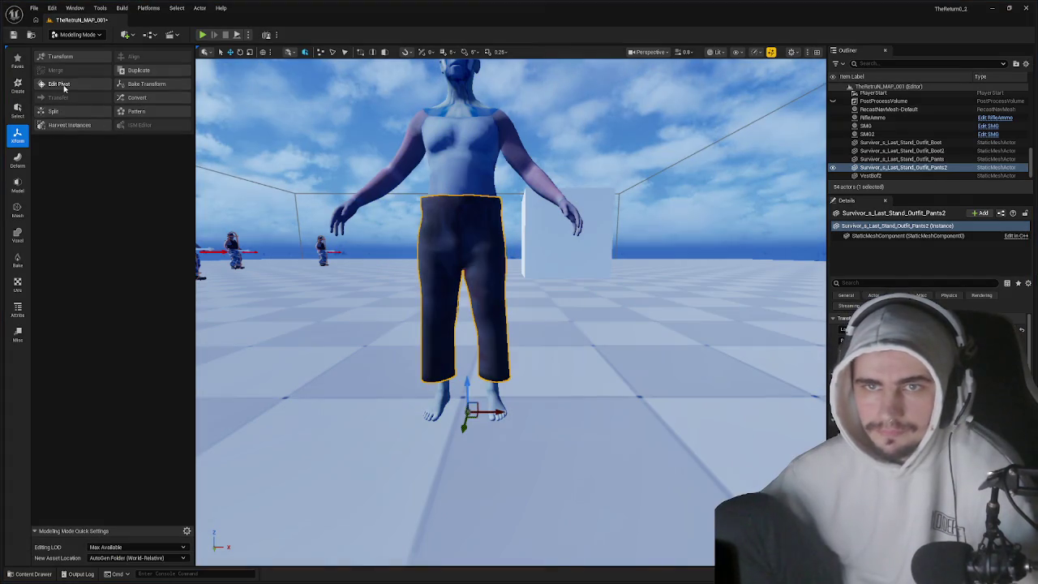
- Move the pants' pivot to the world origin and bake their transform into the mesh
left_click(59, 84)
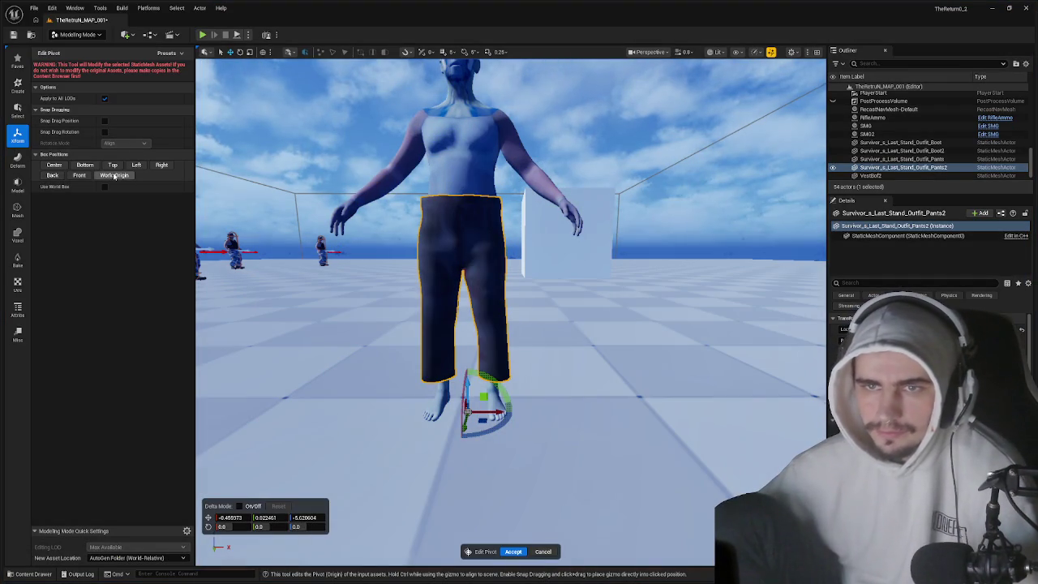
left_click(114, 176)
left_click(511, 552)
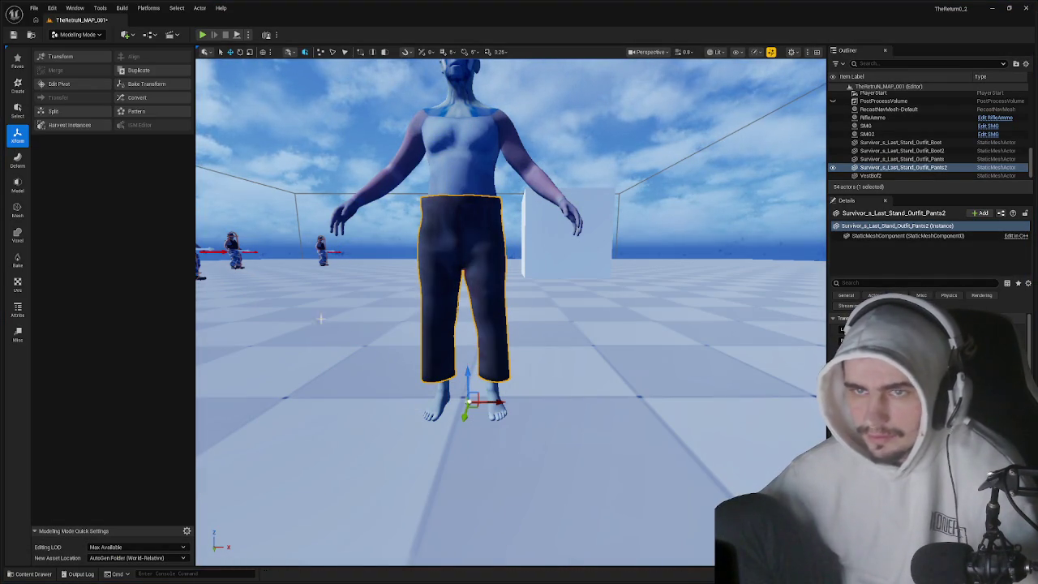
left_click(145, 84)
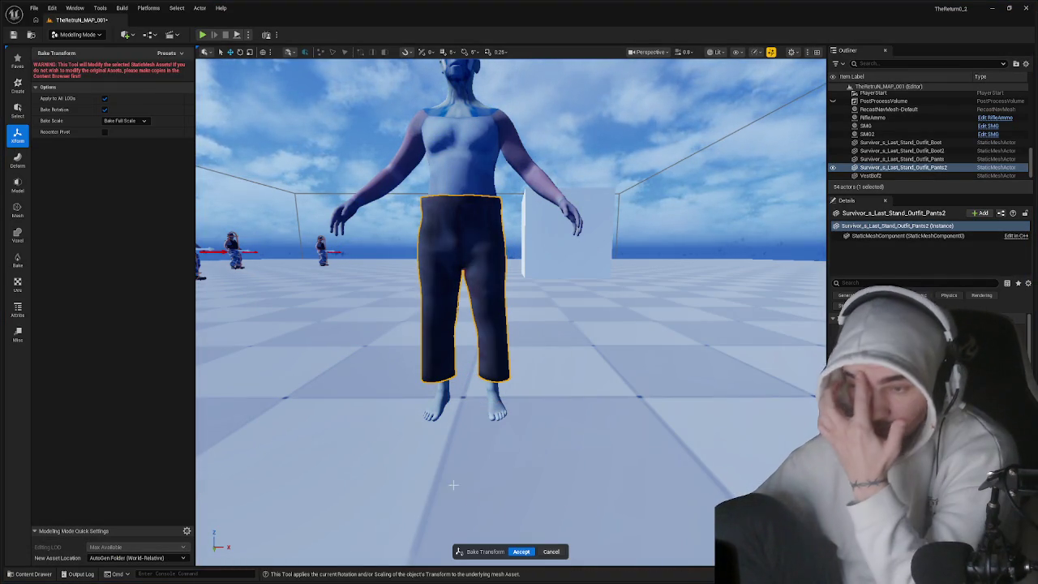
left_click(522, 553)
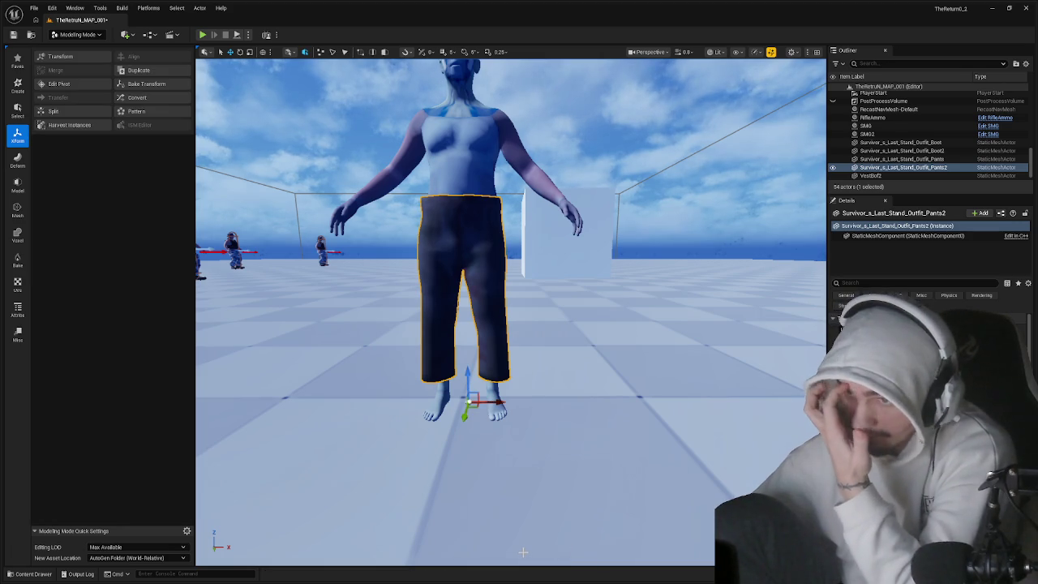
- Delete the Survivor pants static mesh and place Zombie_Nurse_Top onto the character
key("ctrl+b")
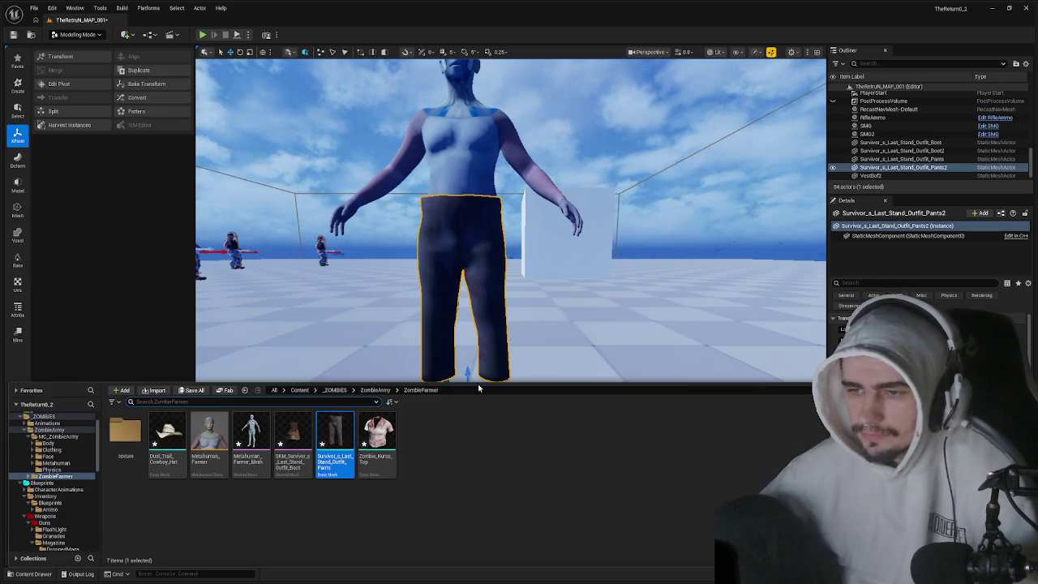
right_click(337, 428)
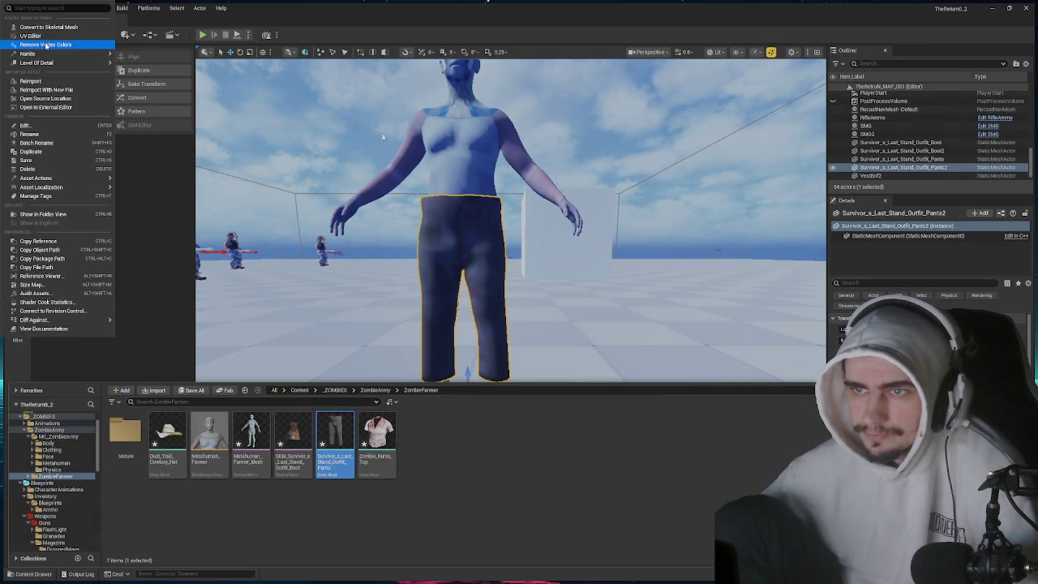
key("Escape")
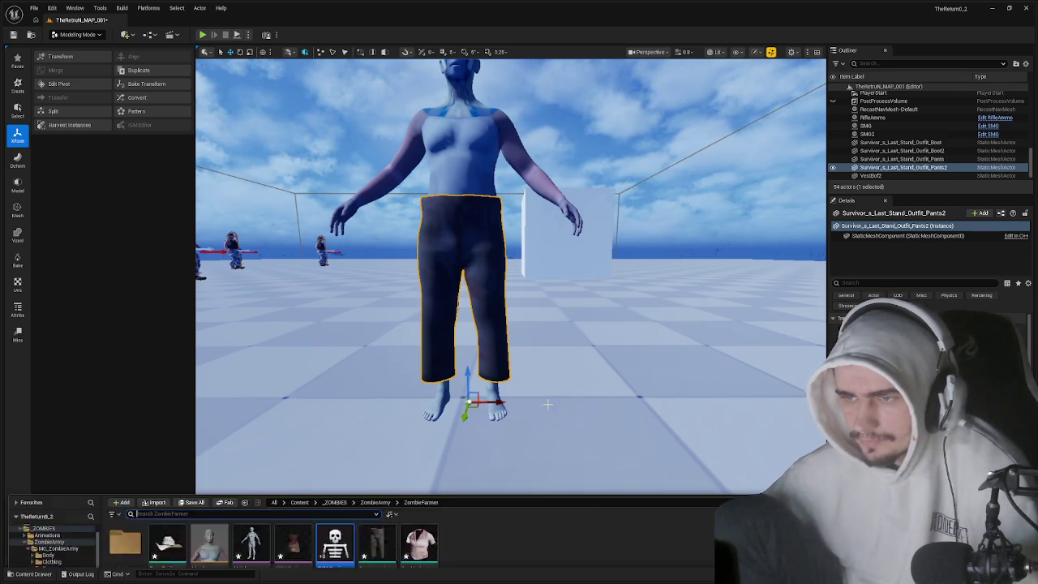
left_click(377, 442)
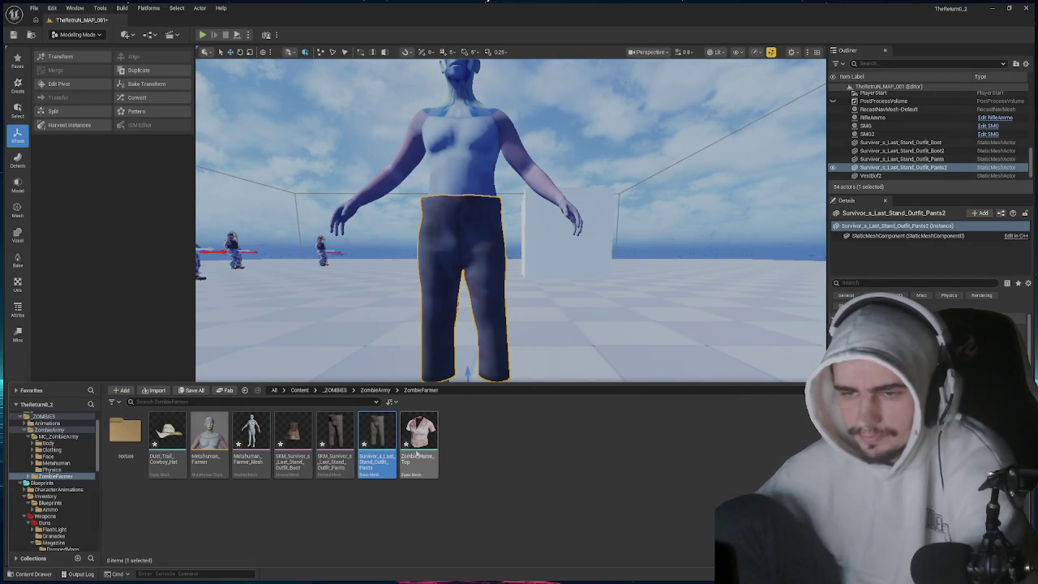
key("Delete")
left_click_drag(393, 446, 475, 281)
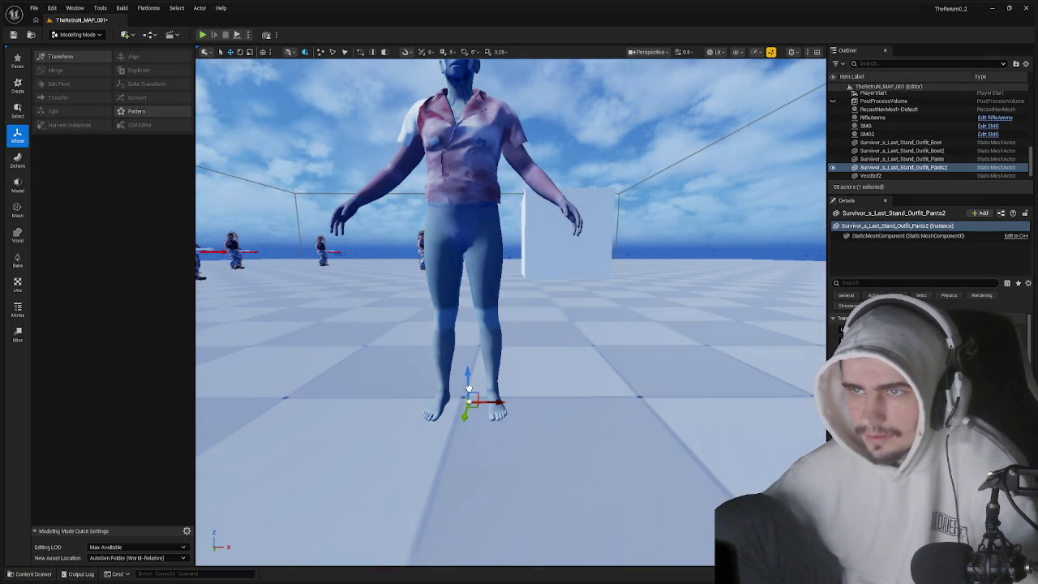
- Lower the shirt slightly on the character, then edit its pivot and bake its transform
left_click_drag(490, 296, 490, 296)
mouse_move(505, 242)
left_mouse_down()
mouse_move(697, 245)
mouse_move(505, 243)
mouse_move(529, 307)
left_mouse_up()
left_click_drag(505, 460, 512, 478)
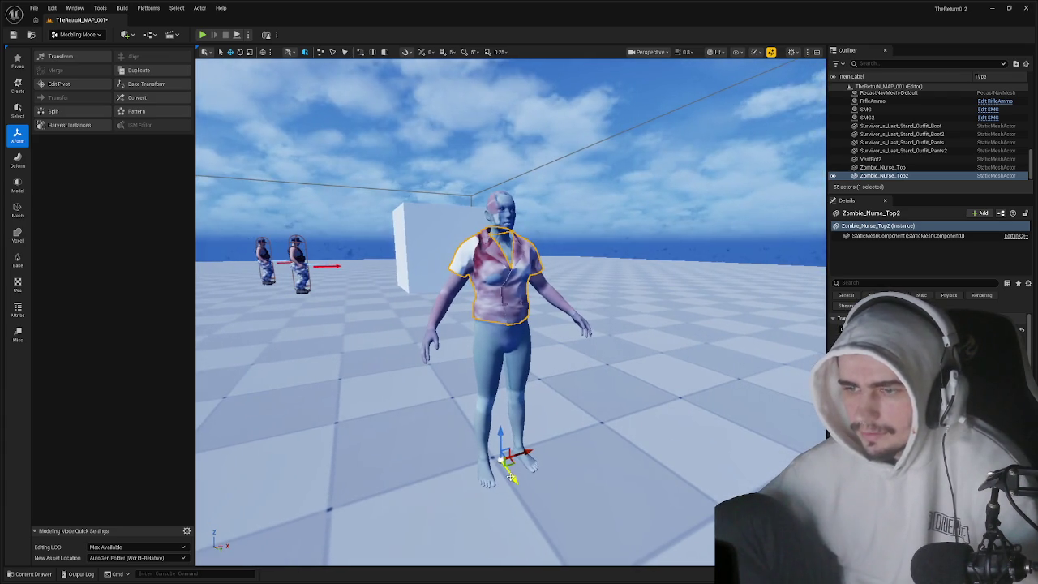
left_click_drag(502, 434, 503, 439)
left_click_drag(490, 399, 666, 403)
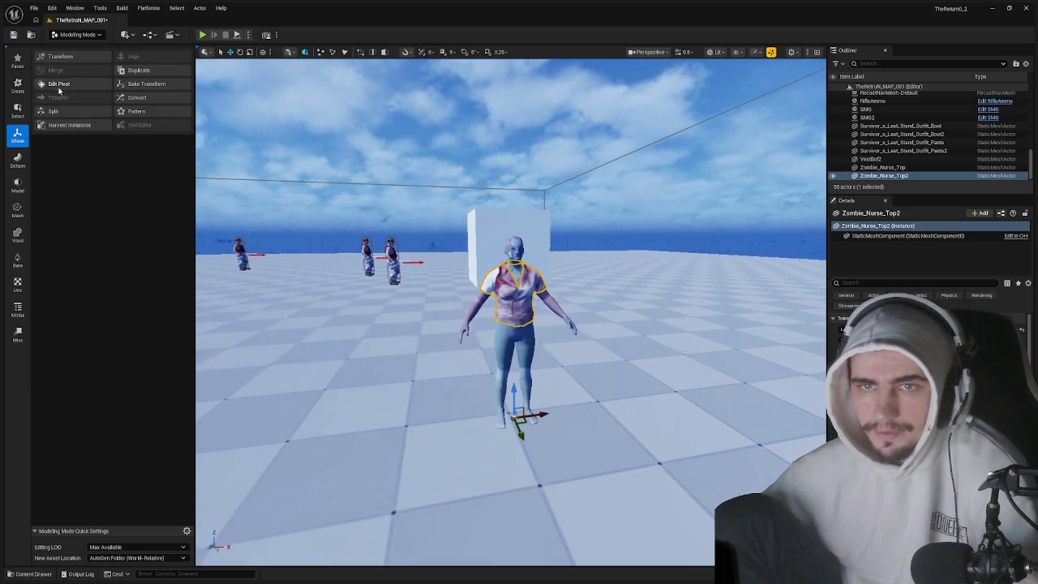
left_click(58, 85)
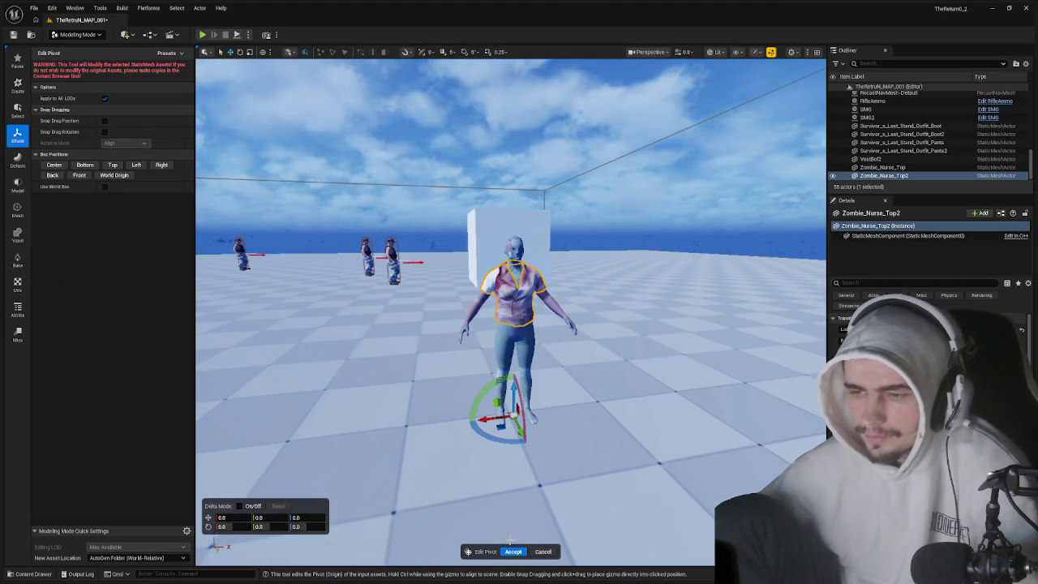
key("Return")
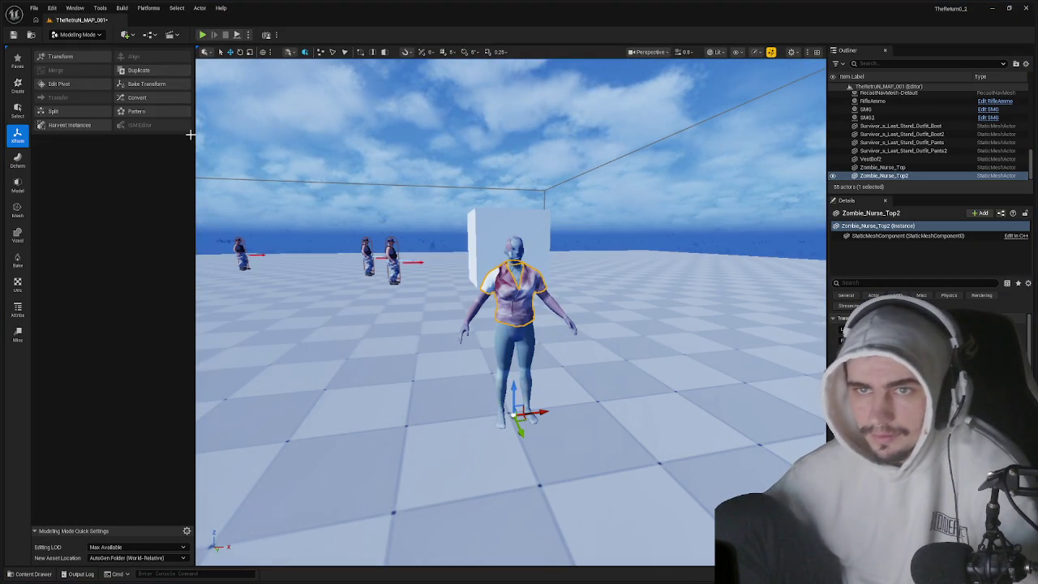
left_click(162, 85)
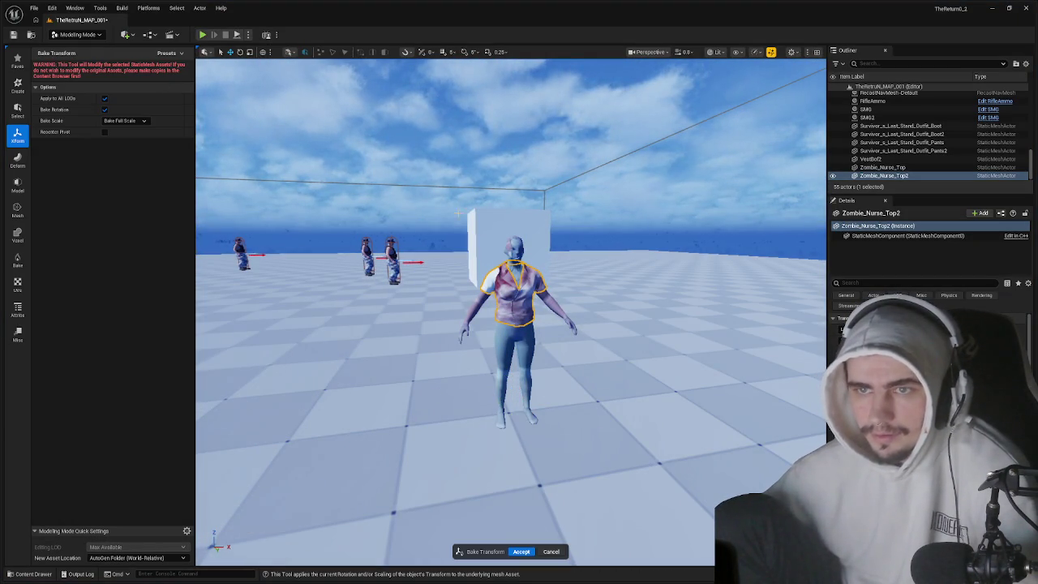
left_click(521, 552)
- Convert the shirt to SKM_Zombie_Nurse_Top, force-delete the static top, and place the cowboy hat on the head
key("ctrl+space")
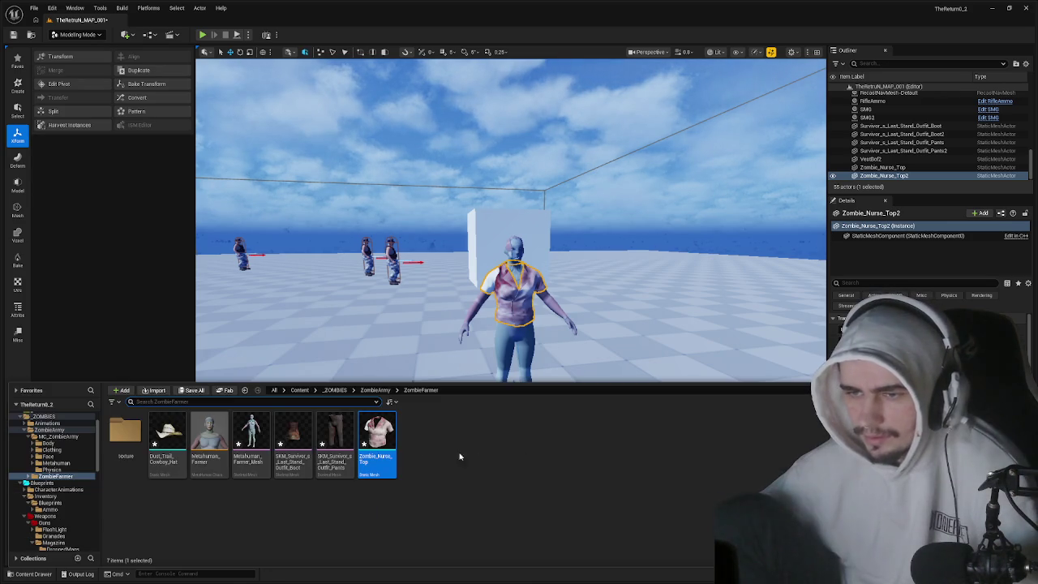
right_click(381, 426)
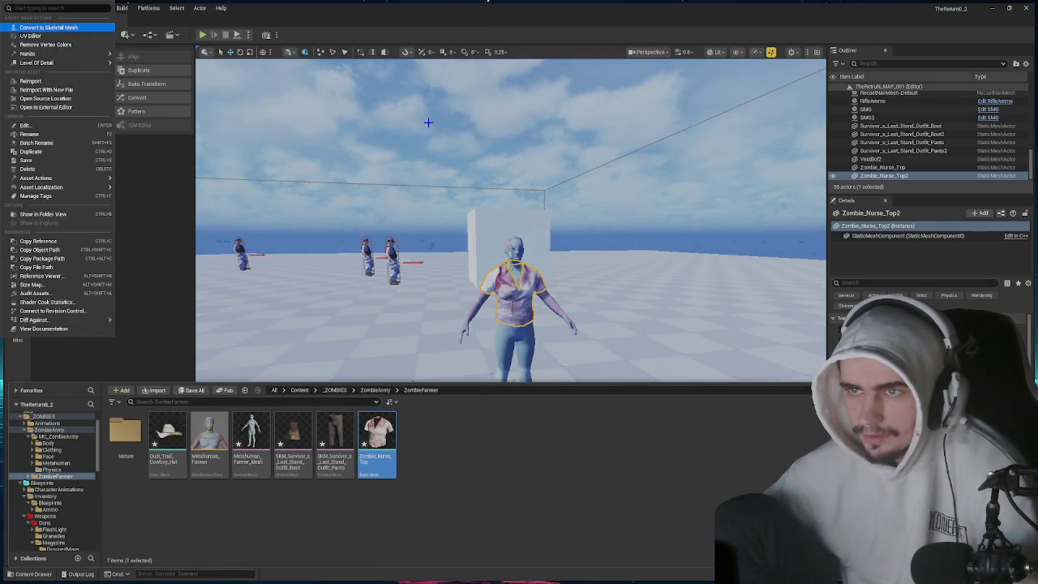
left_click(540, 322)
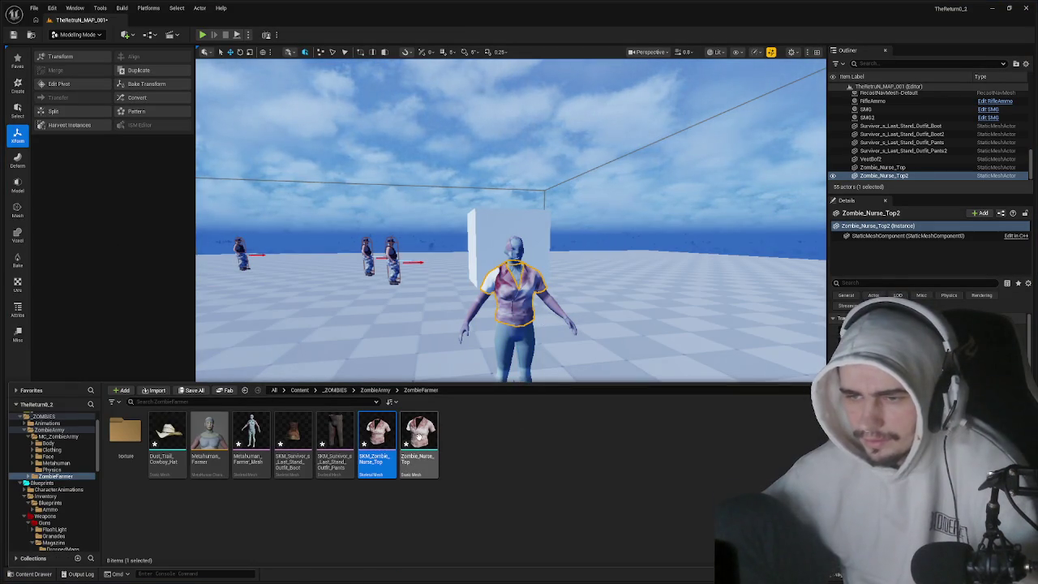
left_click(418, 437)
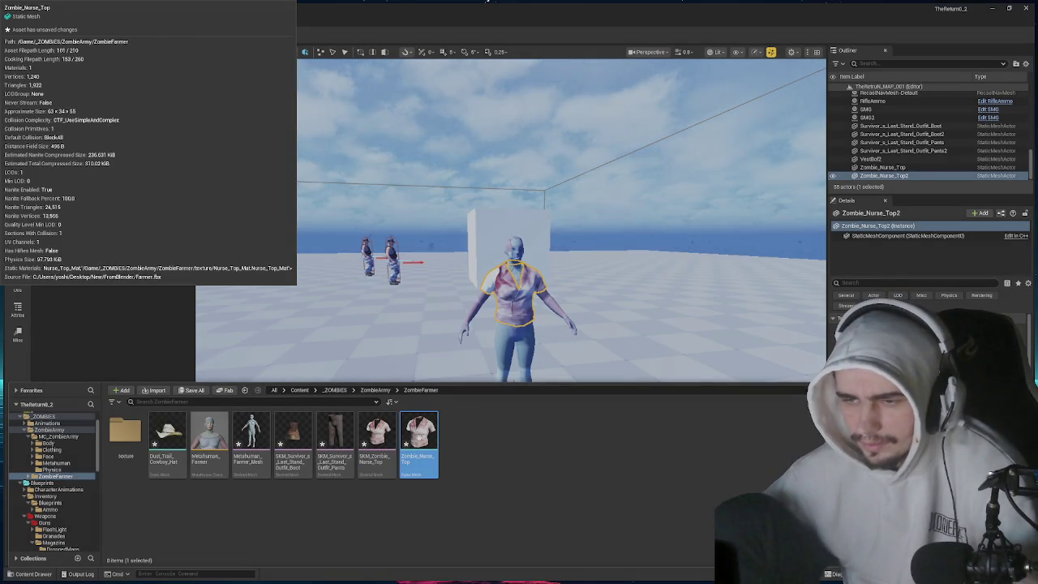
key("Delete")
left_click(77, 292)
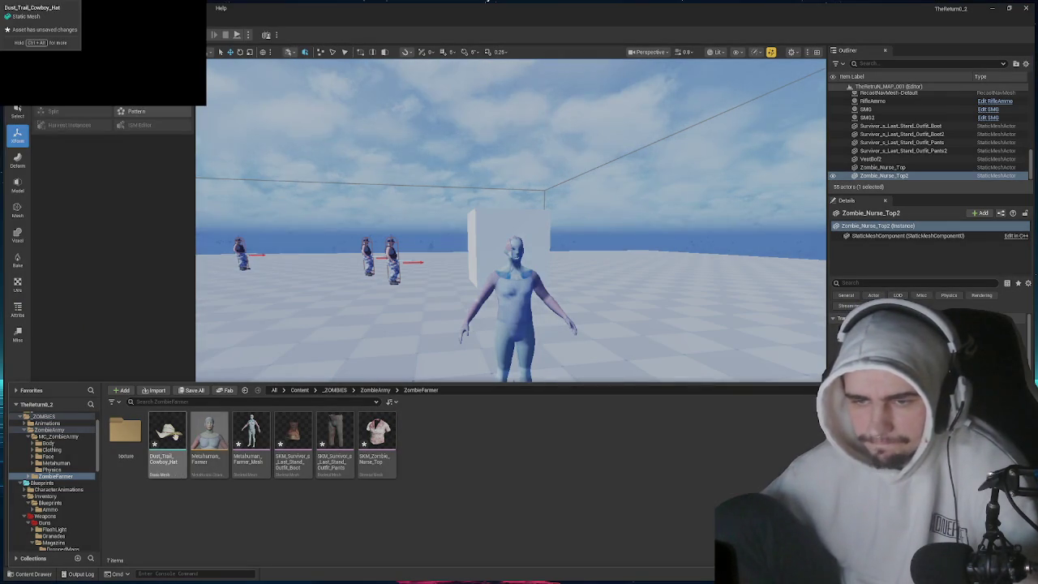
mouse_move(174, 435)
left_mouse_down()
mouse_move(442, 388)
mouse_move(514, 393)
mouse_move(510, 403)
left_mouse_up()
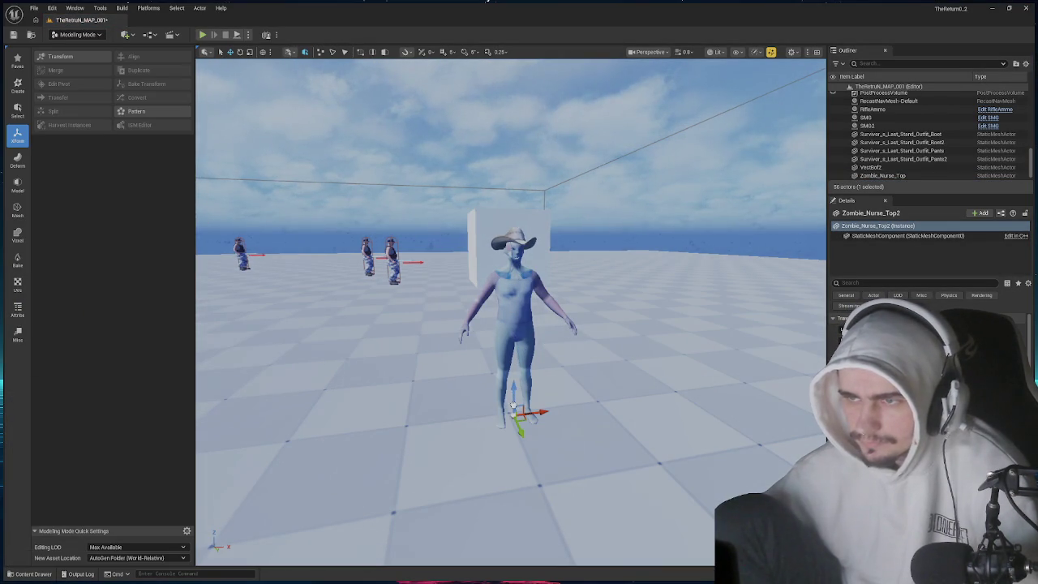
- Lower the cowboy hat onto the head, set its pivot to World Origin, and bake its transform
mouse_move(513, 407)
left_mouse_down()
mouse_move(526, 422)
mouse_move(521, 442)
mouse_move(491, 439)
mouse_move(502, 439)
left_mouse_up()
left_click(489, 436)
left_click(477, 201)
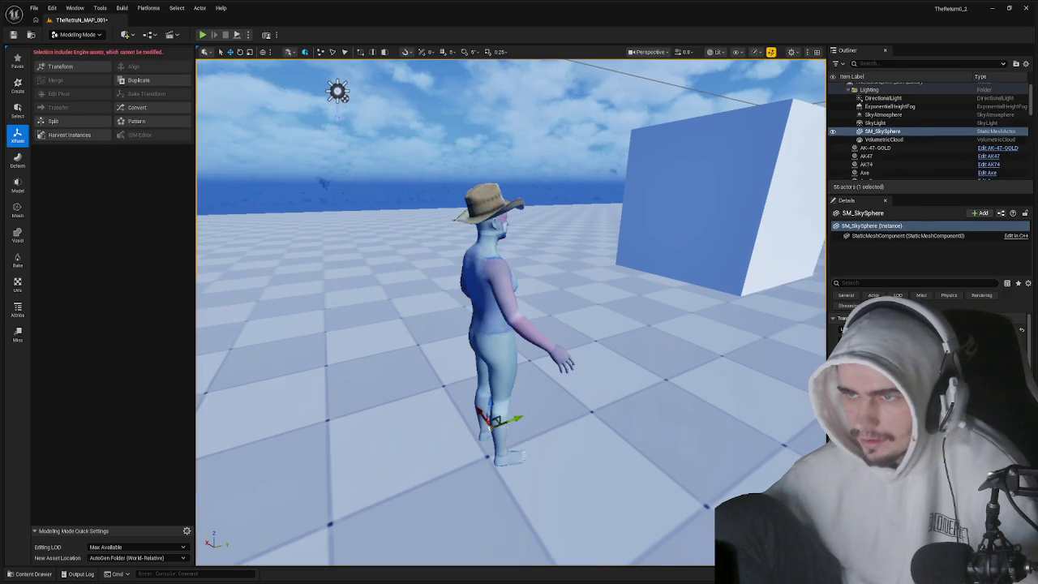
mouse_move(488, 423)
left_mouse_down()
mouse_move(381, 365)
mouse_move(462, 300)
mouse_move(446, 316)
left_mouse_up()
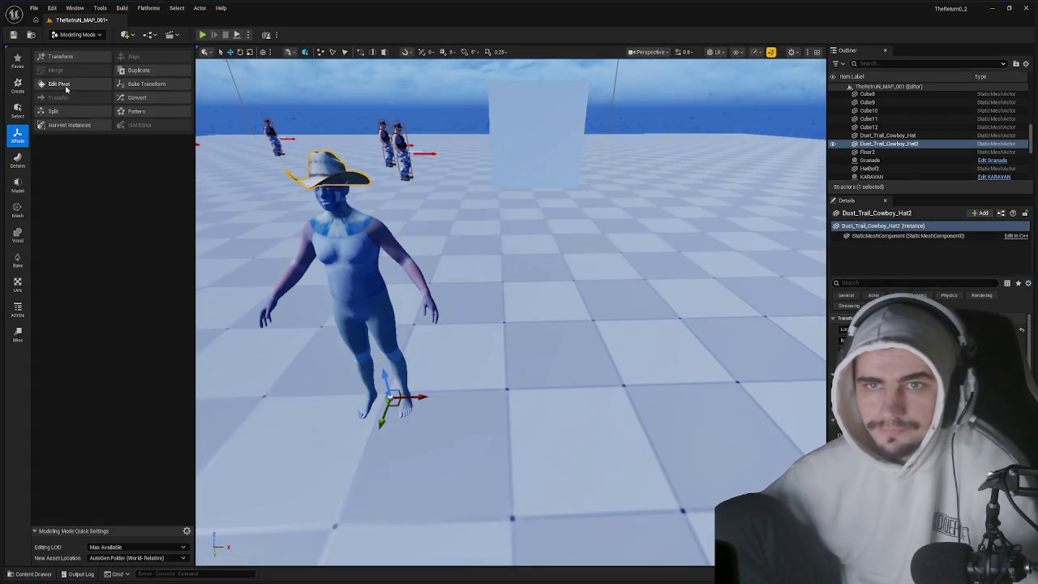
left_click(59, 84)
left_click(113, 176)
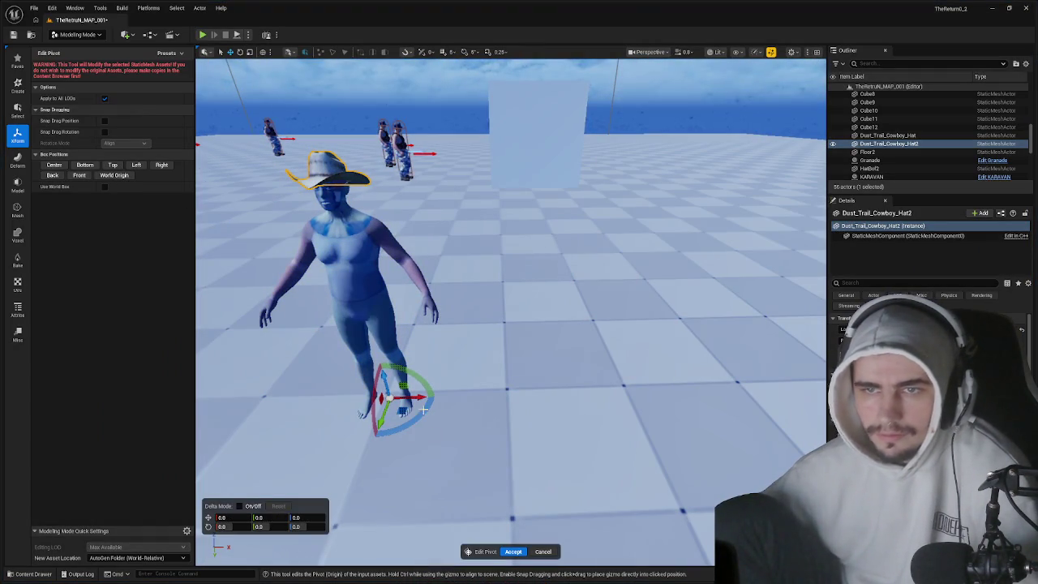
left_click(519, 557)
left_click(516, 553)
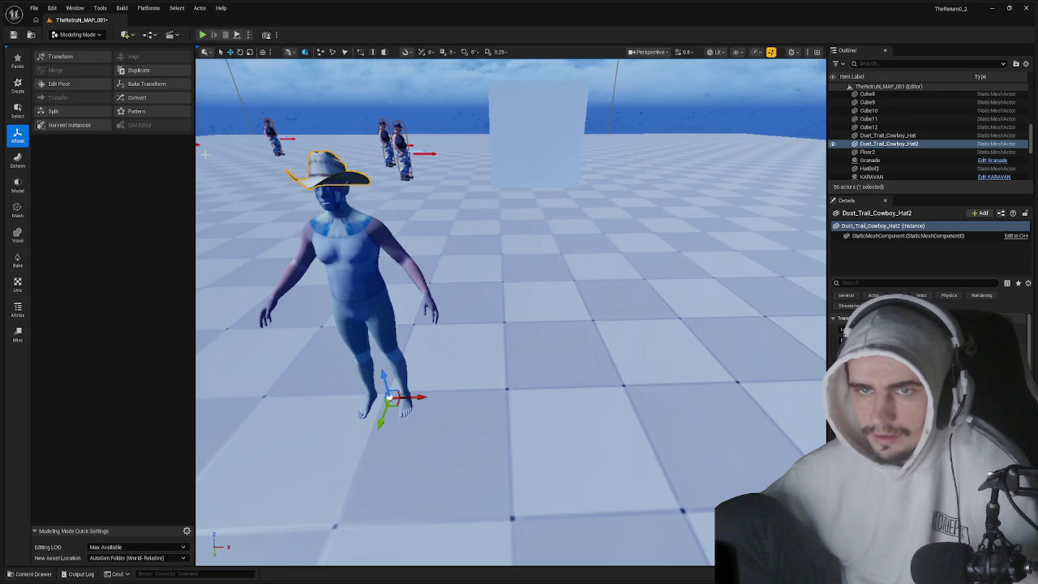
left_click(73, 85)
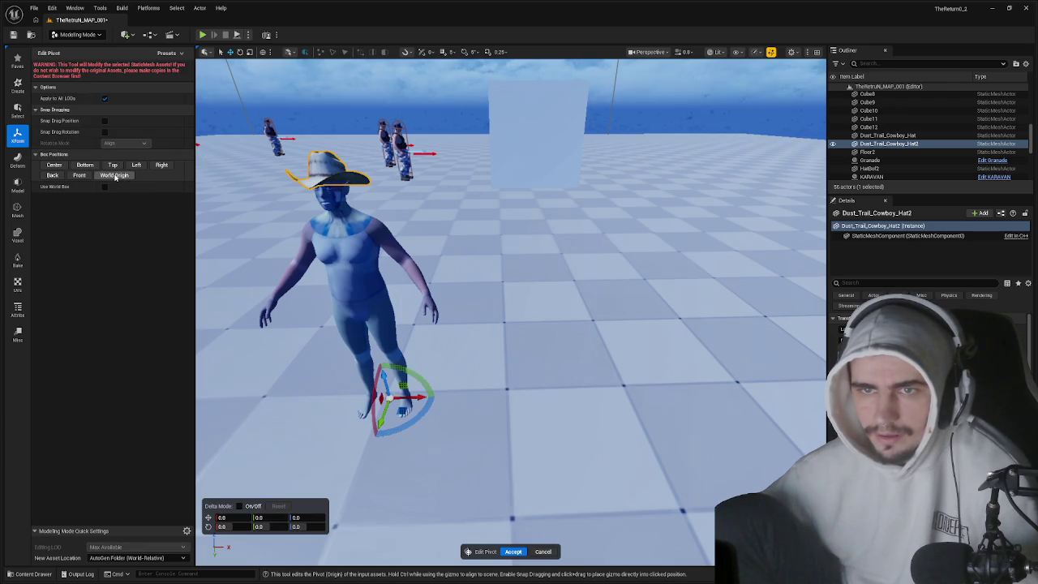
key("Return")
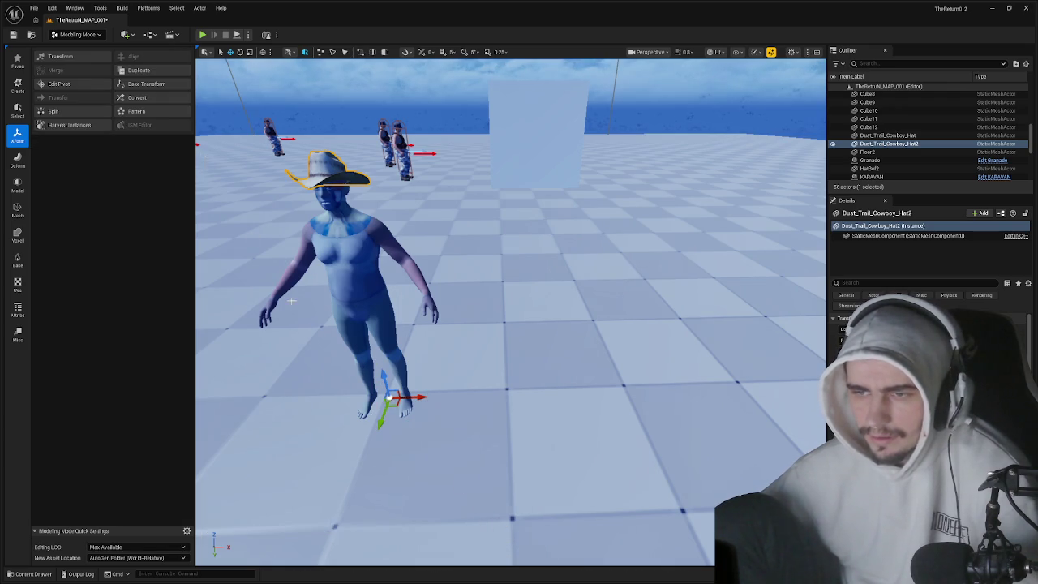
left_click(146, 83)
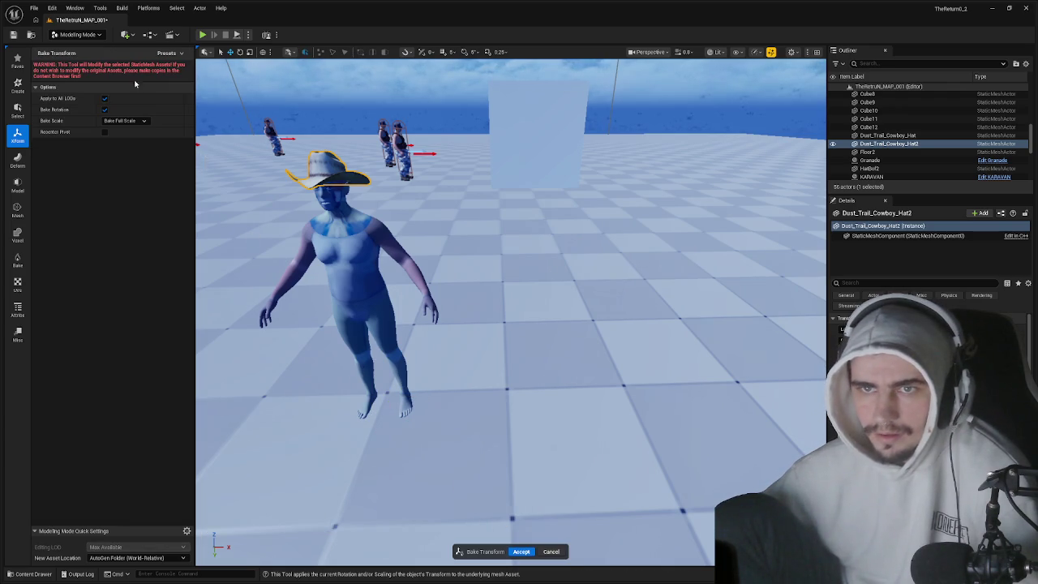
left_click(523, 551)
- Delete the static Dust_Trail_Cowboy_Hat asset, keeping the SKM_Dust_Trail_Cowboy_Hat skeletal mesh
key("ctrl+space")
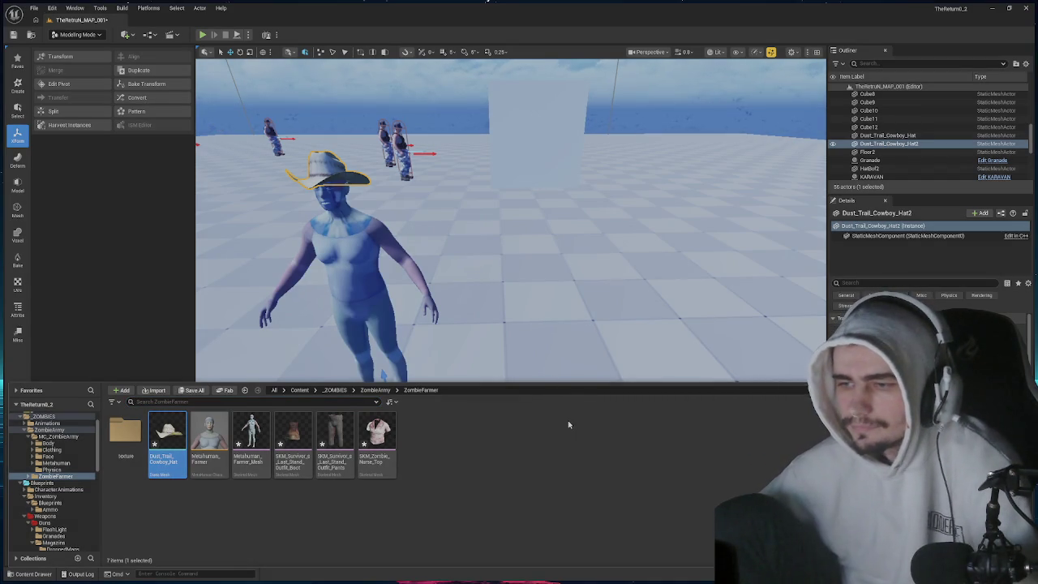
key("ctrl+space")
key("ctrl+space")
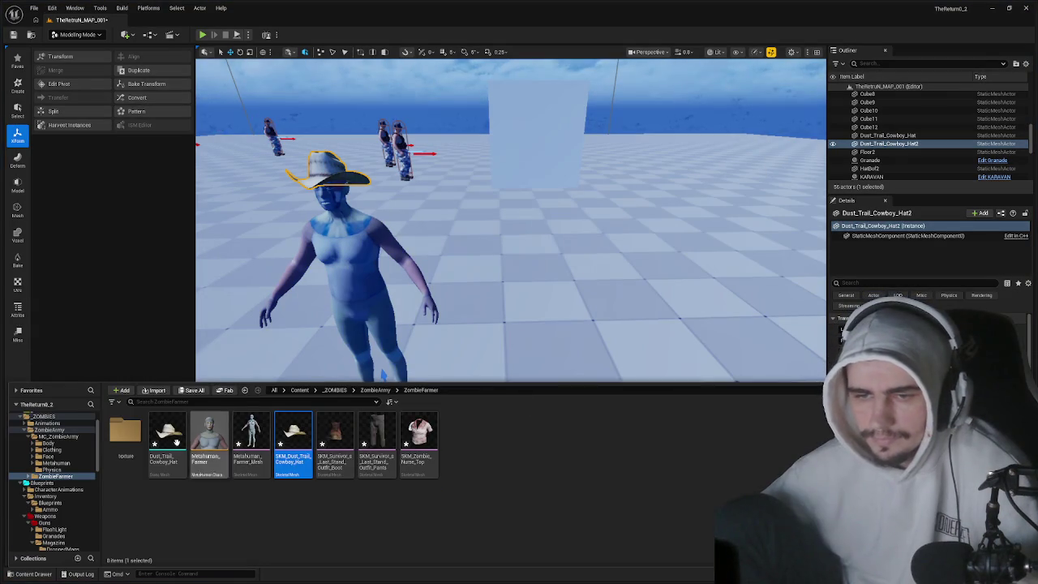
left_click(176, 443)
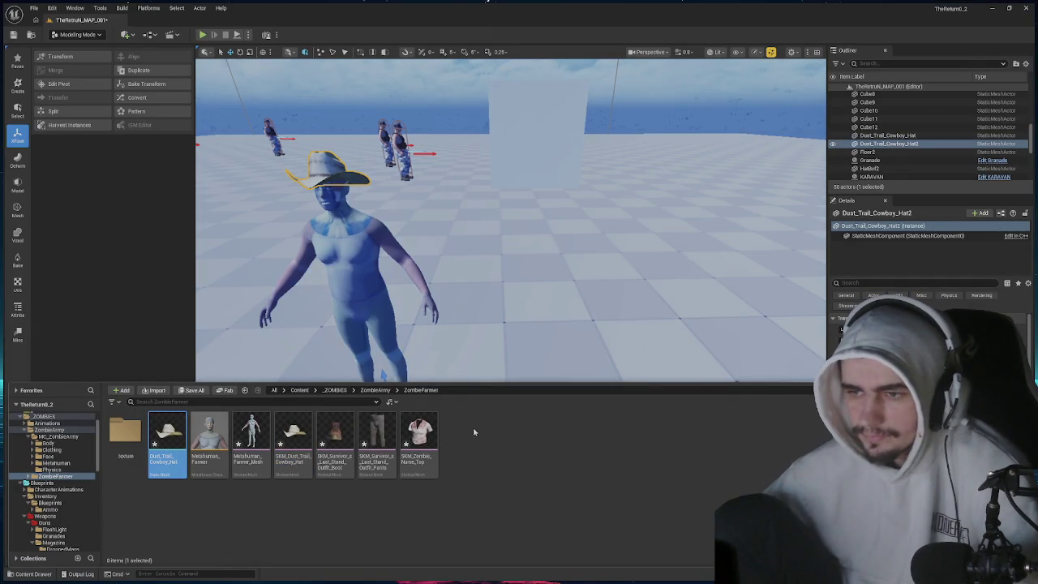
key("ctrl+z")
key("ctrl+space")
key("ctrl+space")
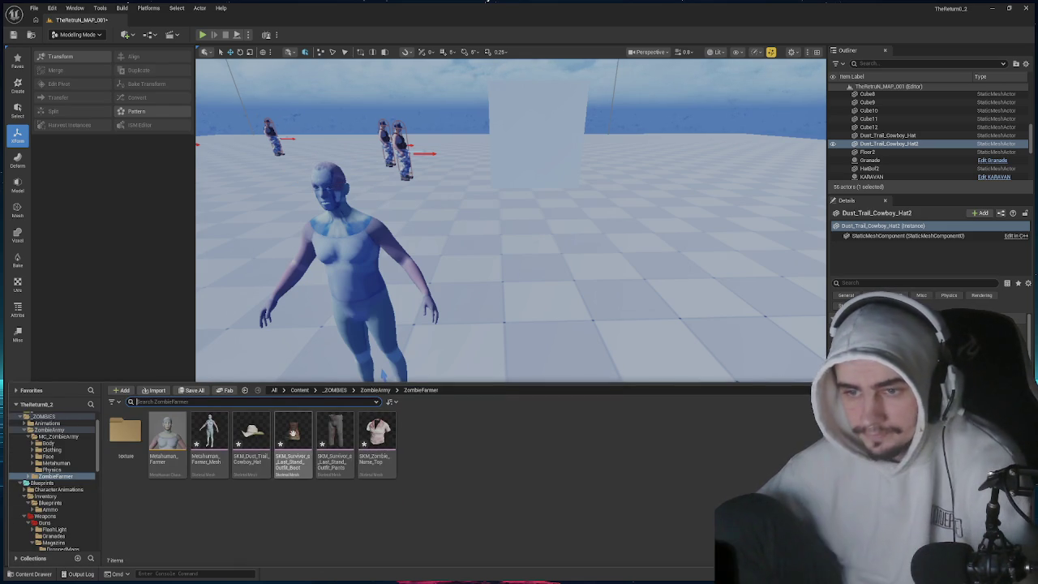
left_click(294, 436)
- Transfer skin weights from Metahuman_Farmer_Mesh onto SKM_Zombie_Nurse_Top, apply them to the asset, and return to the level
key("ctrl+space")
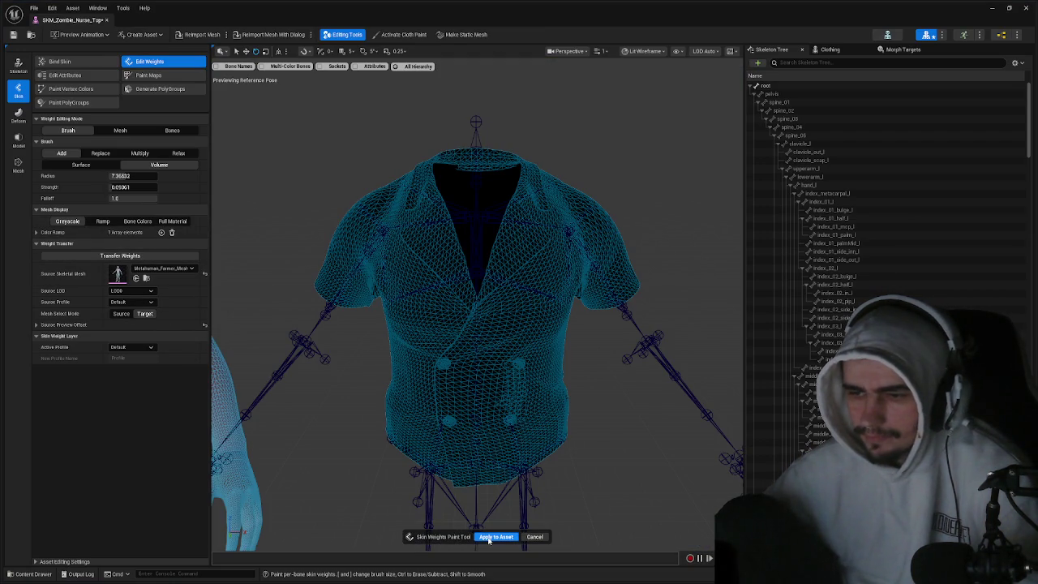
key("Escape")
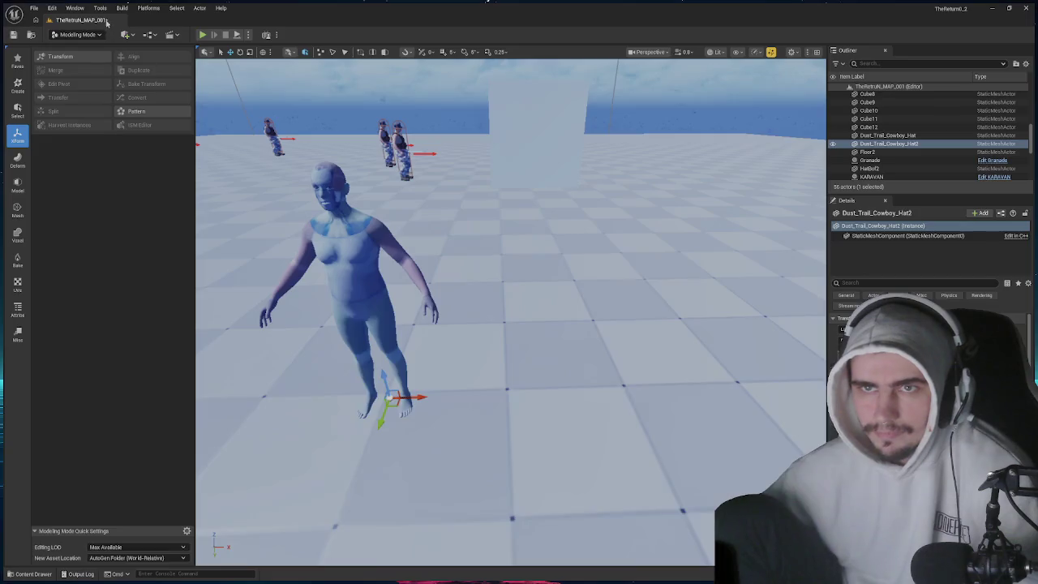
- Create a 'cloth' folder in ZombieFarmer and move the hat, boot, pants and top meshes into it
key("ctrl+space")
left_click(390, 433)
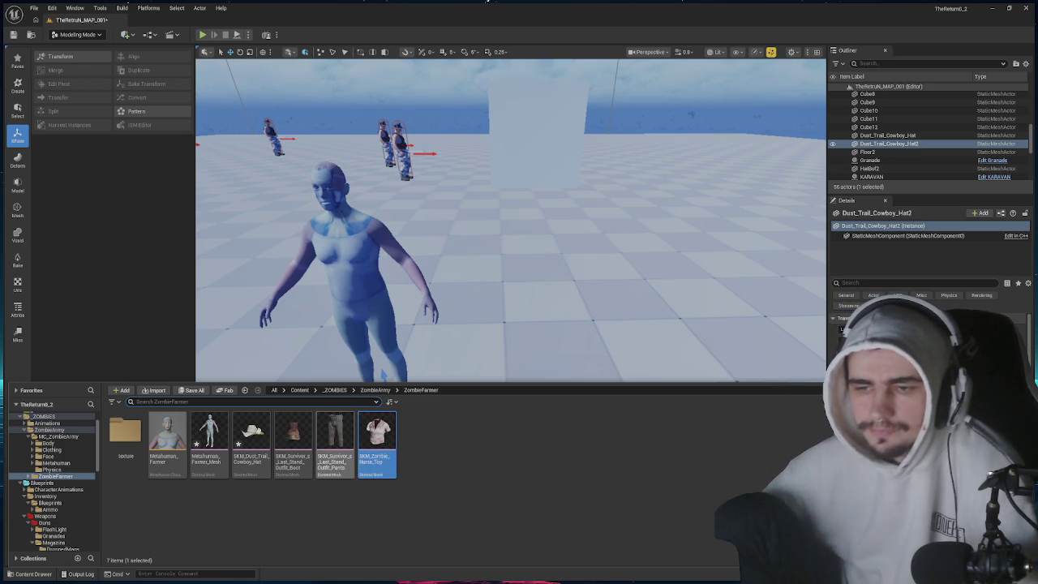
left_click(251, 438)
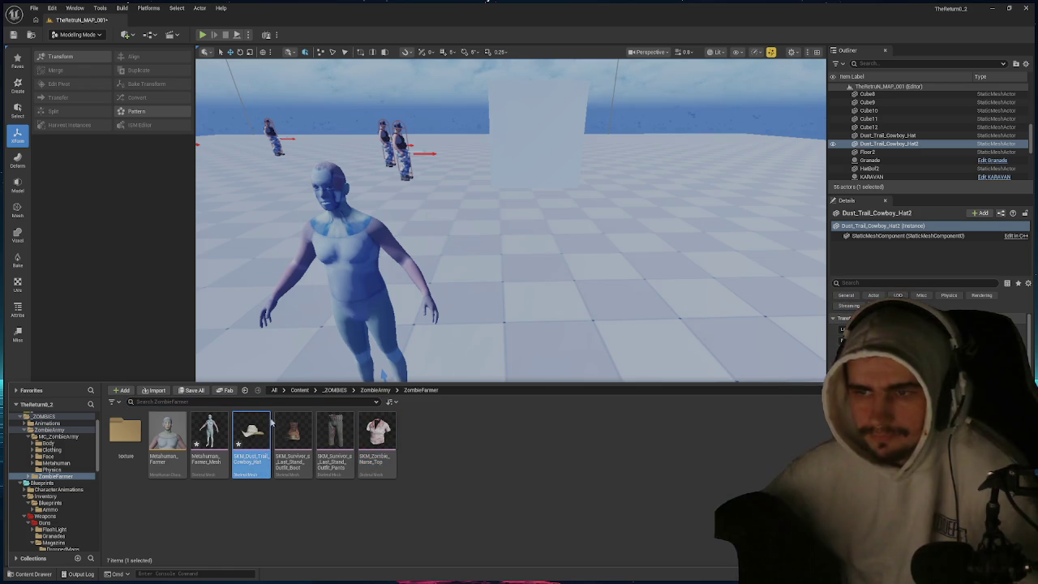
left_click(147, 68)
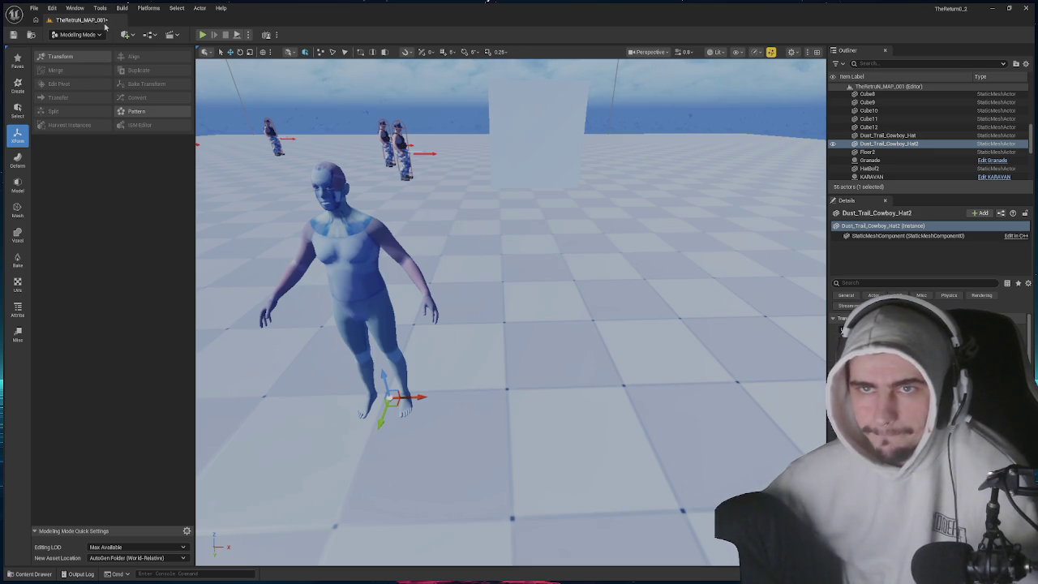
key("ctrl+space")
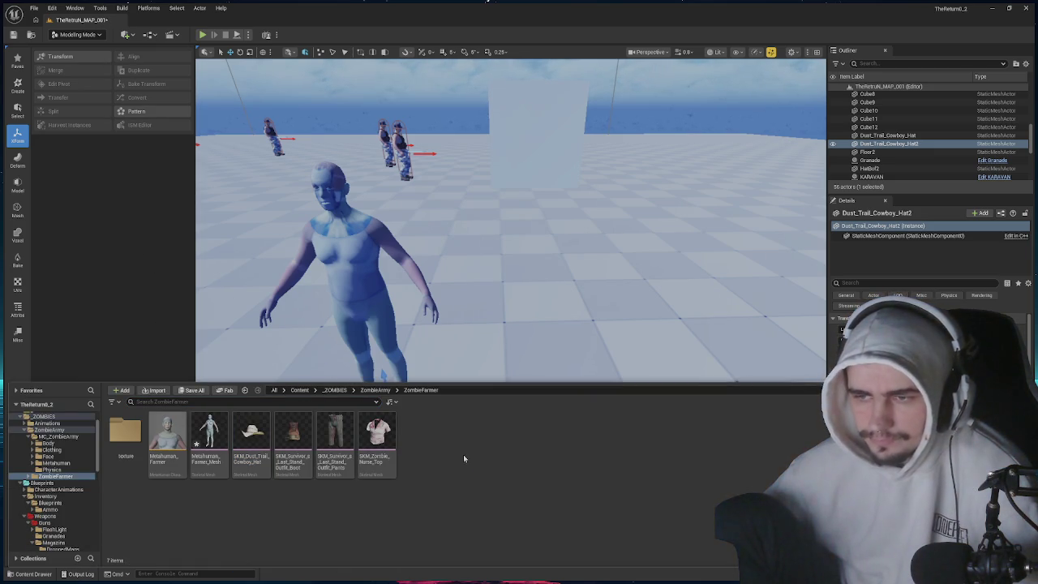
key("ctrl+shift+n")
type("c")
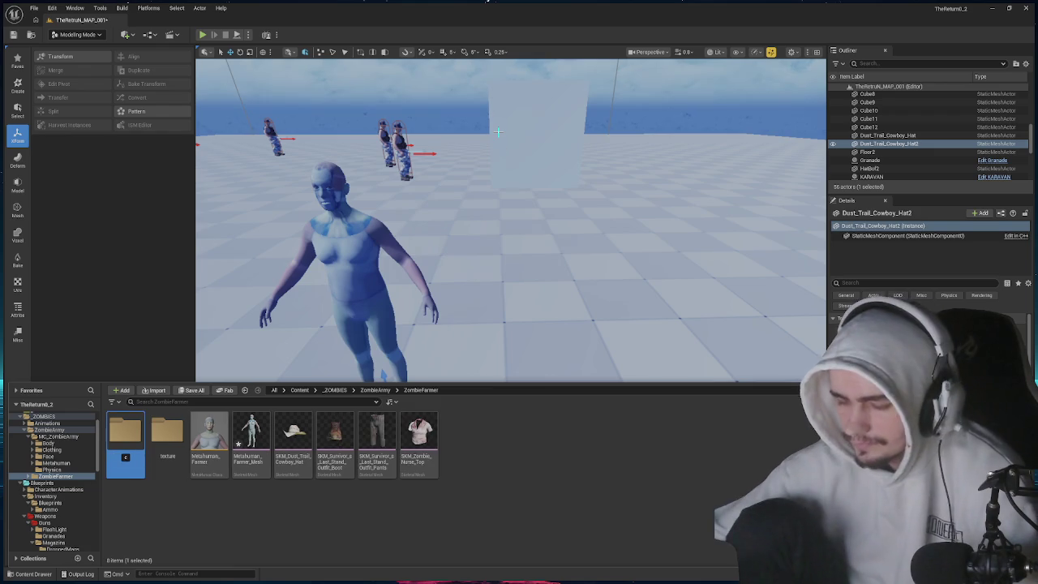
type("loth")
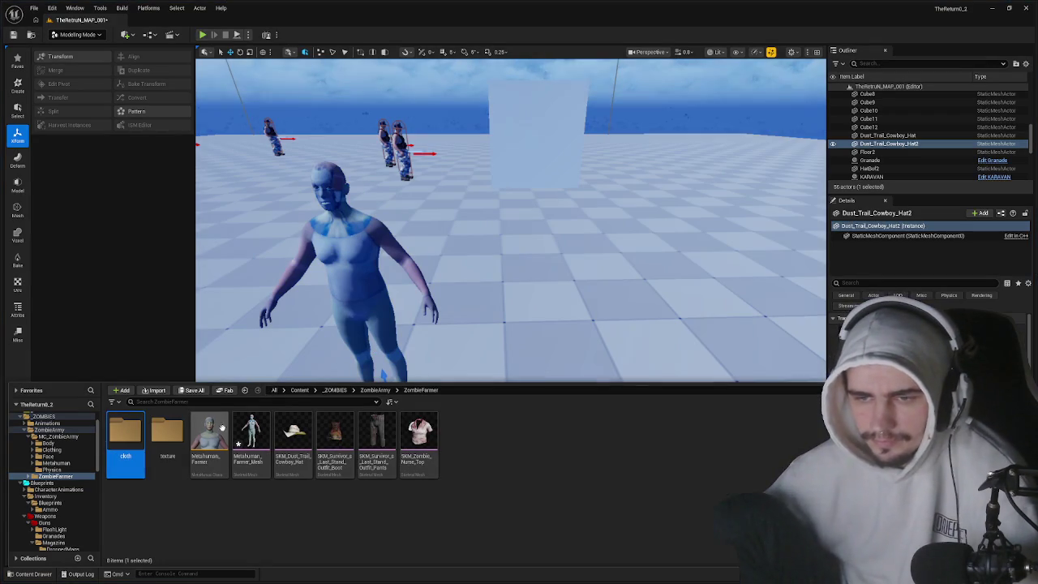
left_click(250, 434)
left_click(292, 434)
left_click(418, 434, "shift")
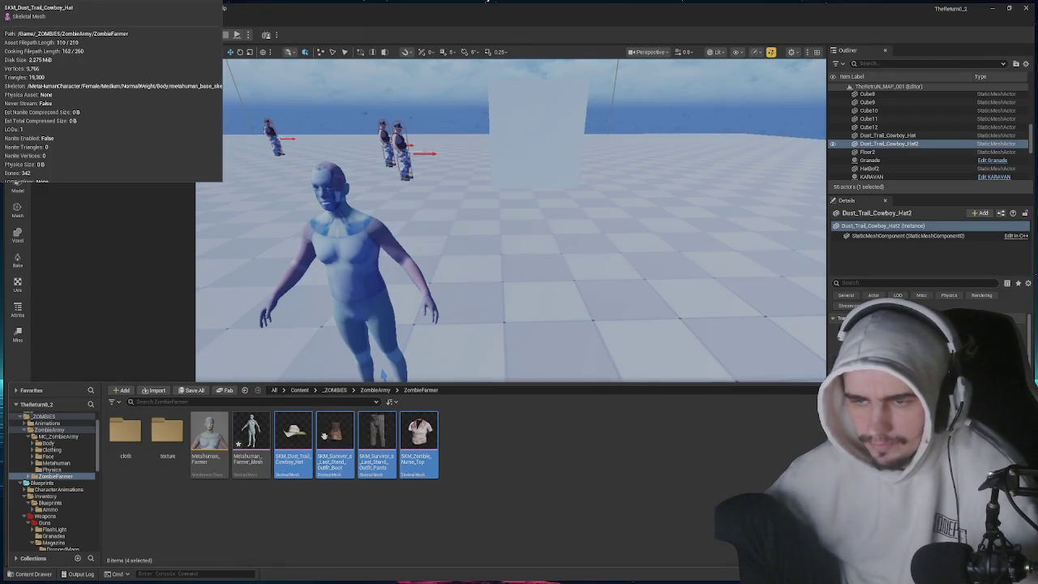
left_click_drag(218, 457, 122, 438)
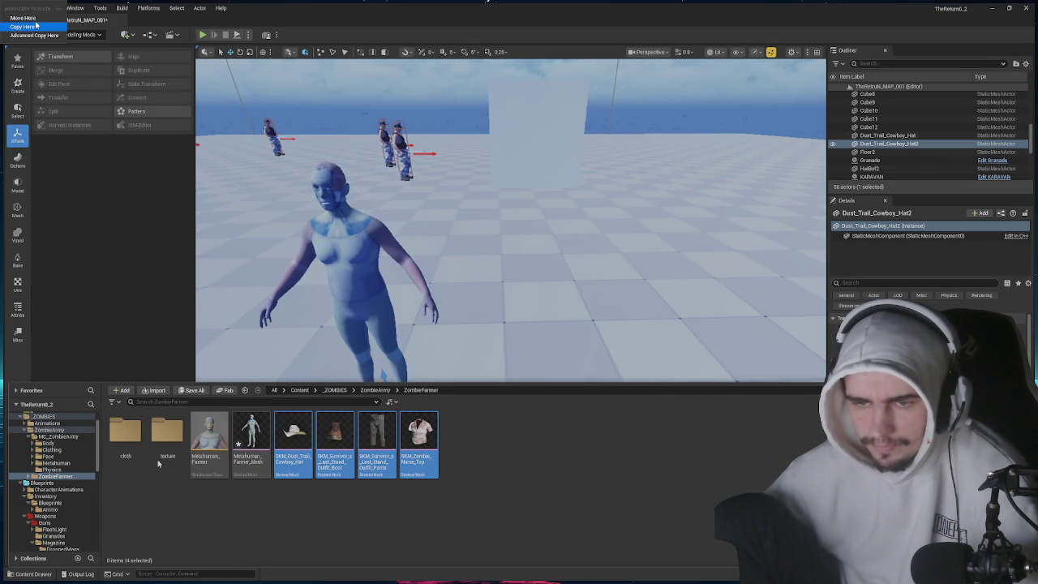
key("Return")
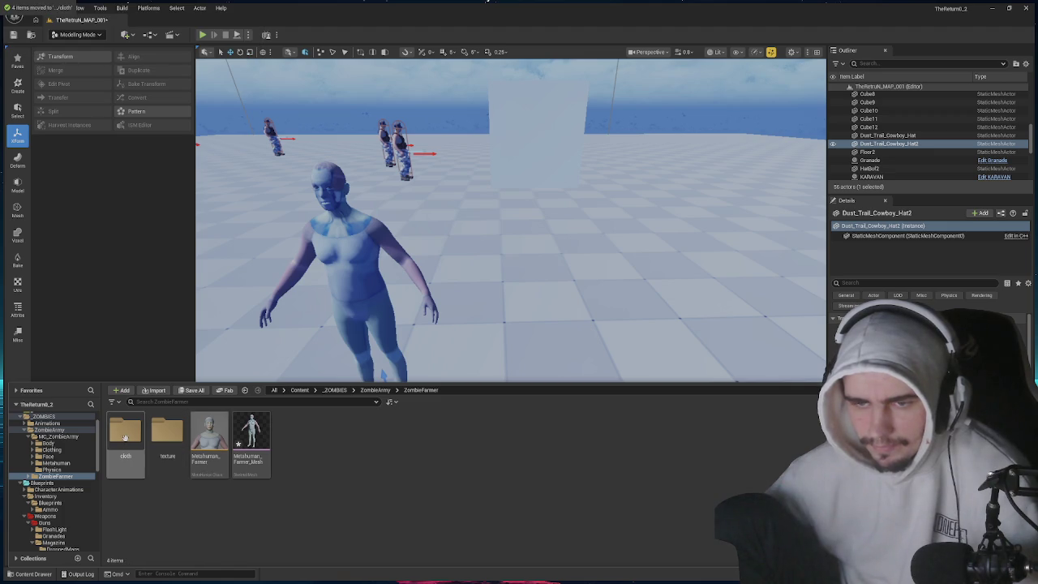
- In the cloth folder, rename the hat and boot meshes FarmerHat and FarmerBoot
double_click(126, 434)
left_click(421, 390)
left_click(393, 390)
double_click(125, 434)
left_click(143, 434)
type("FarmerHat")
key("Return")
left_click(160, 436)
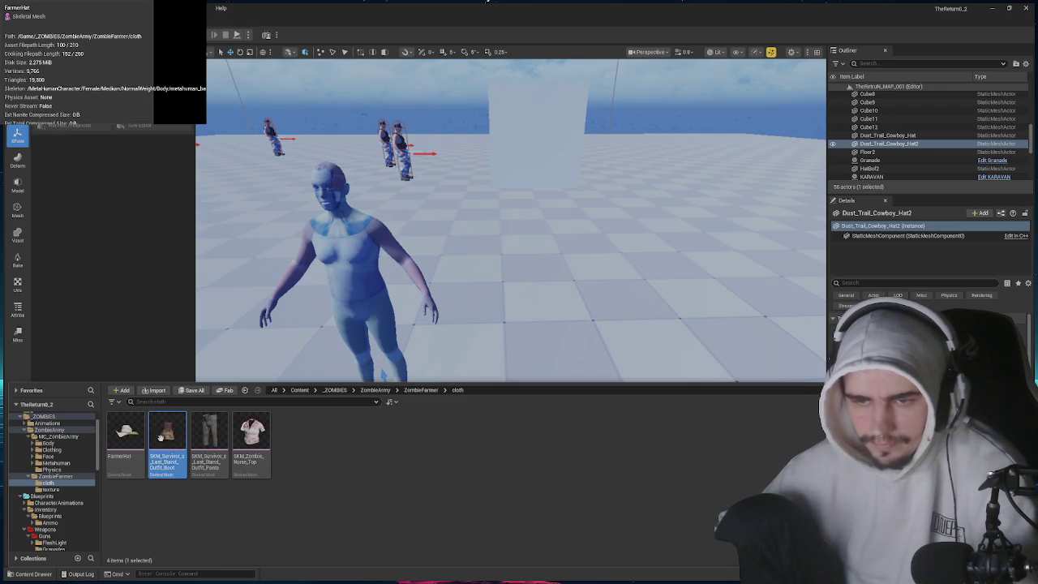
key("F2")
type("FarmerB")
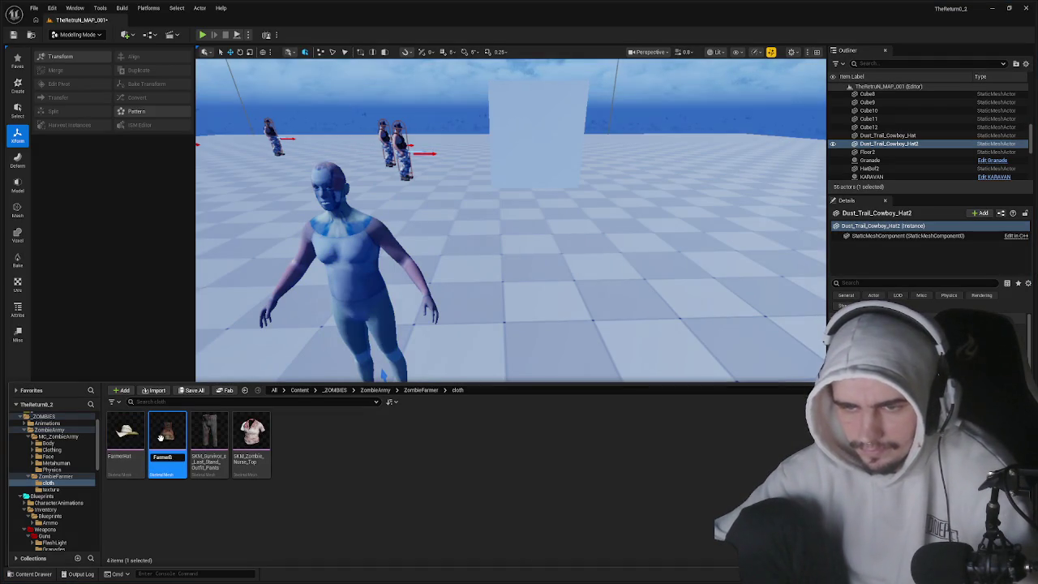
key("Return")
- Rename the pants and shirt meshes FarmerPants and FarmerShirt
left_click(206, 436)
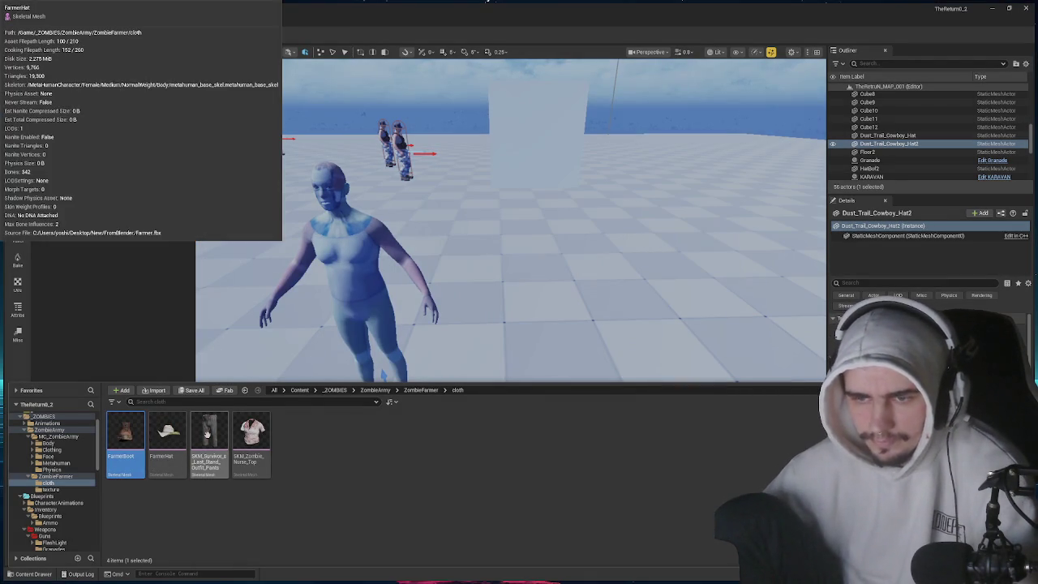
key("F2")
type("Farmer")
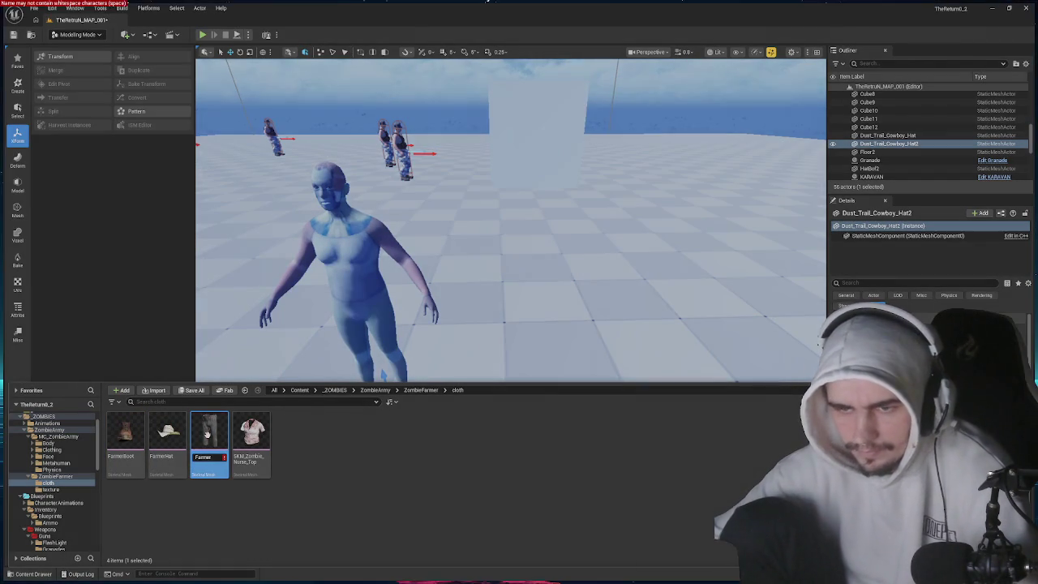
type("Pants")
key("Return")
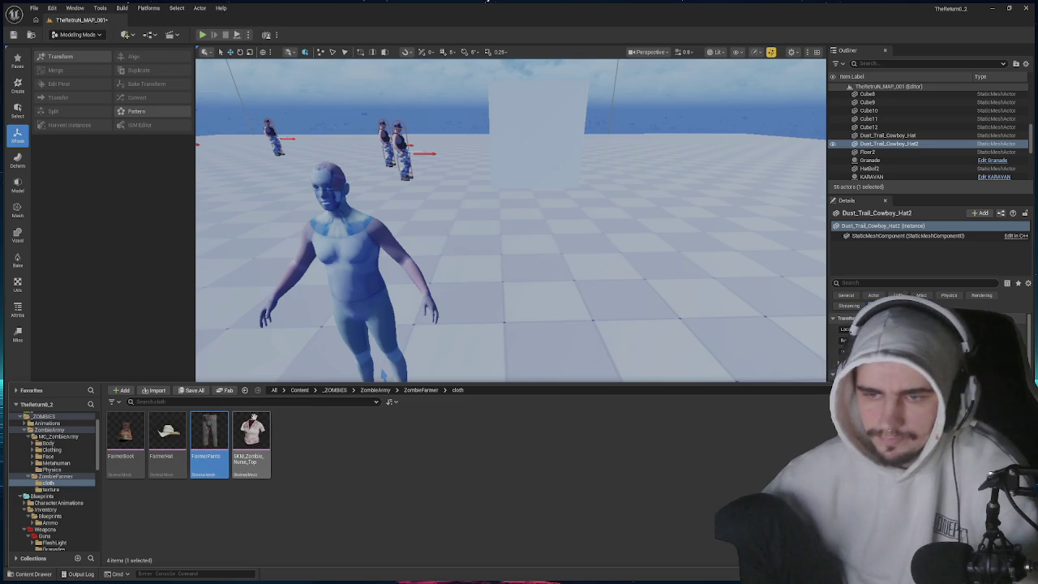
left_click(262, 428)
key("F2")
type("FarmerSh")
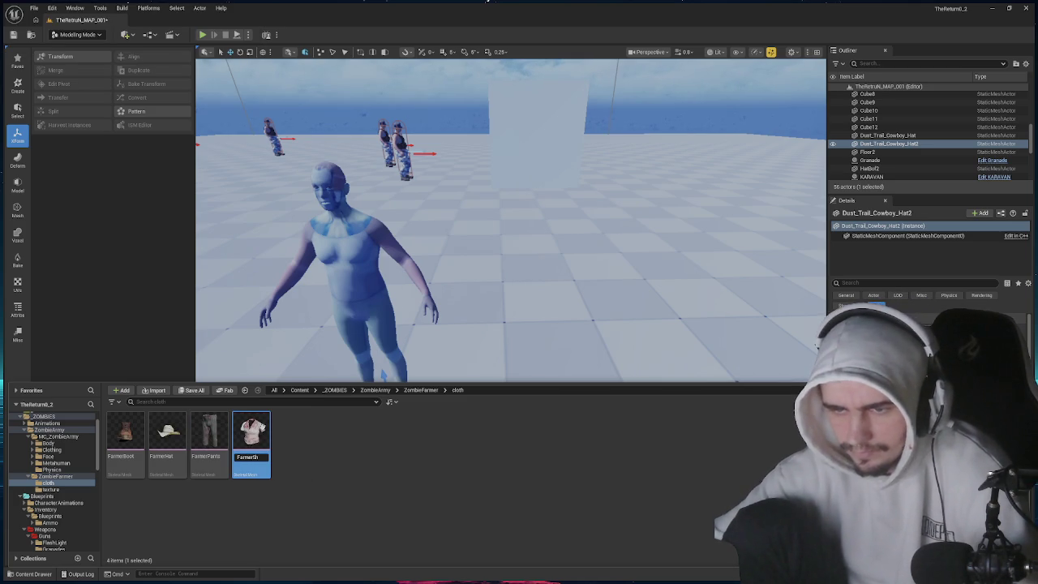
type("irt")
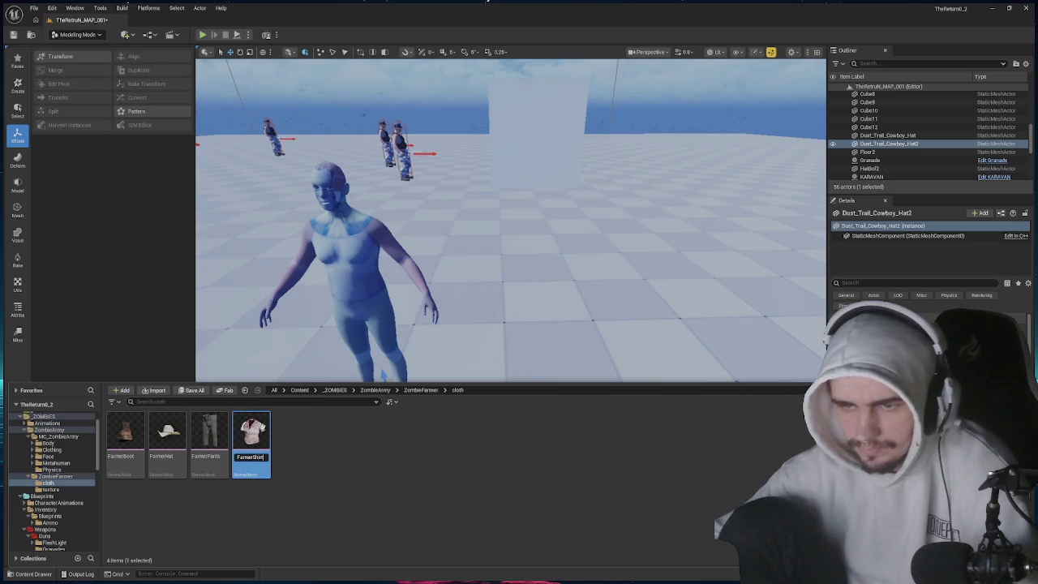
key("Return")
left_click(15, 35)
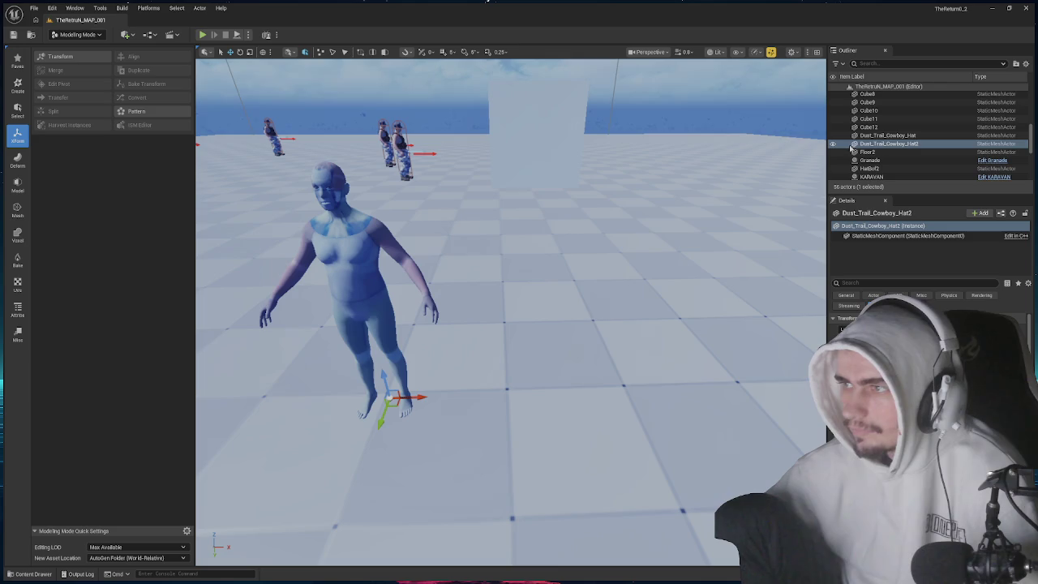
- Hide the PostProcessVolume and delete the Metahuman_Farmer_Mesh actor, leaving 55 actors in the level
scroll(850, 148, "down", 5)
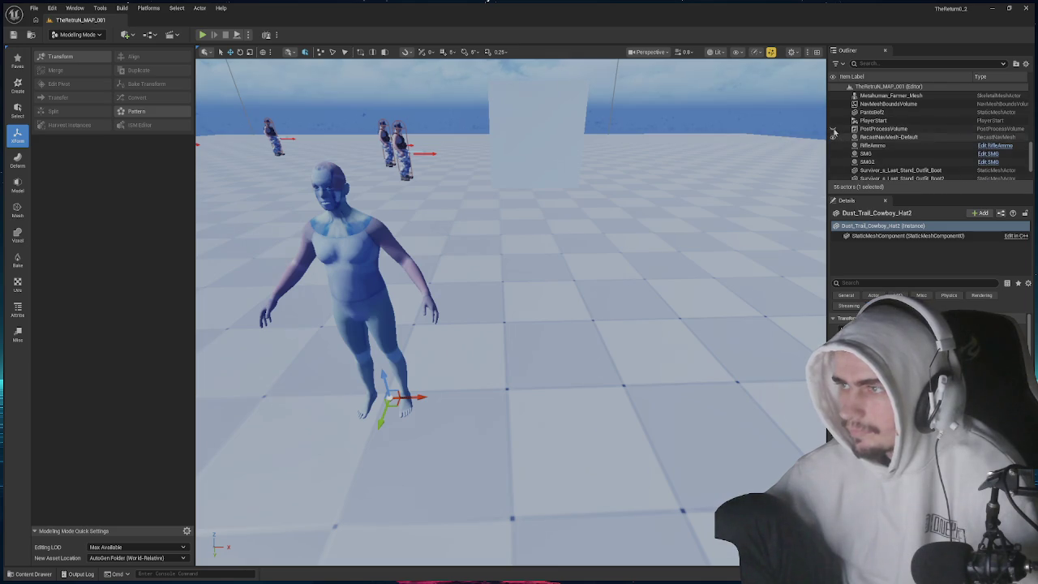
left_click(834, 132)
left_click(516, 252)
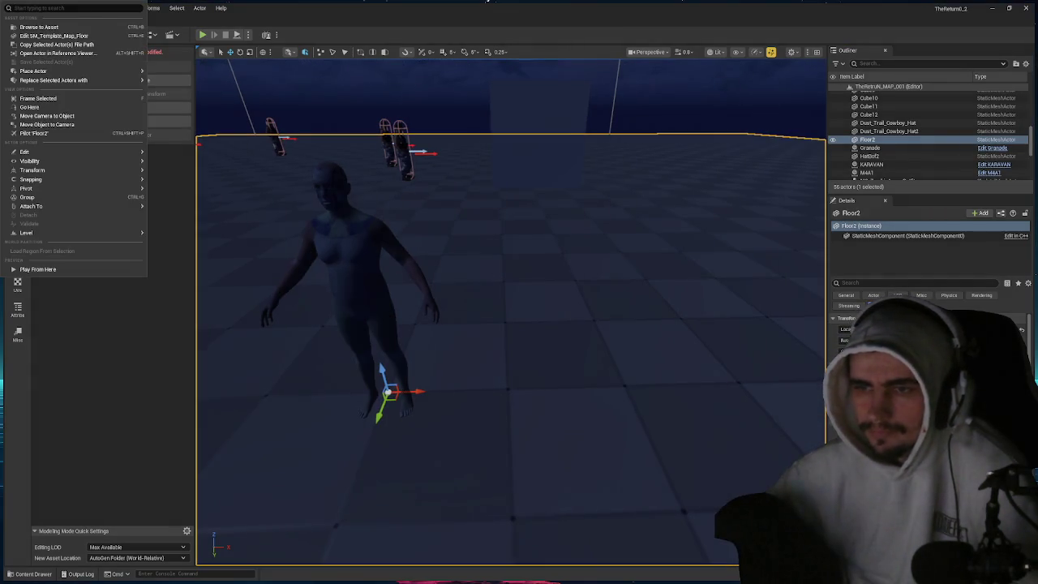
left_click(371, 262)
key("Delete")
left_click_drag(372, 262, 443, 240)
key("ctrl+space")
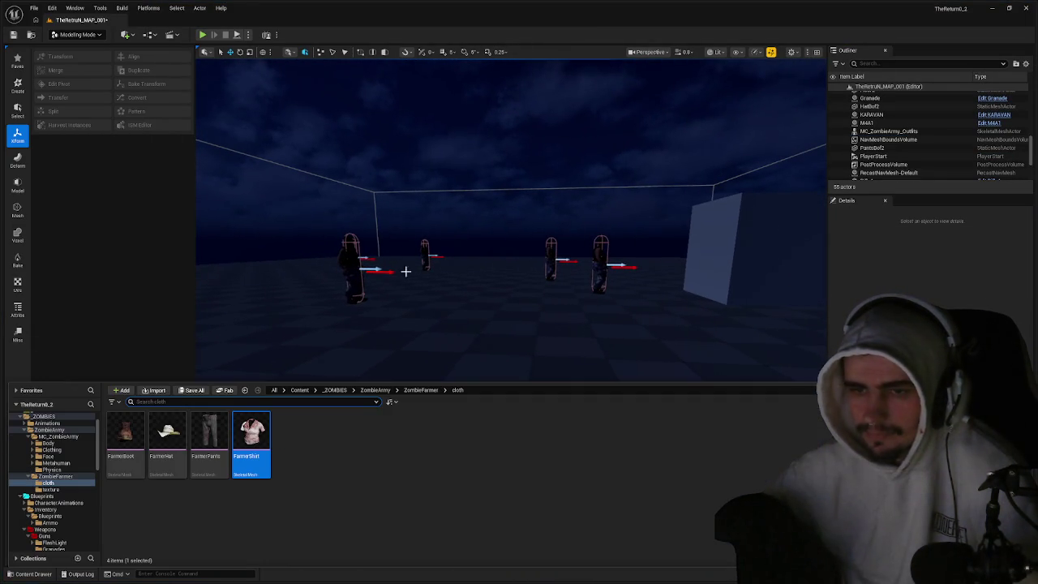
left_click(421, 390)
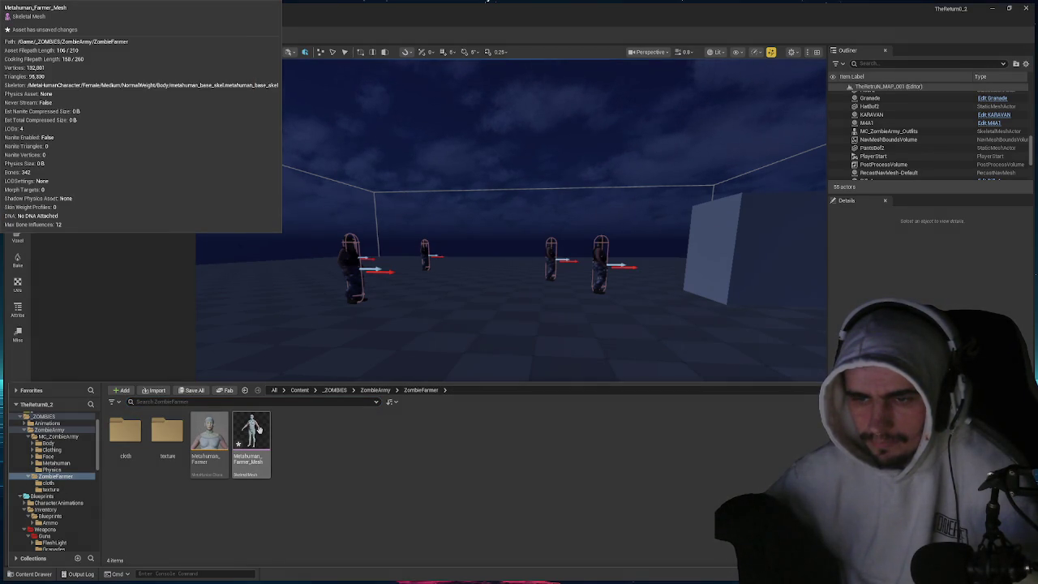
- Open Metahuman_Farmer_Mesh, close its mesh editor, and open the Metahuman_Farmer character asset instead
double_click(258, 430)
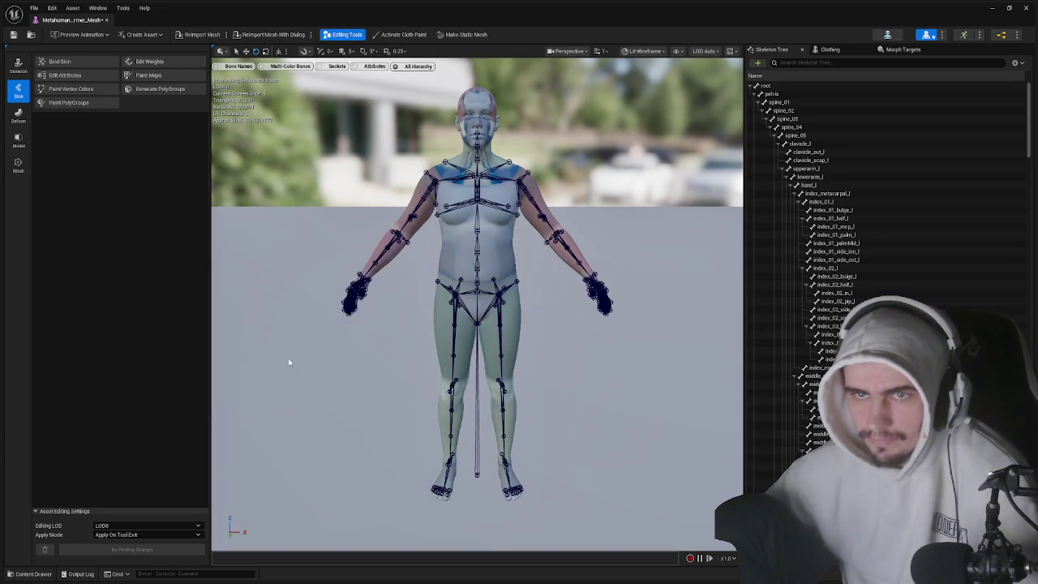
left_click(106, 20)
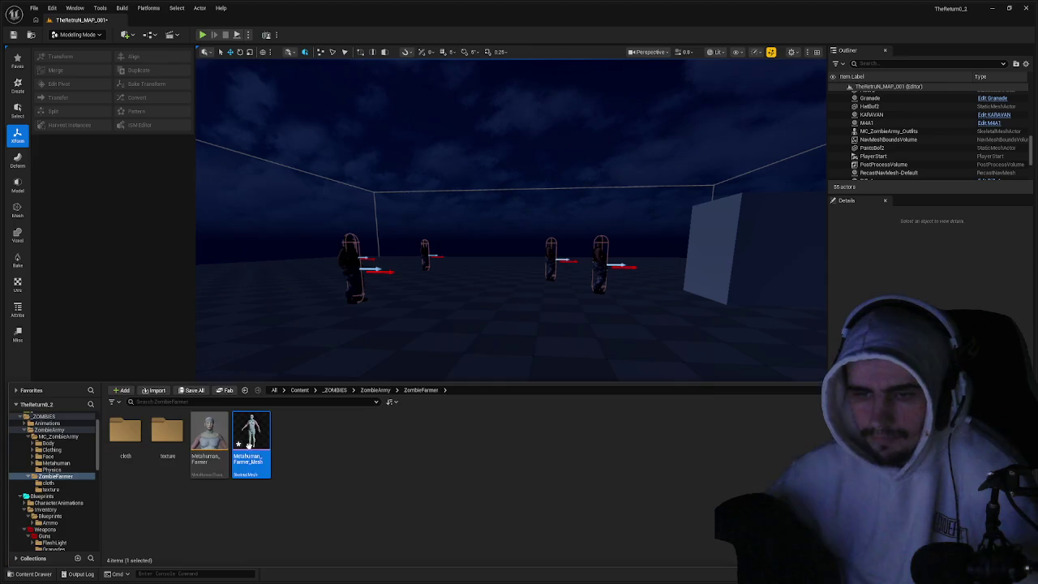
left_click(211, 439)
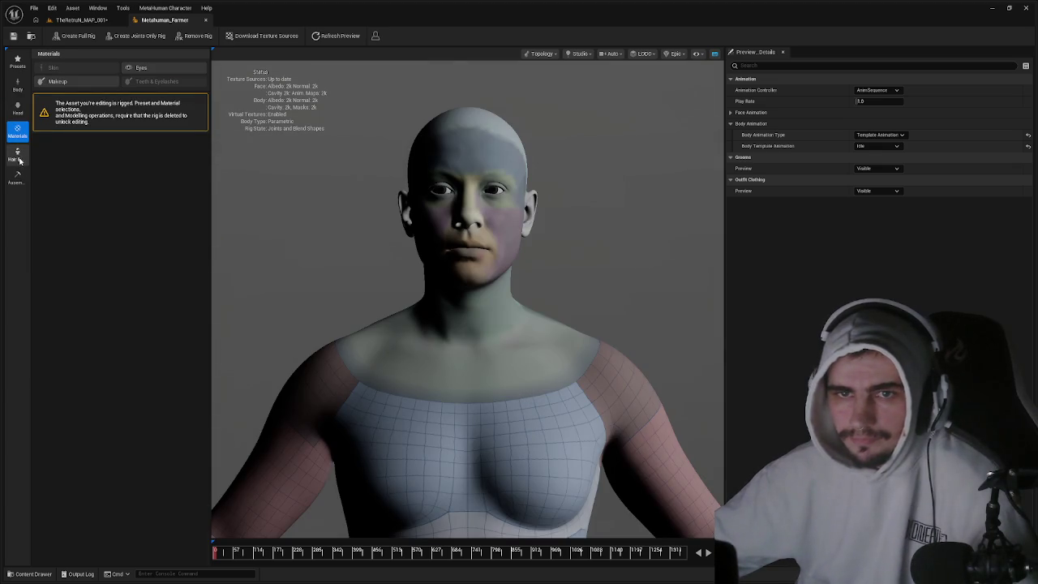
- Assemble the farmer as UE Optimized with root directory _ZOMBIES/ZombieArmy/ZombieFarmer
left_click(18, 160)
left_click(18, 174)
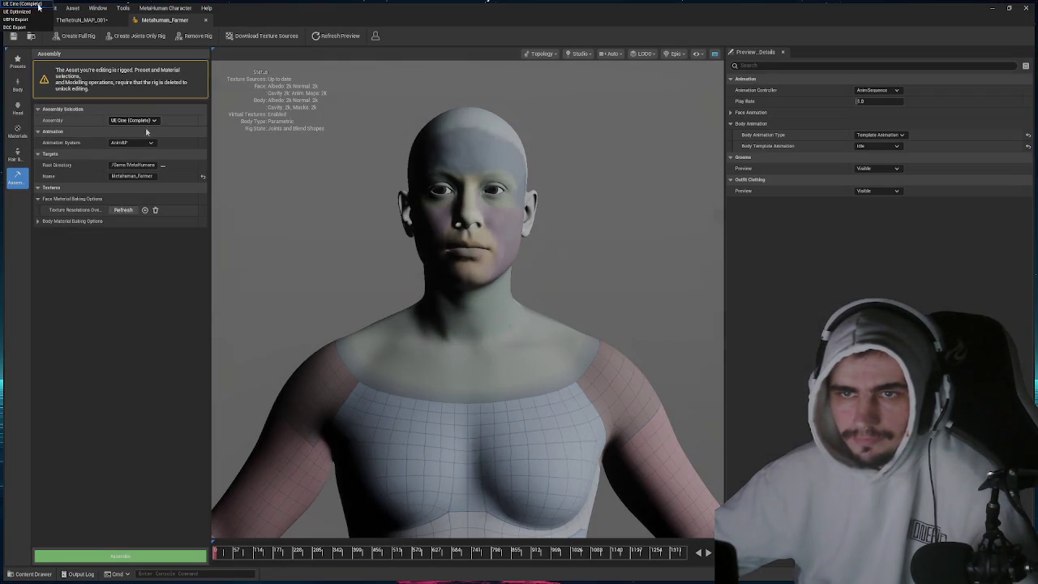
left_click(138, 121)
left_click(148, 139)
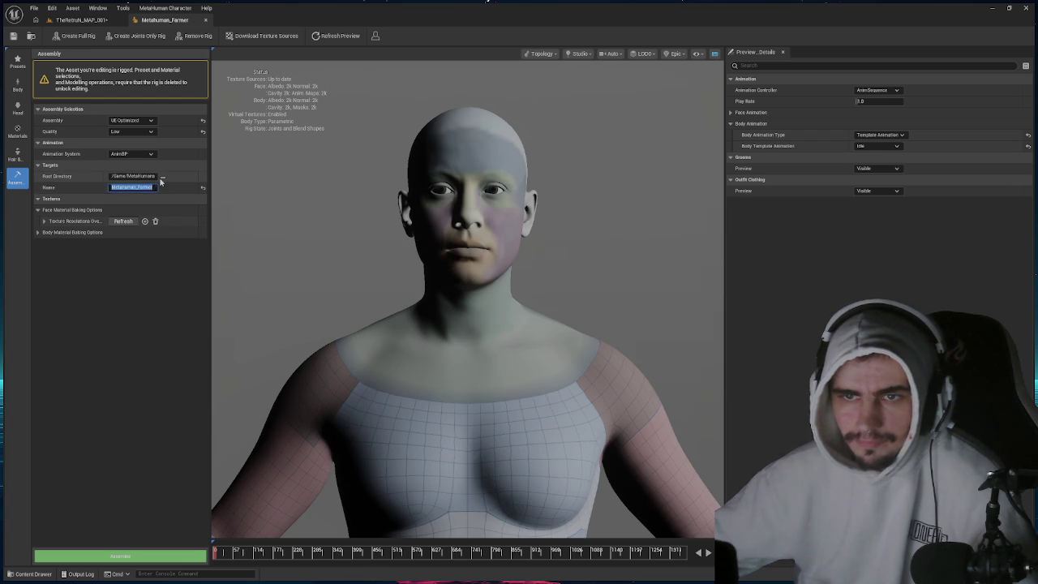
left_click(162, 176)
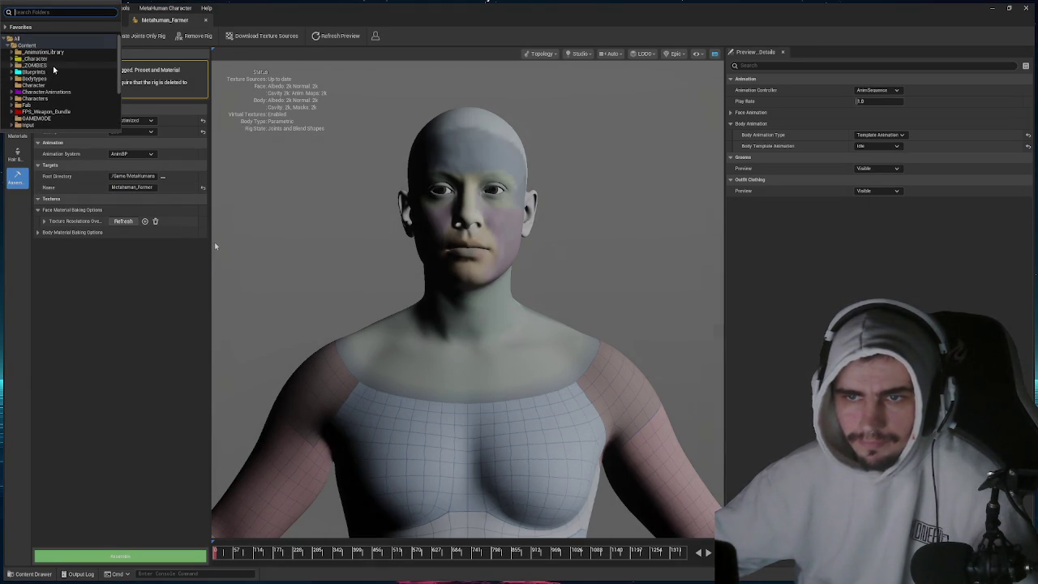
left_click(48, 67)
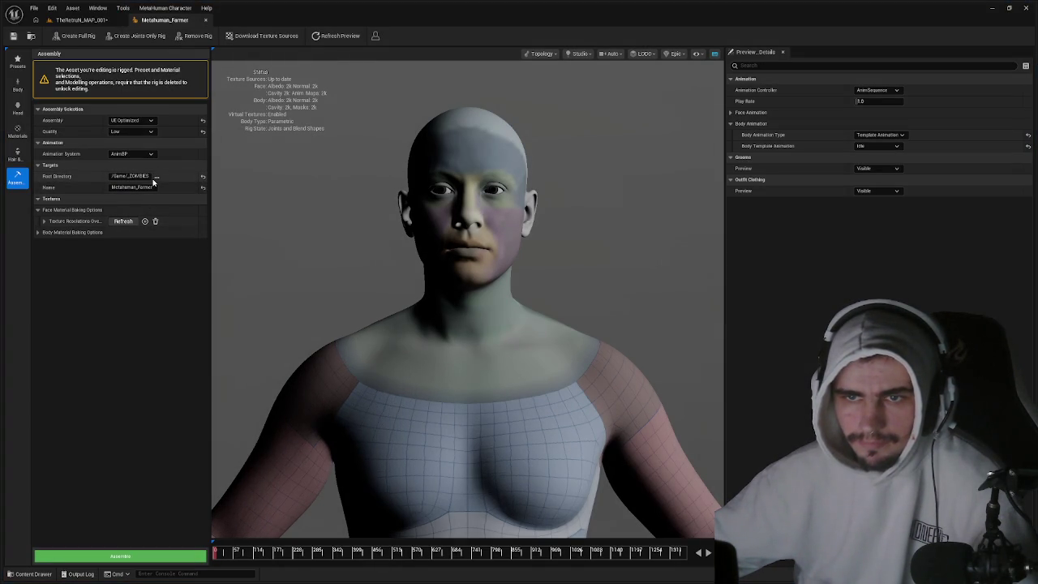
left_click(156, 177)
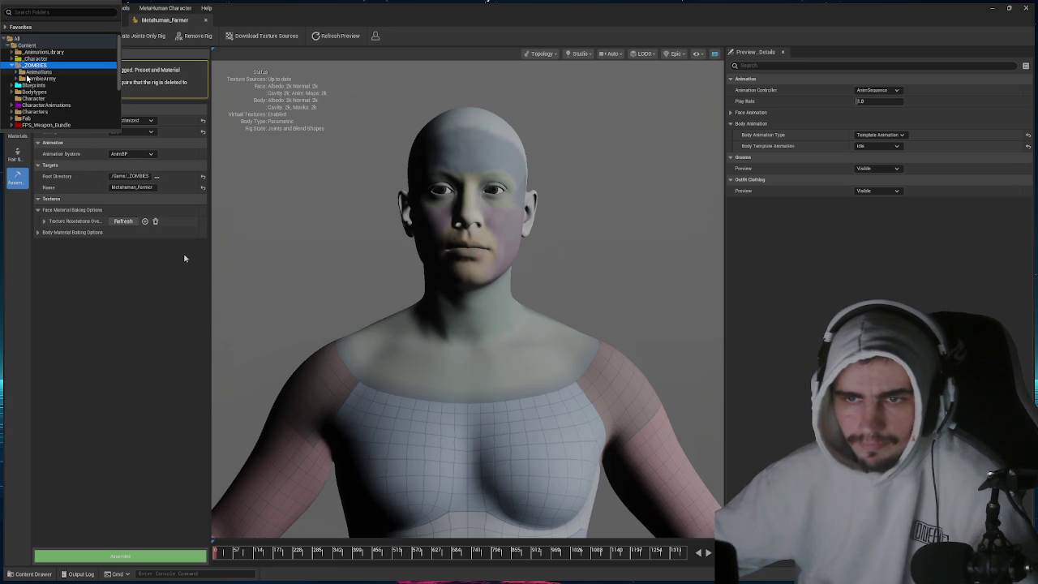
left_click(16, 79)
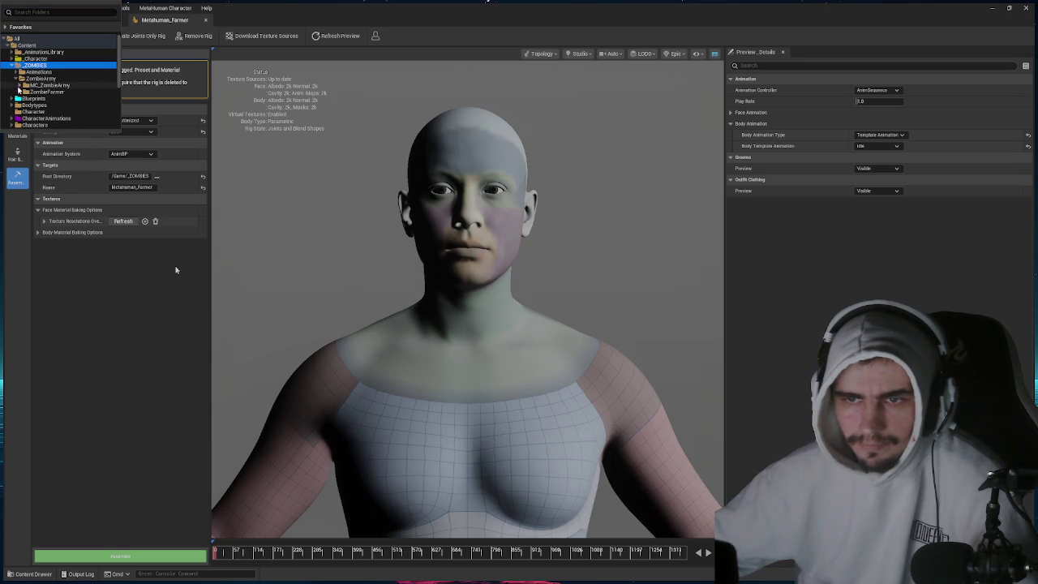
left_click(18, 92)
left_click(47, 92)
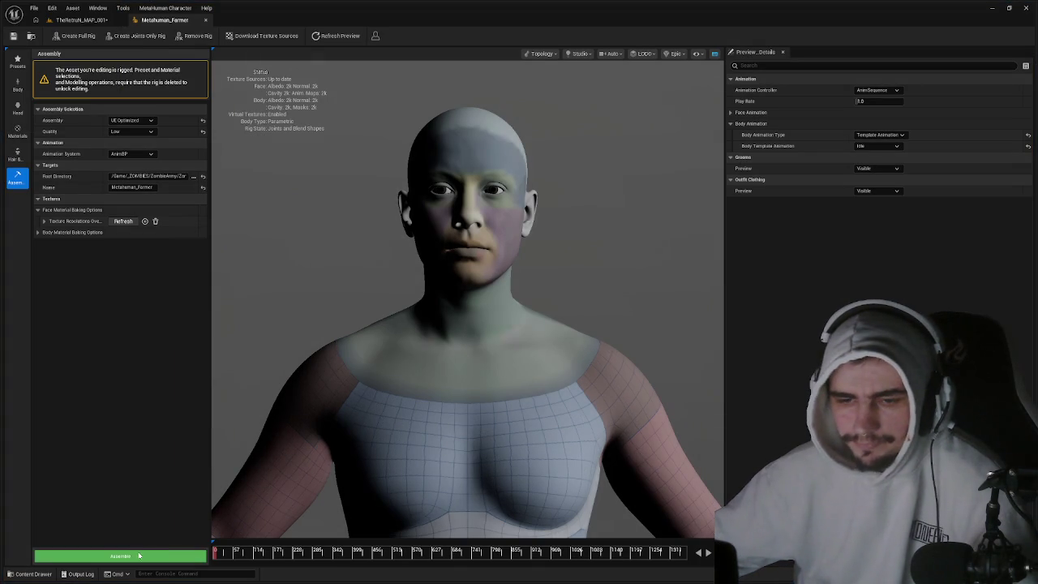
left_click(138, 557)
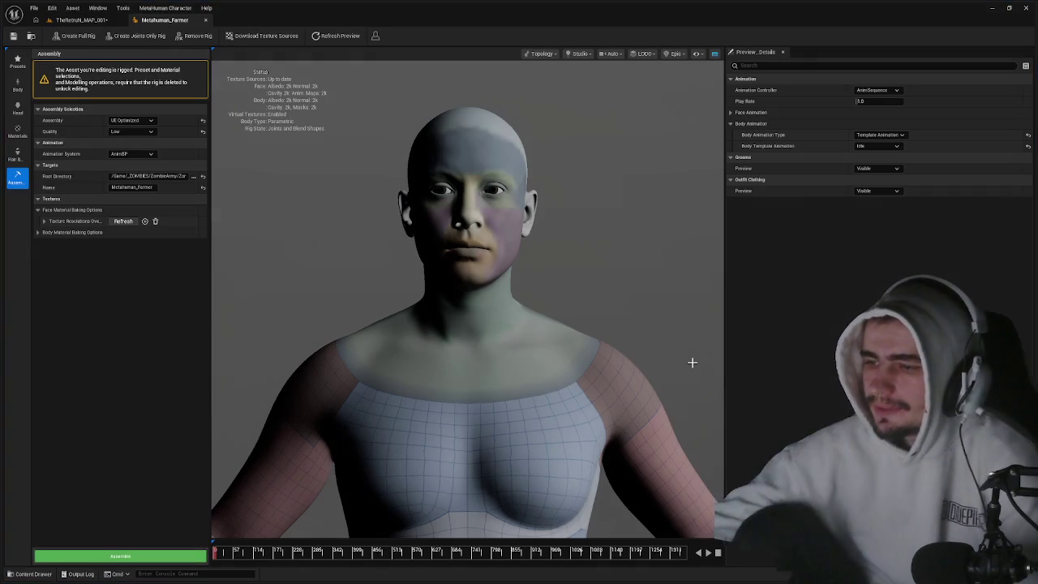
left_click(205, 19)
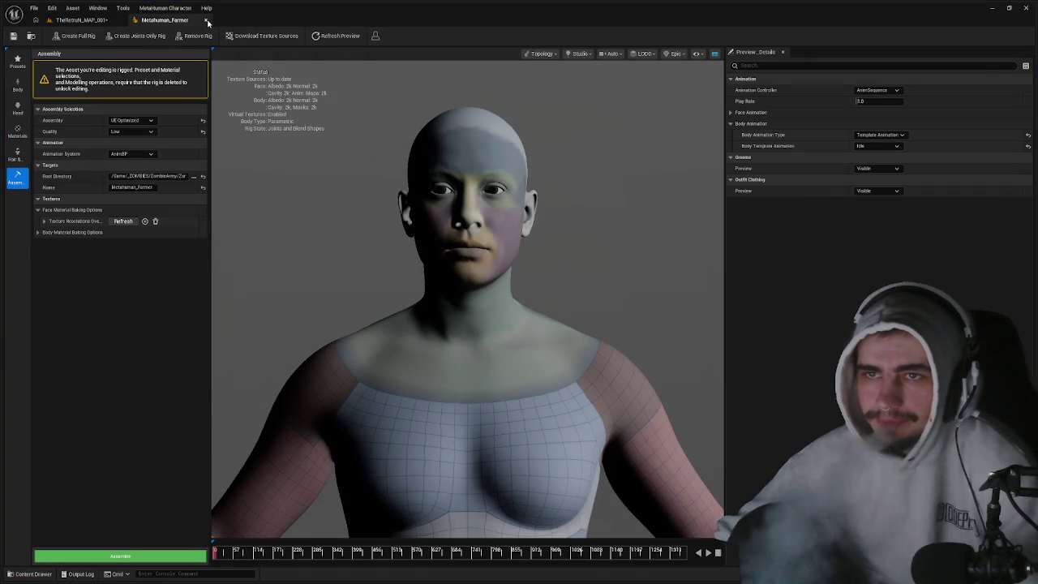
- Switch the level editor's mode back to Selection
key("ctrl+space")
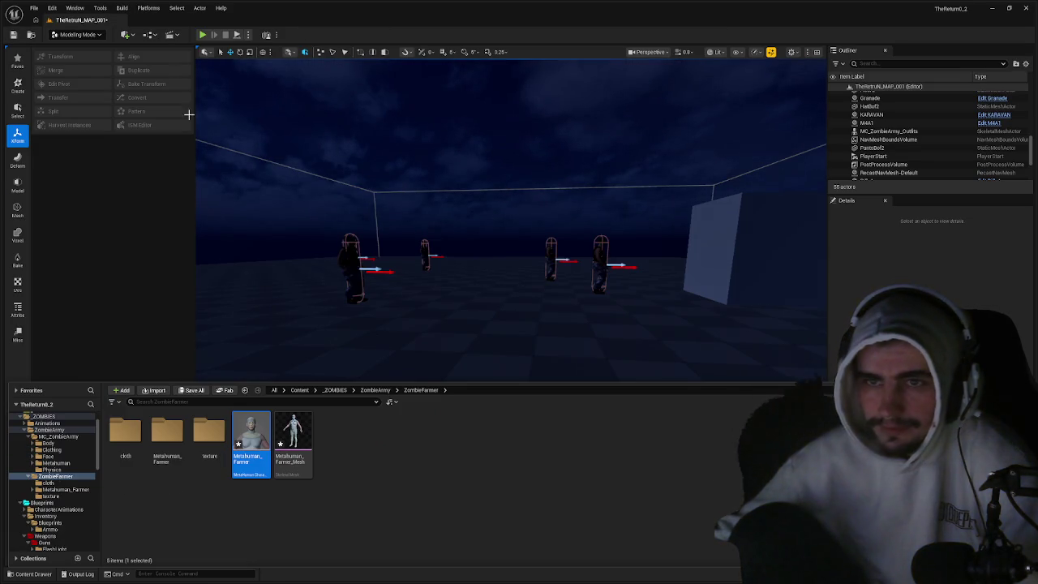
left_click(77, 34)
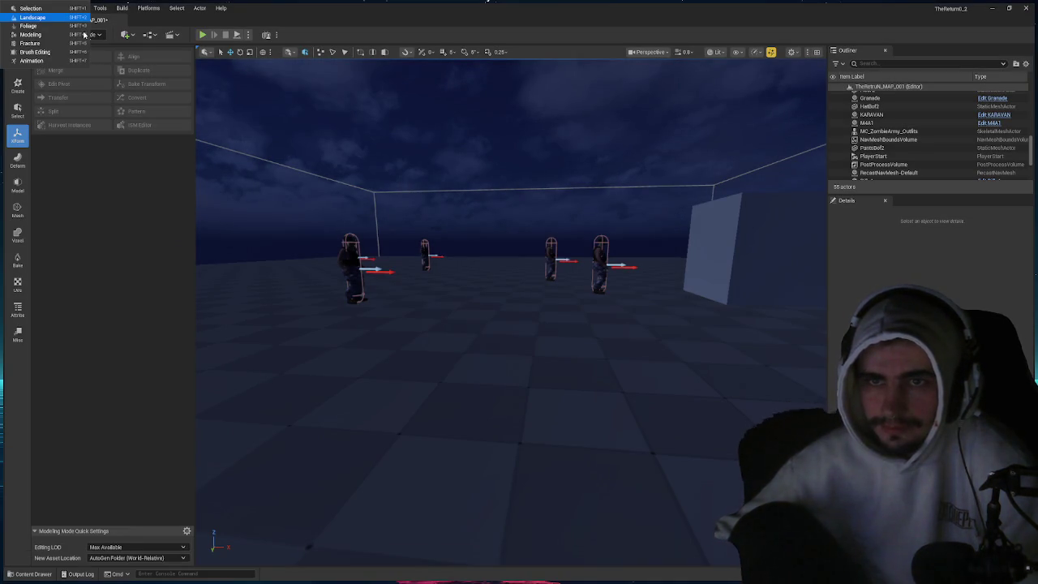
left_click(33, 17)
left_click(91, 36)
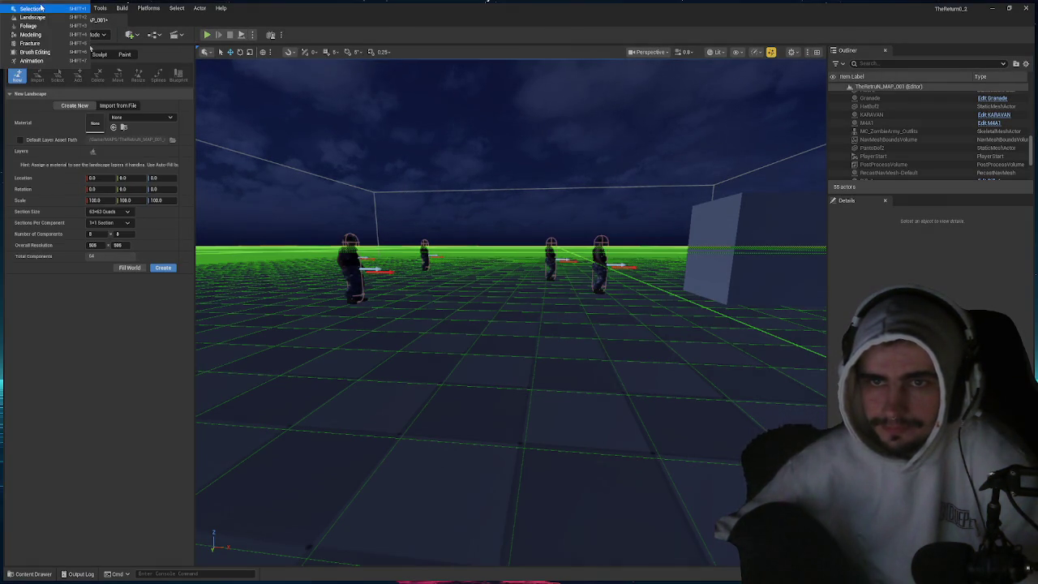
left_click(32, 8)
left_click(417, 344)
- Browse to ZombieFarmer > Metahuman_Farmer to find BP_Metahuman_Farmer, then return to MC_ZombieArmy
key("ctrl+space")
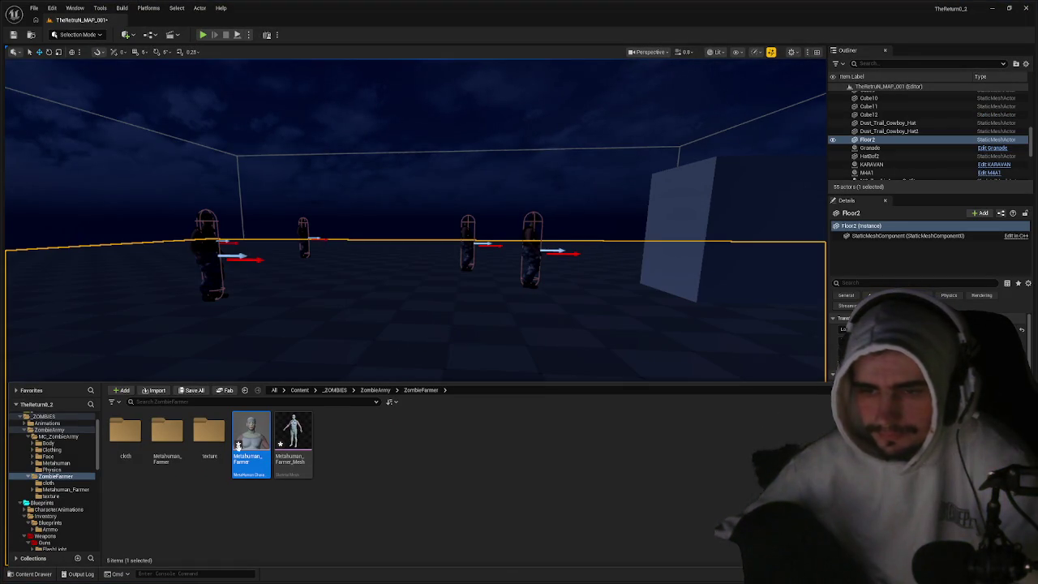
mouse_move(294, 438)
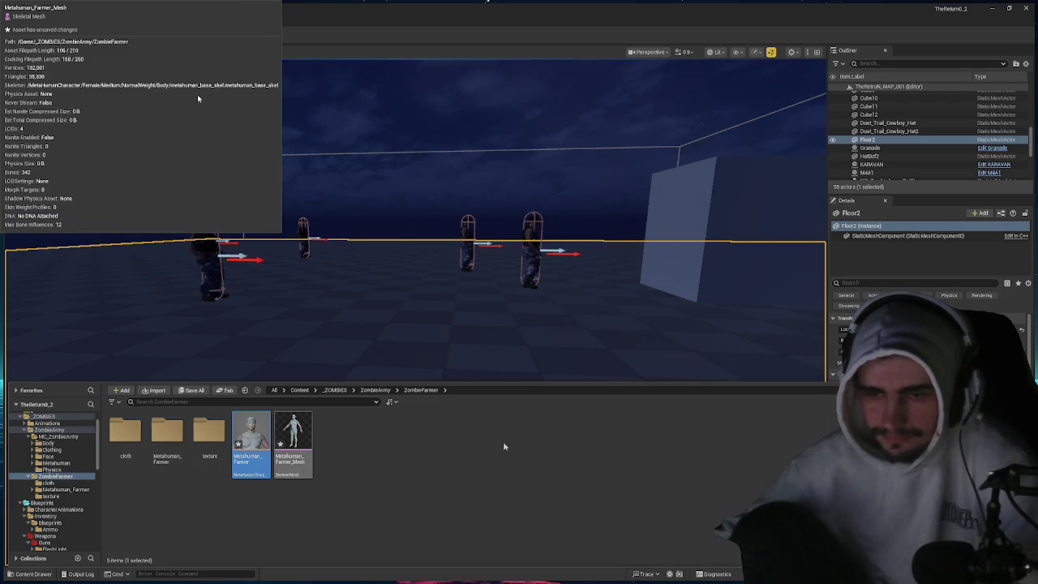
left_click(379, 396)
left_click(354, 425)
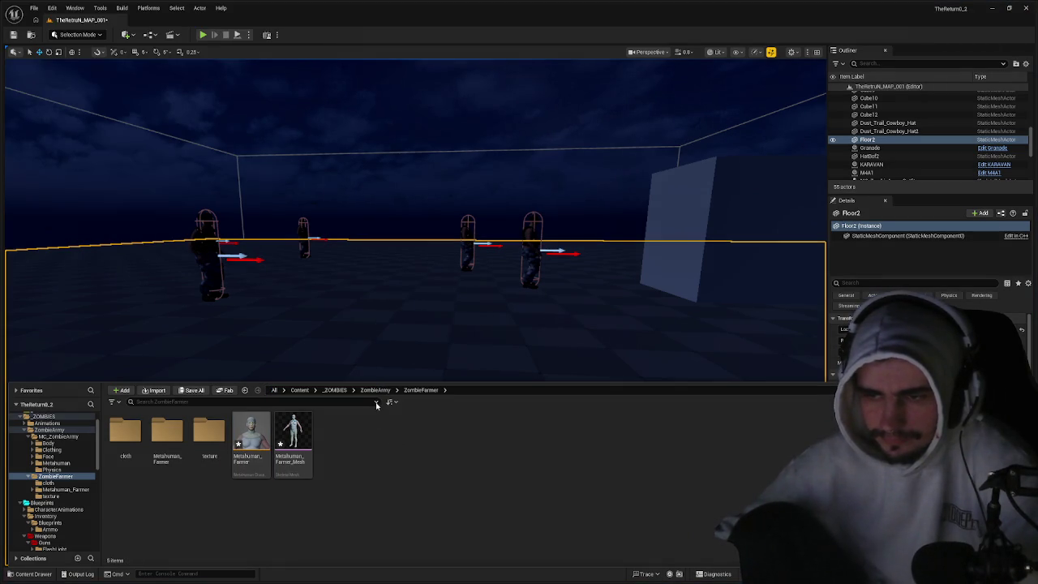
left_click(377, 391)
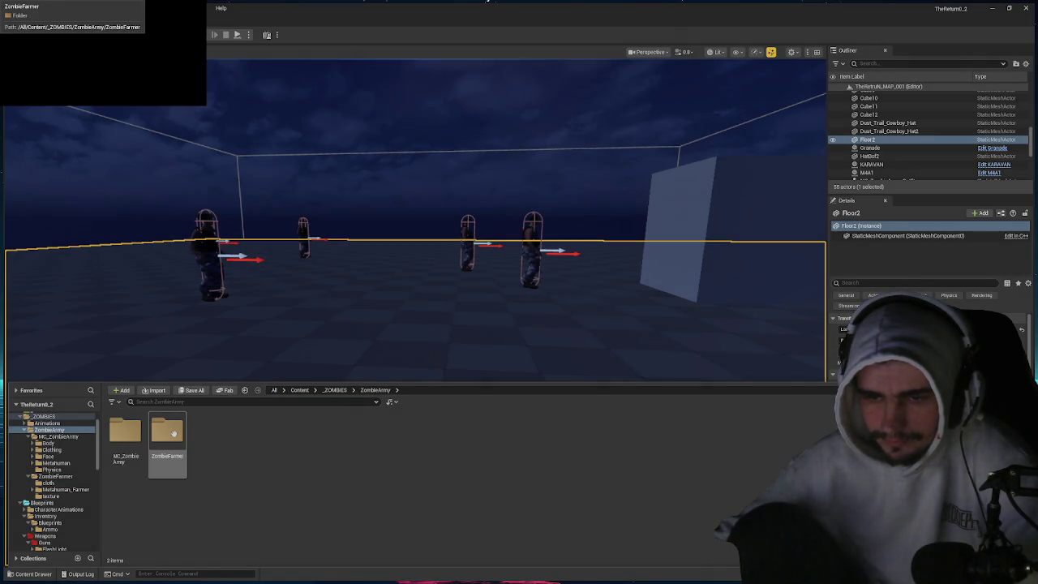
left_click(173, 434)
double_click(173, 434)
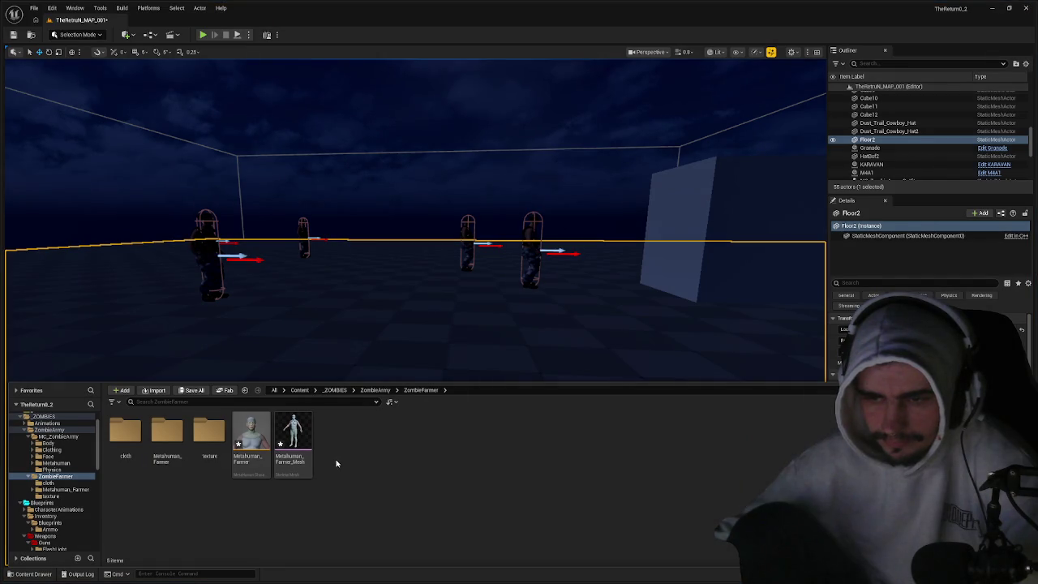
left_click(166, 434)
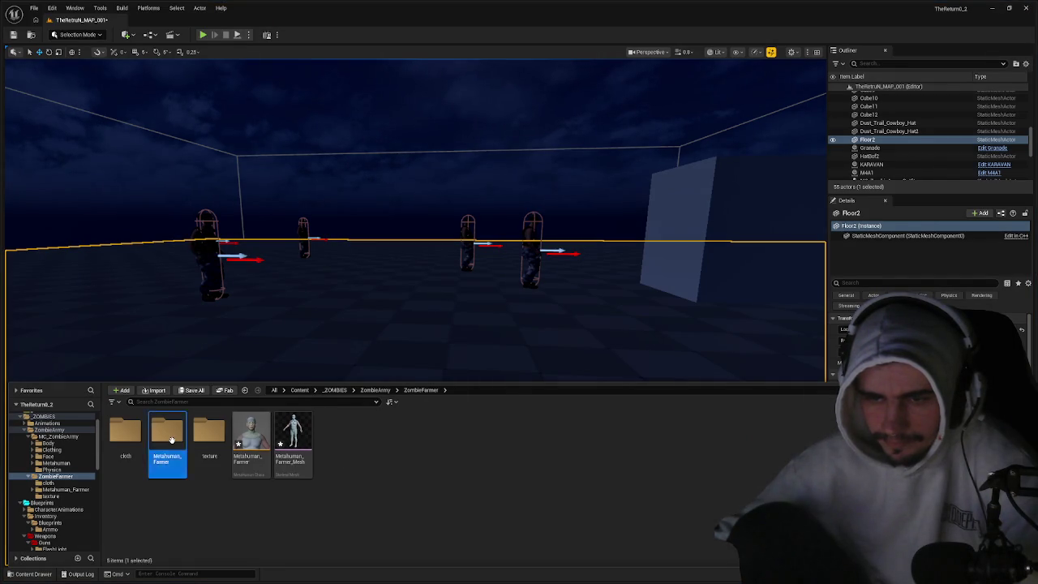
double_click(166, 434)
left_click(212, 438)
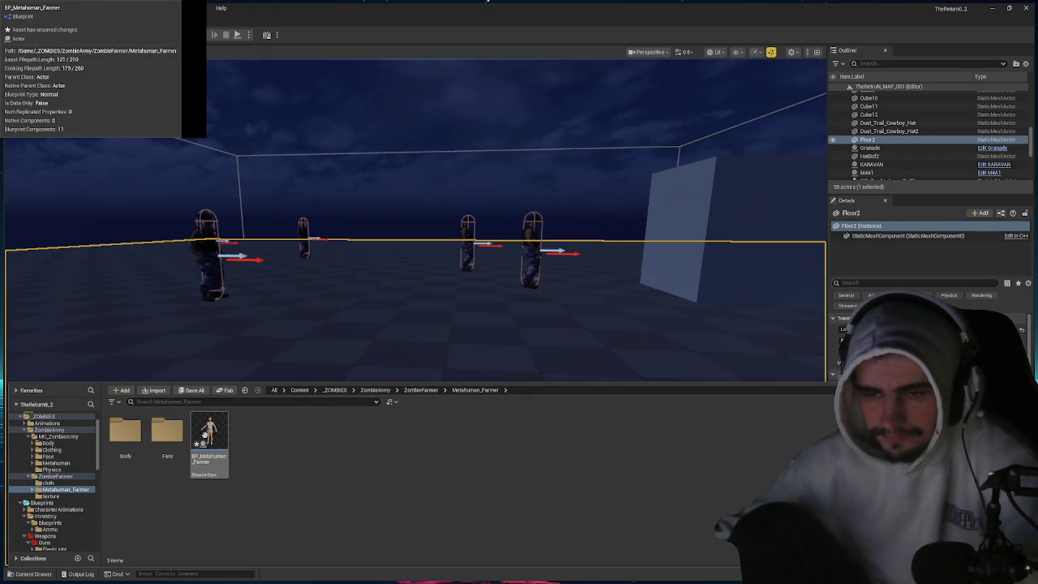
key("alt+Left")
key("alt+Left")
- Duplicate BP_MC_ZombieArmy as BP_ZombieFarmer and move the copy into the ZombieFarmer folder
right_click(335, 439)
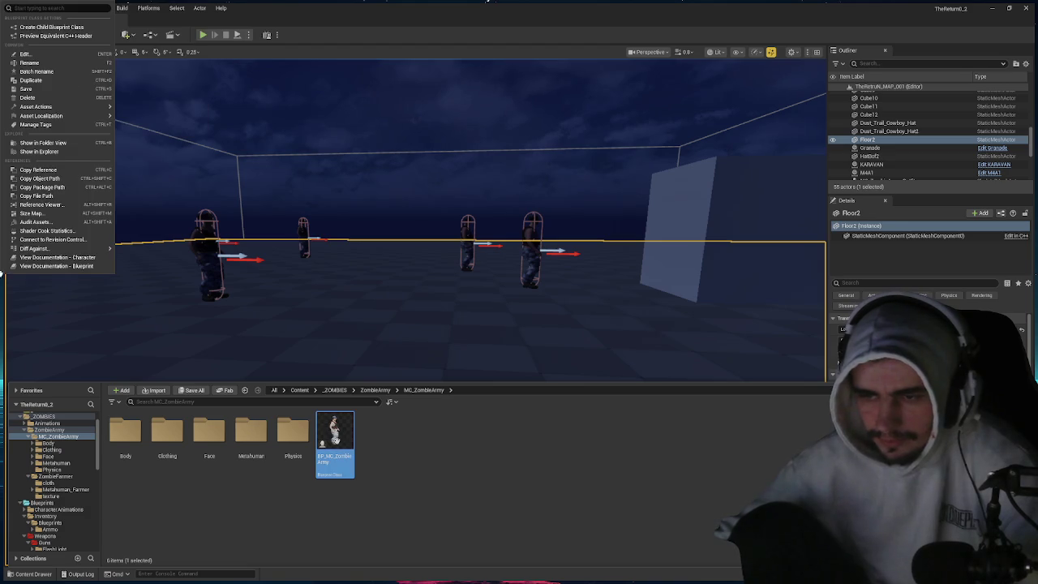
left_click(33, 80)
type("BP_")
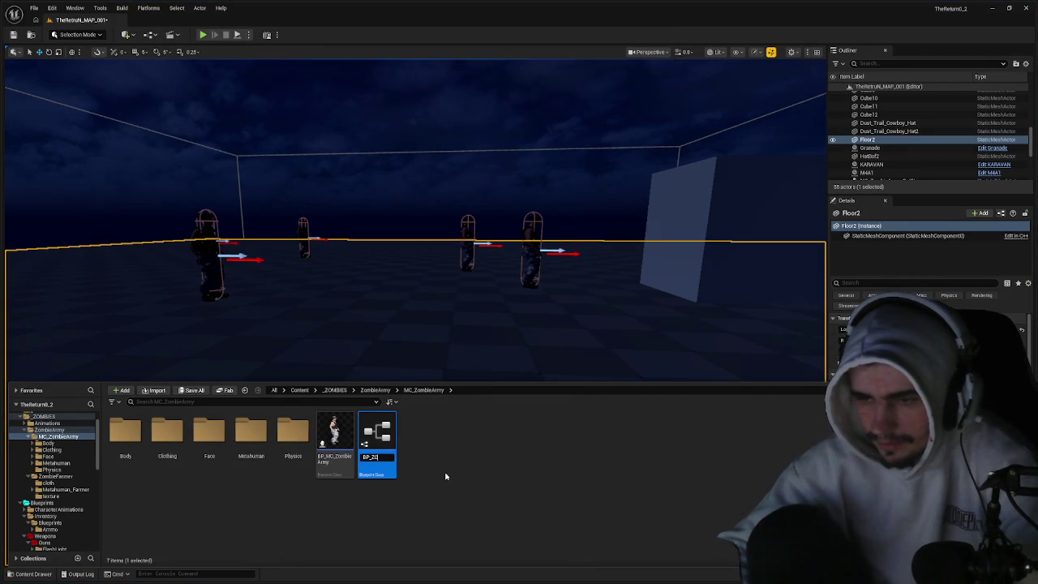
type("ZombieFa")
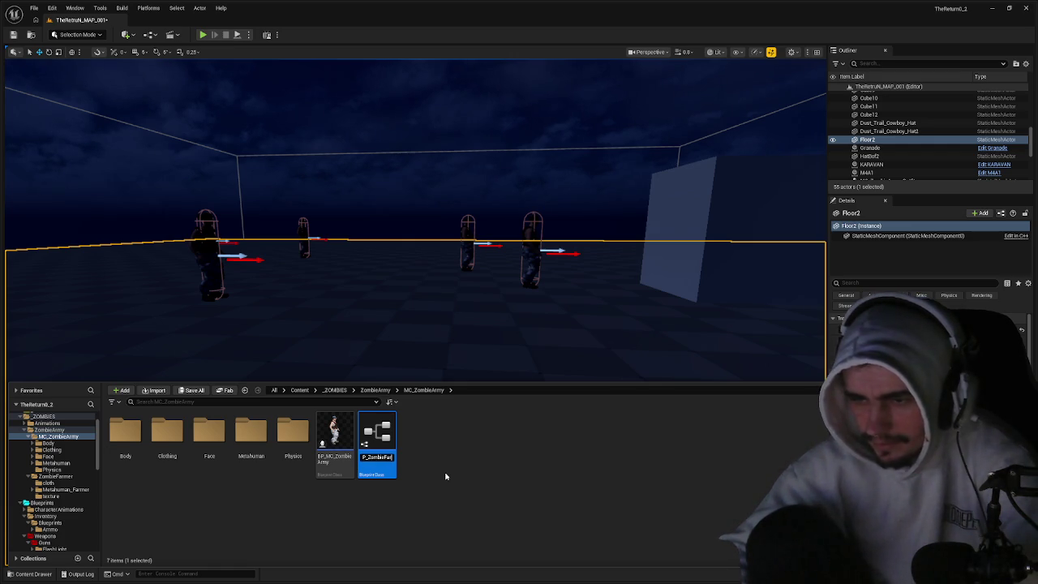
key("Return")
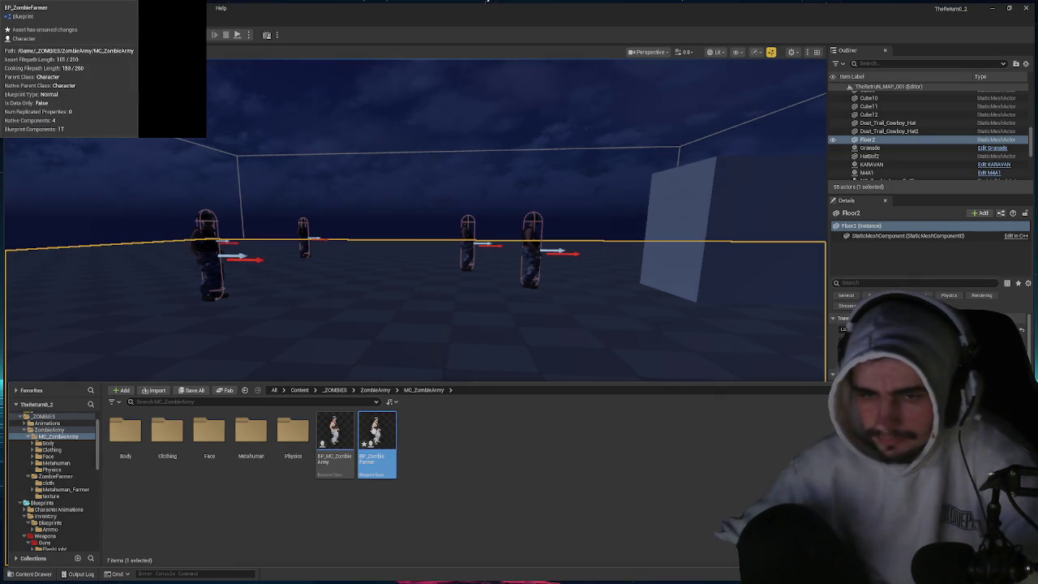
mouse_move(378, 445)
left_mouse_down()
mouse_move(61, 465)
mouse_move(72, 478)
left_mouse_up()
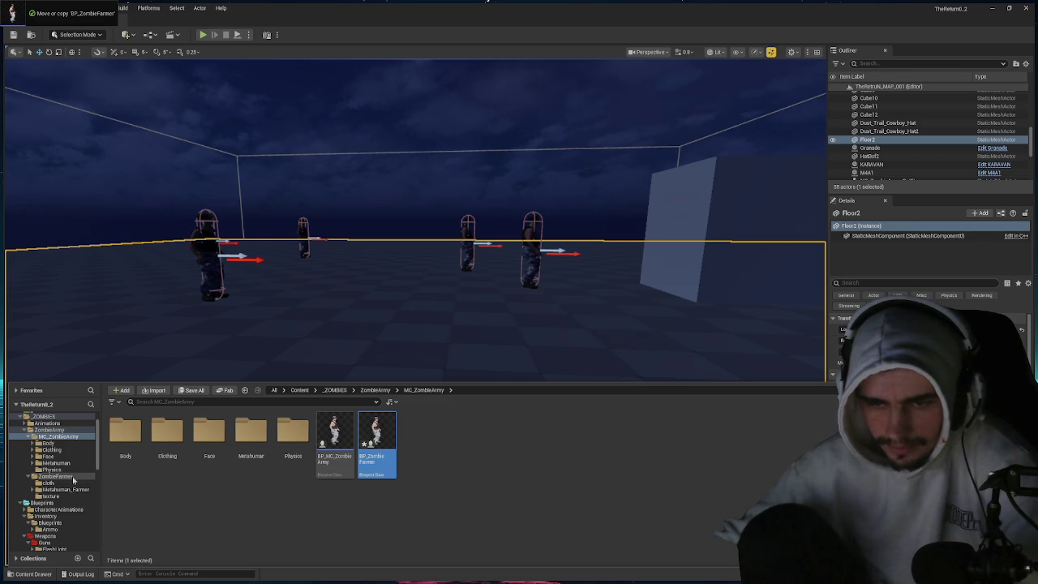
left_click_drag(72, 478, 73, 480)
left_click(97, 495)
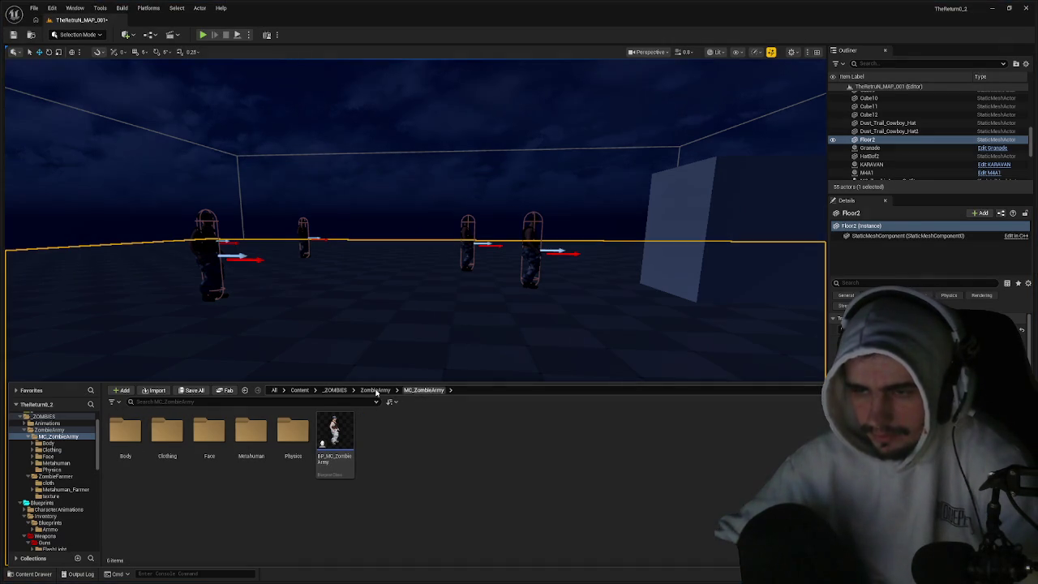
left_click(365, 391)
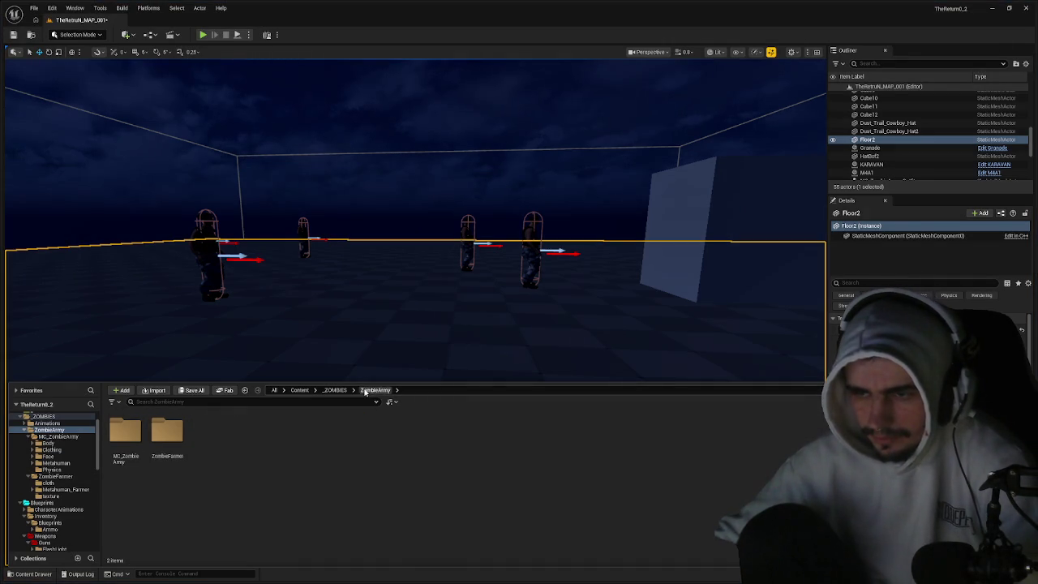
double_click(166, 434)
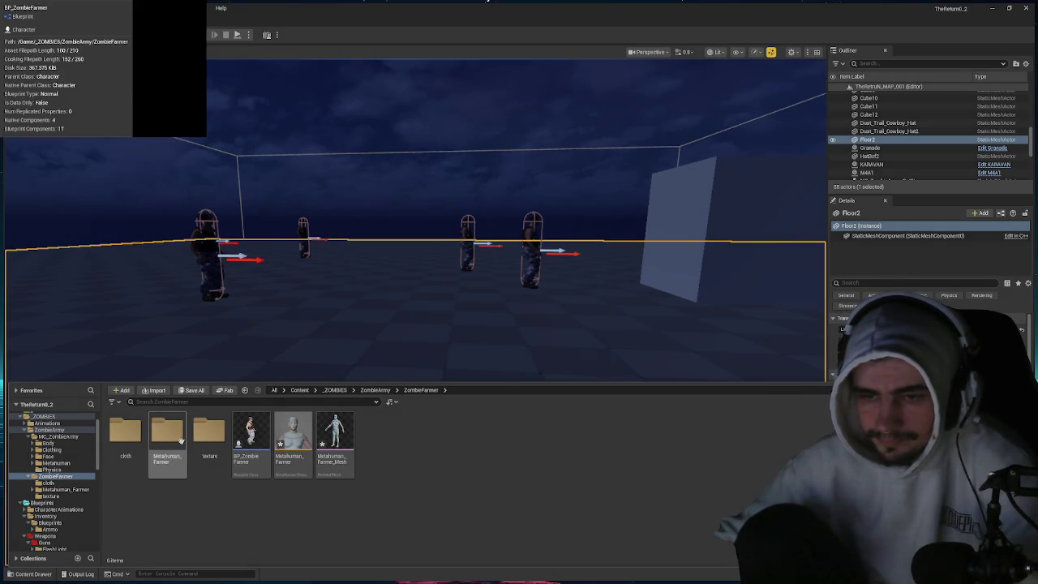
- Rename BP_Metahuman_Farmer in Metahuman_Farmer to BP_ZombieFarmer2 and close the Content Drawer
double_click(181, 440)
left_click(217, 443)
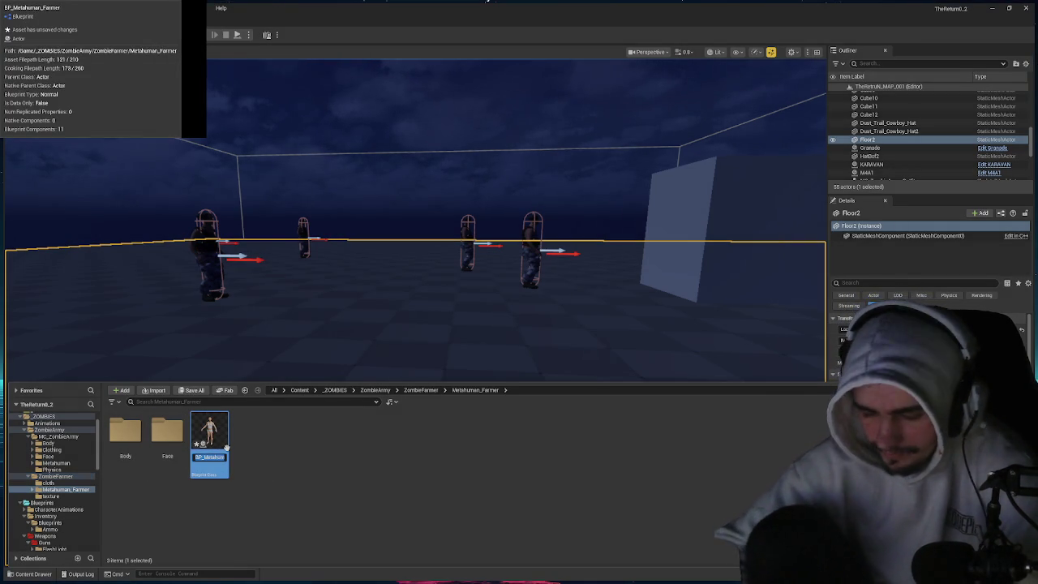
key("F2")
type("Zomb")
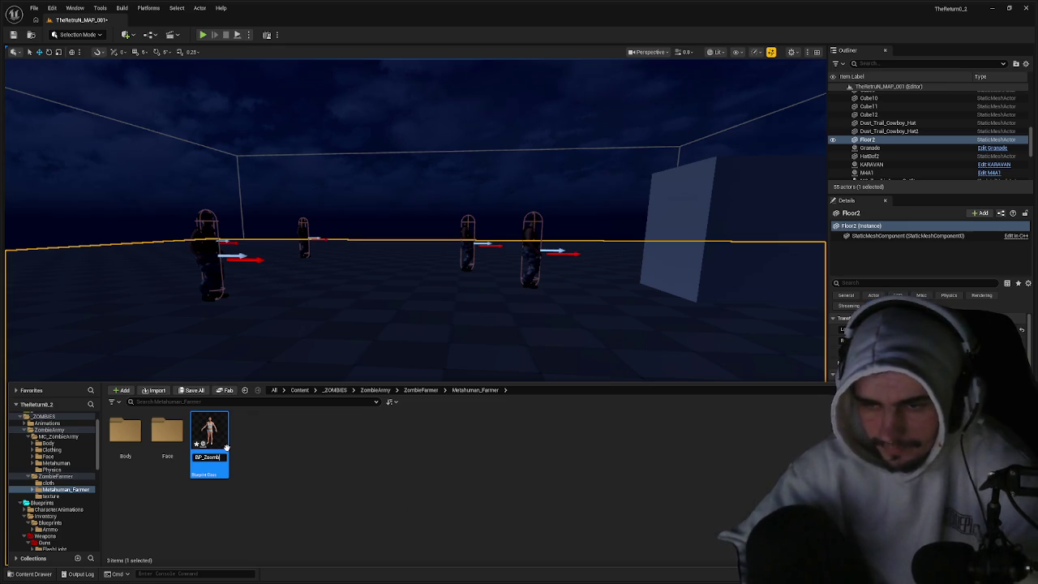
type("mbieFarmer2")
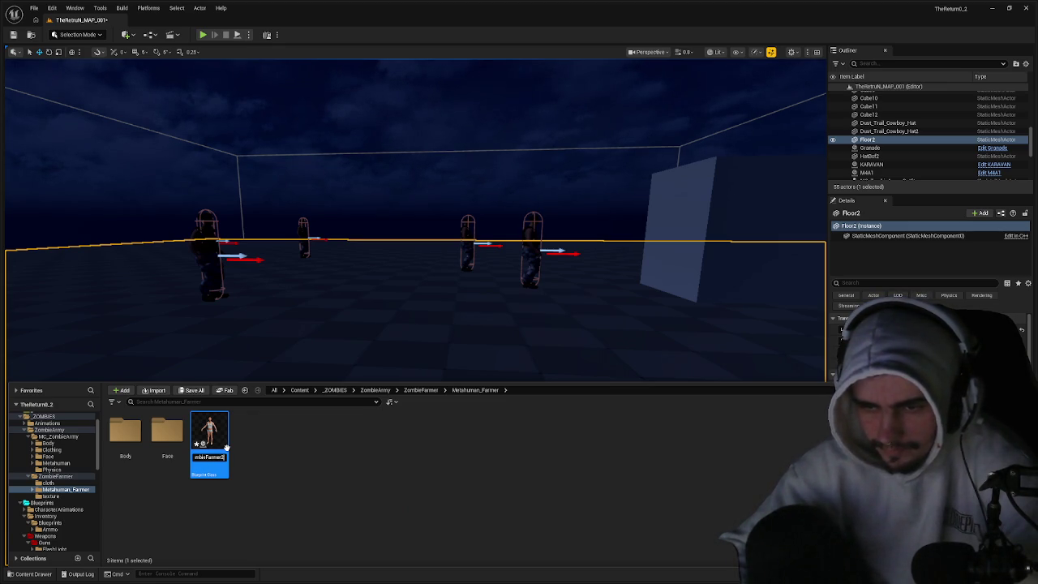
key("Return")
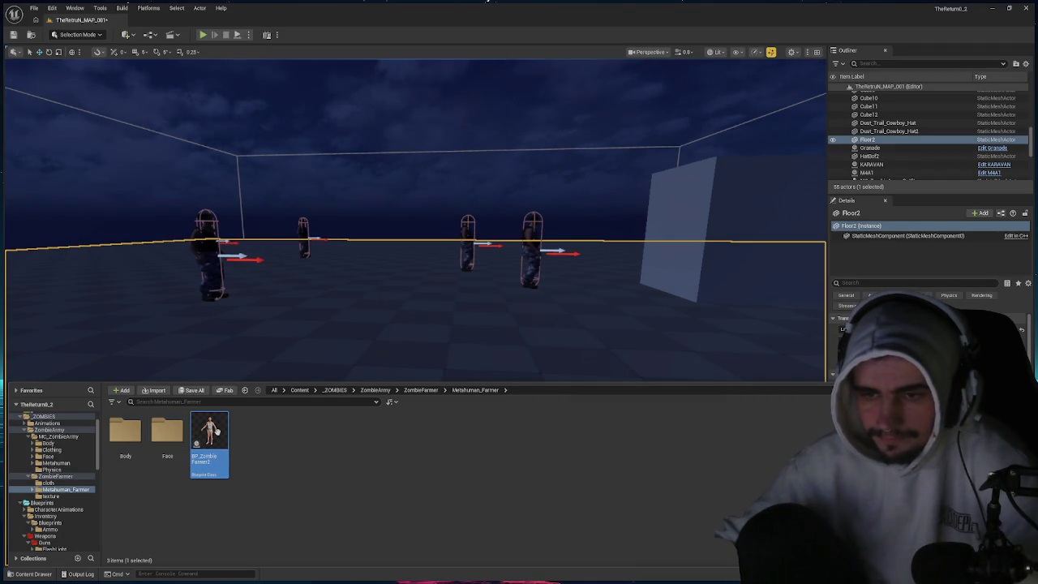
left_click(421, 390)
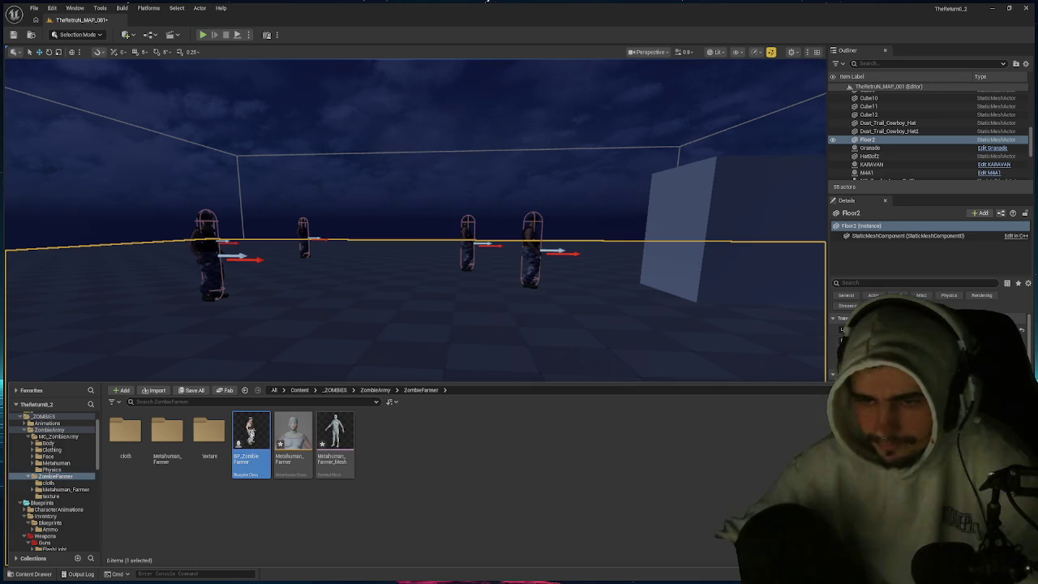
left_click(302, 265)
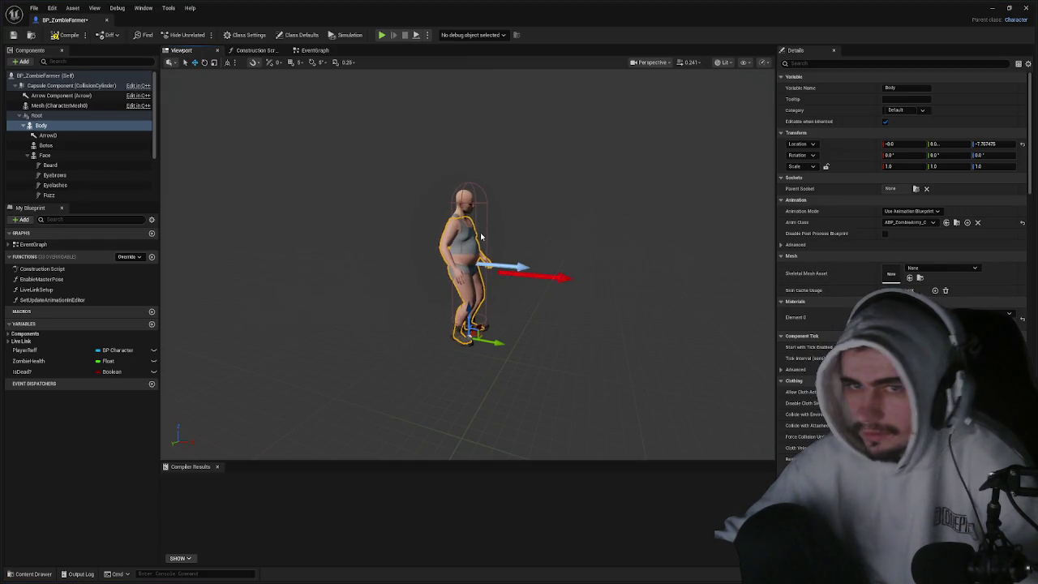
- Assign SKM_Metahuman_Farmer_BodyMesh from Metahuman_Farmer > Body to the Body component, then select the boots
left_click(42, 126)
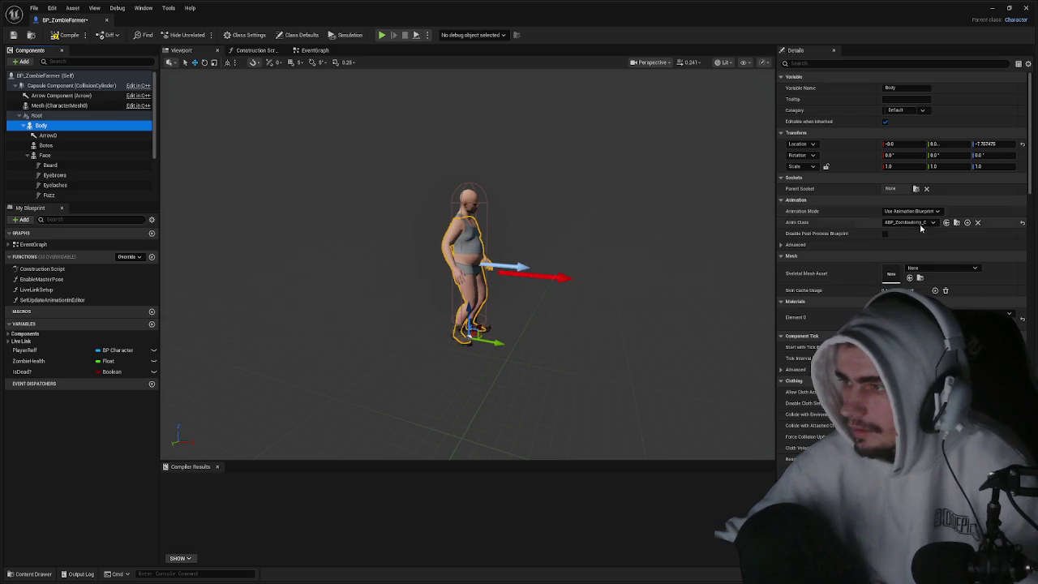
left_click(921, 278)
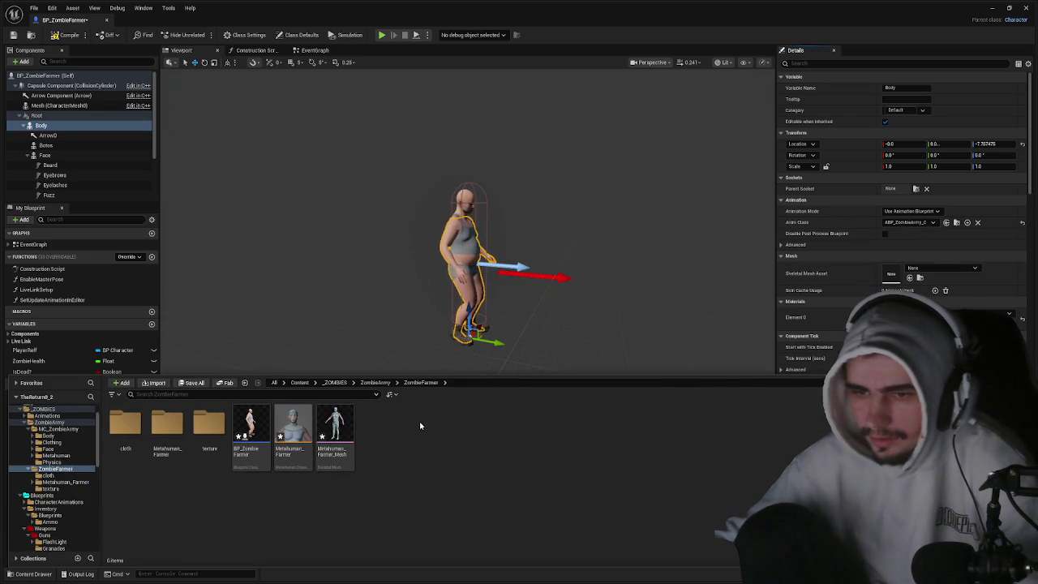
double_click(165, 423)
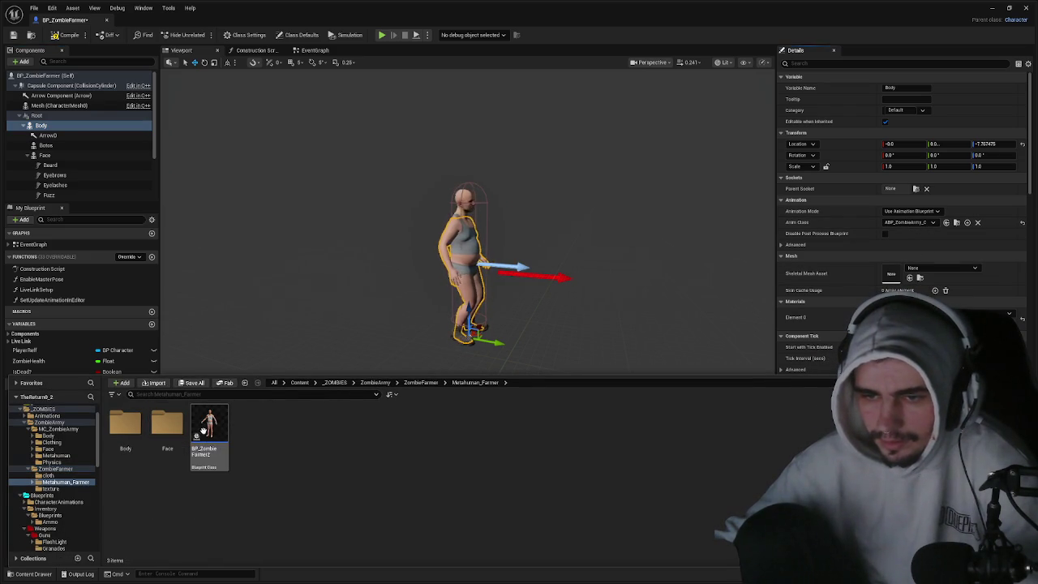
double_click(128, 428)
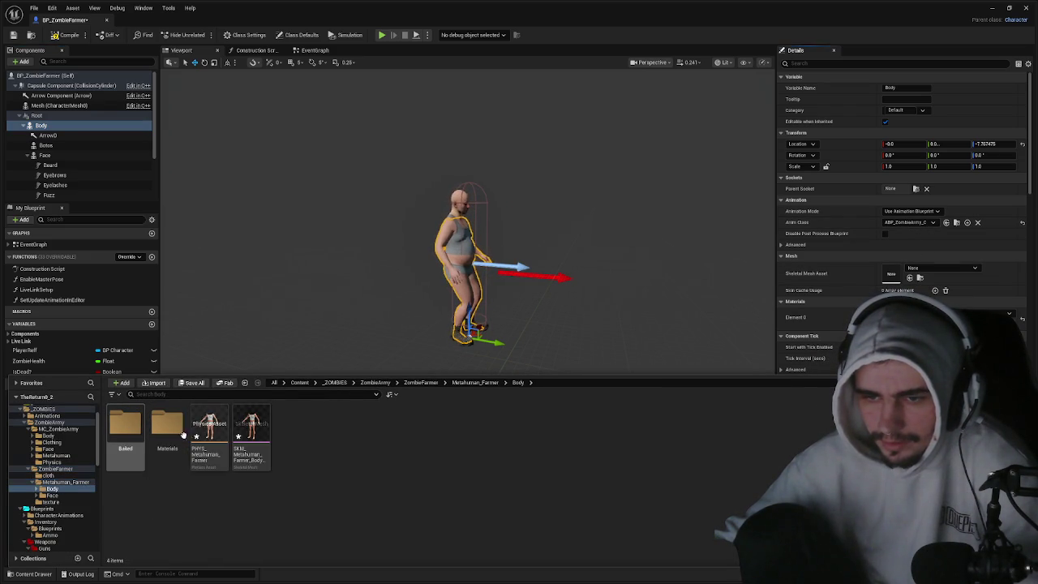
left_click(251, 428)
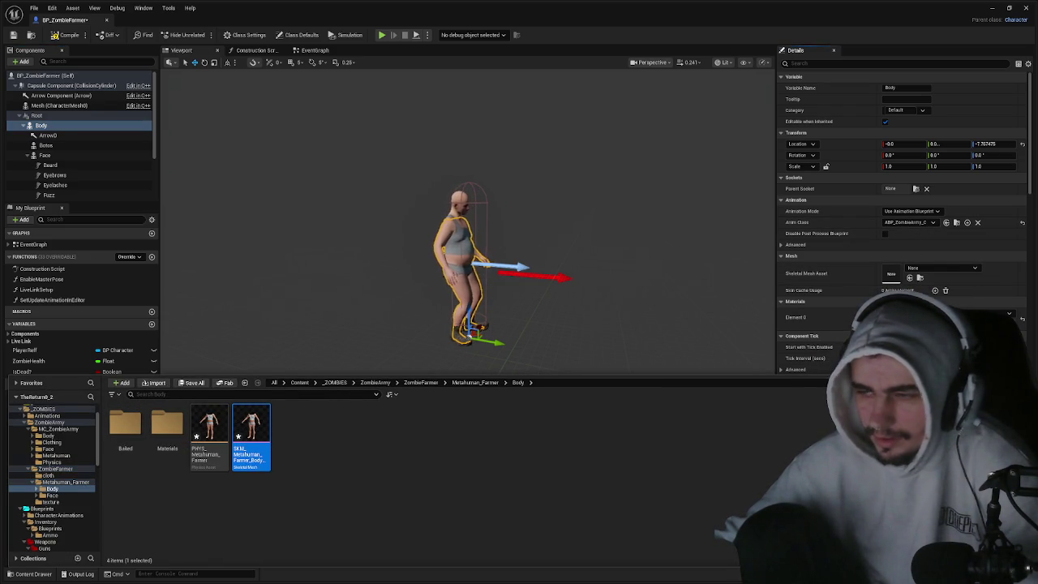
left_click(910, 278)
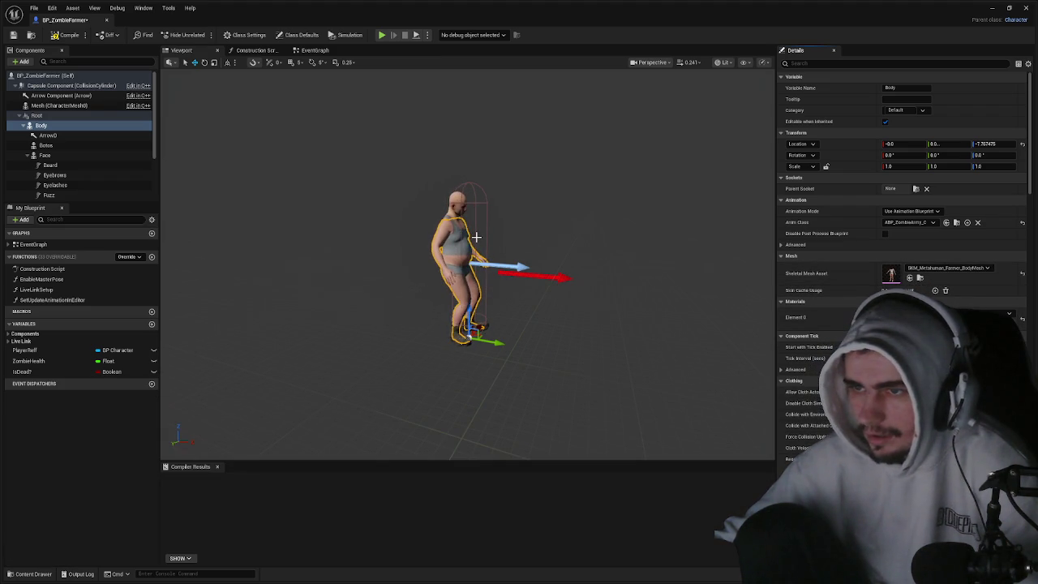
left_click(466, 334)
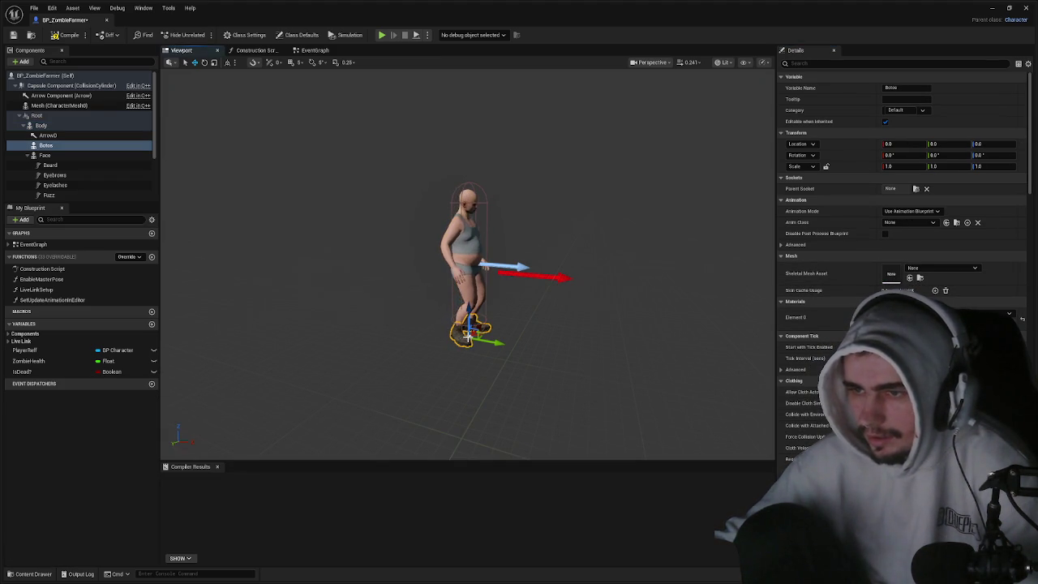
- Delete the Botos boots component, keep Body, and clear Body's Anim Class to None
key("Delete")
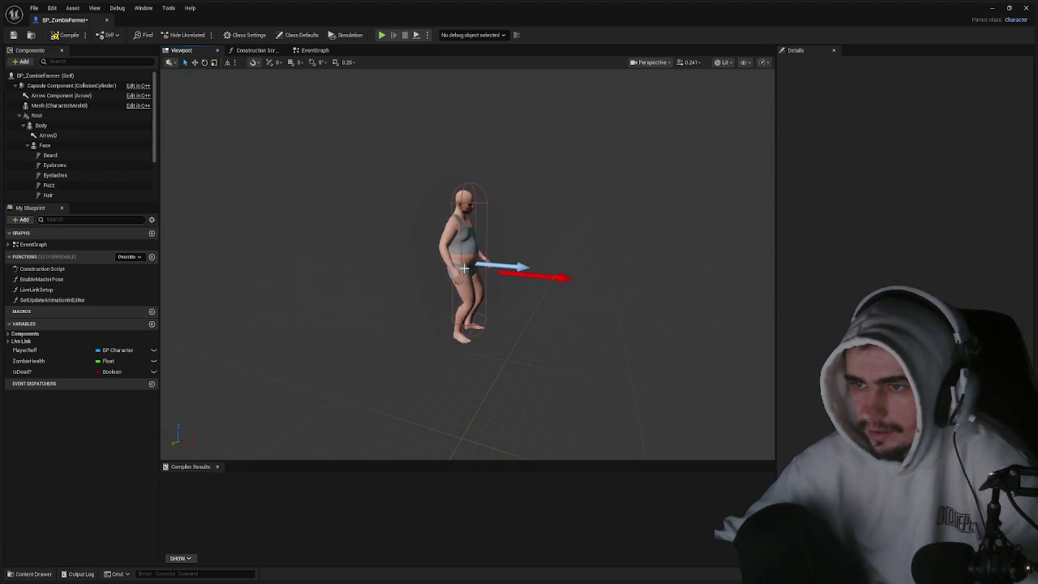
left_click(464, 267)
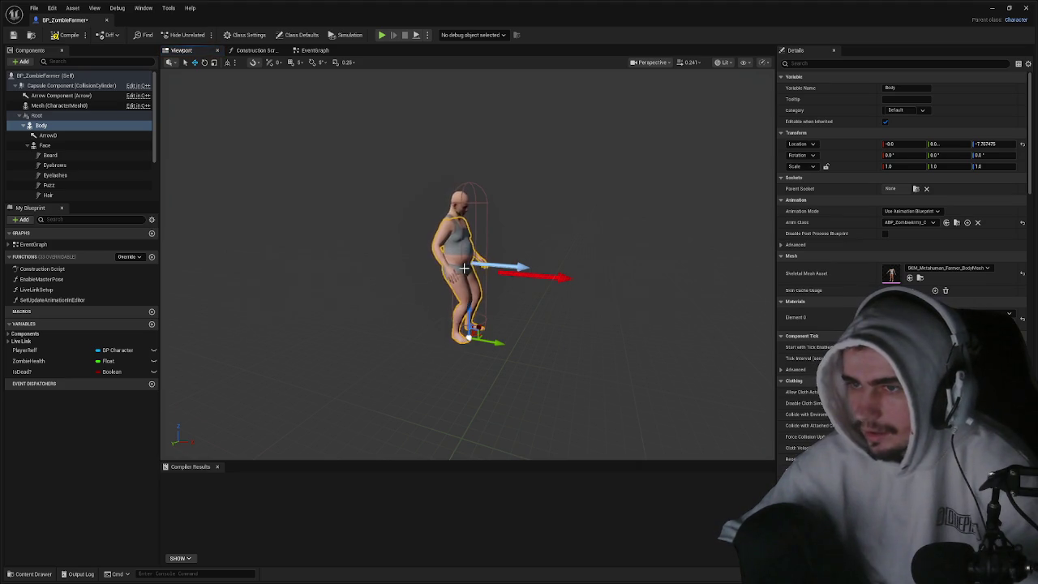
key("Delete")
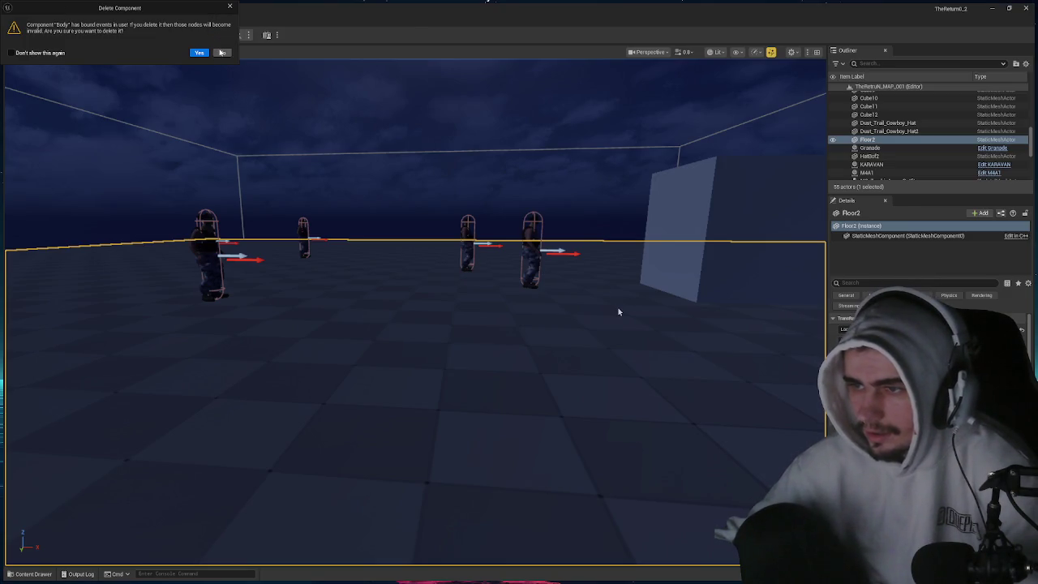
key("Escape")
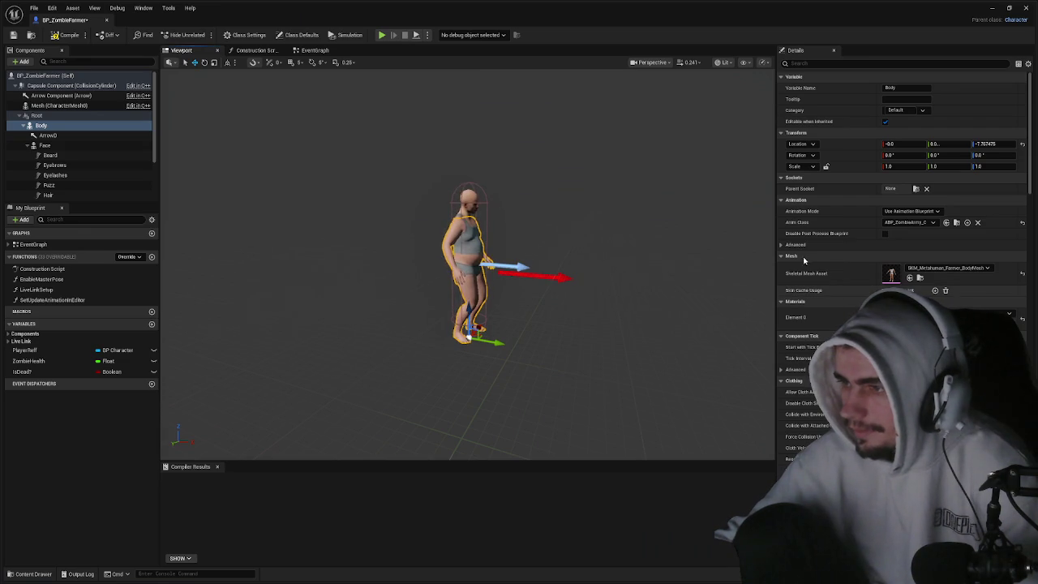
left_click(781, 245)
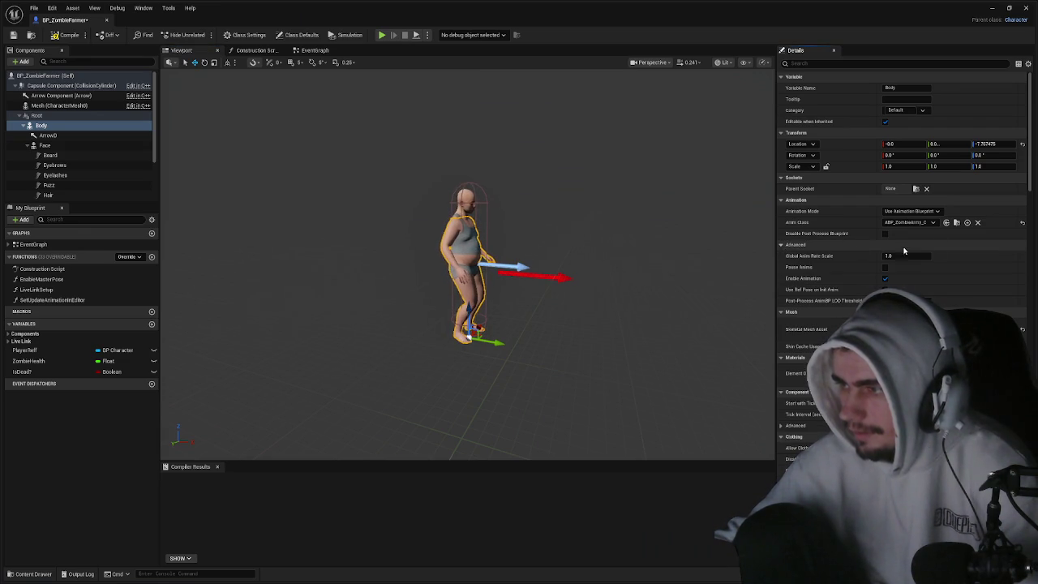
left_click(978, 223)
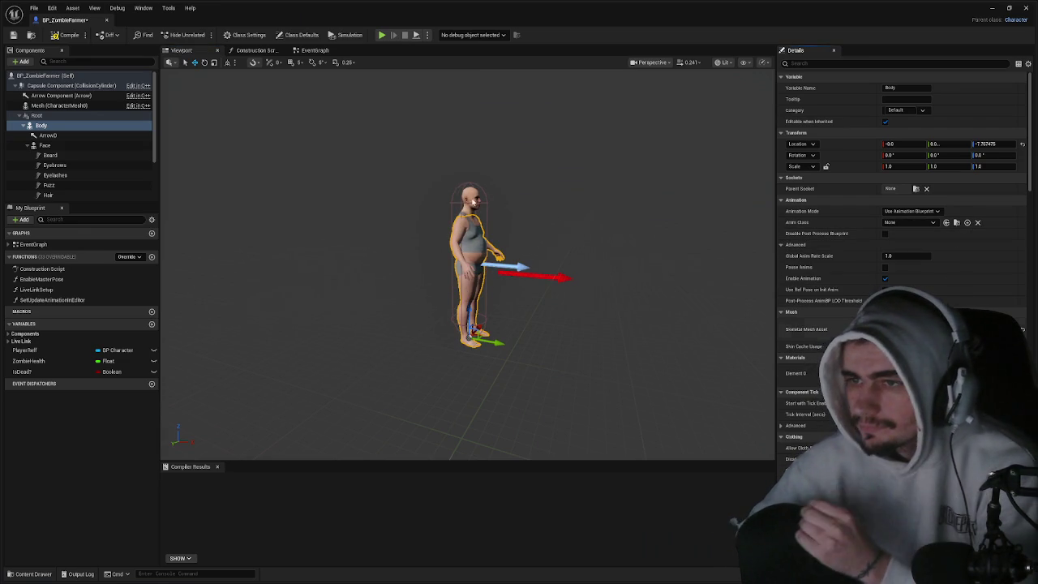
- Review the Face and Body component details, then save all changed content
left_click(470, 199)
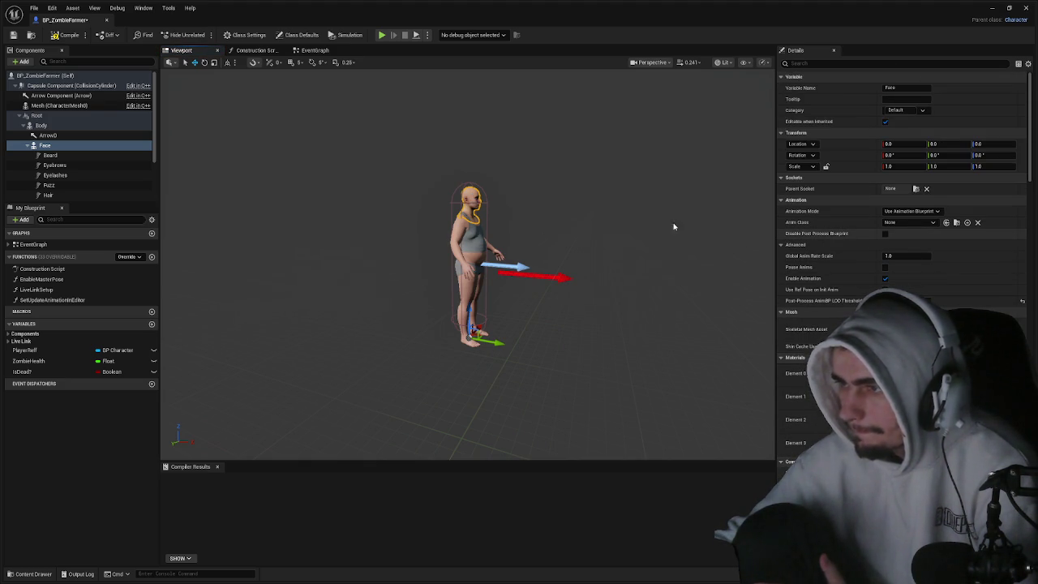
left_click(41, 126)
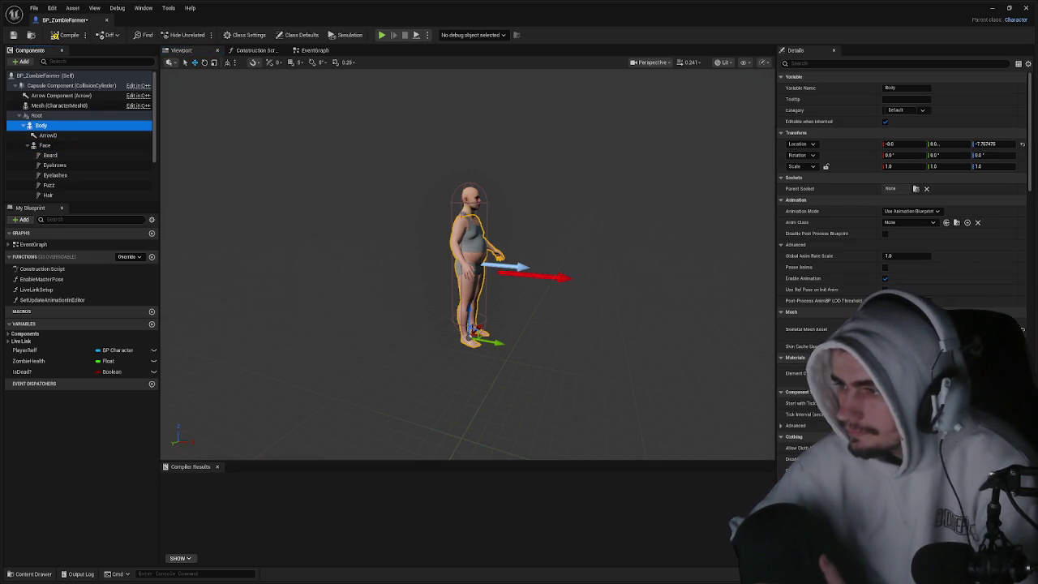
left_click(1024, 333)
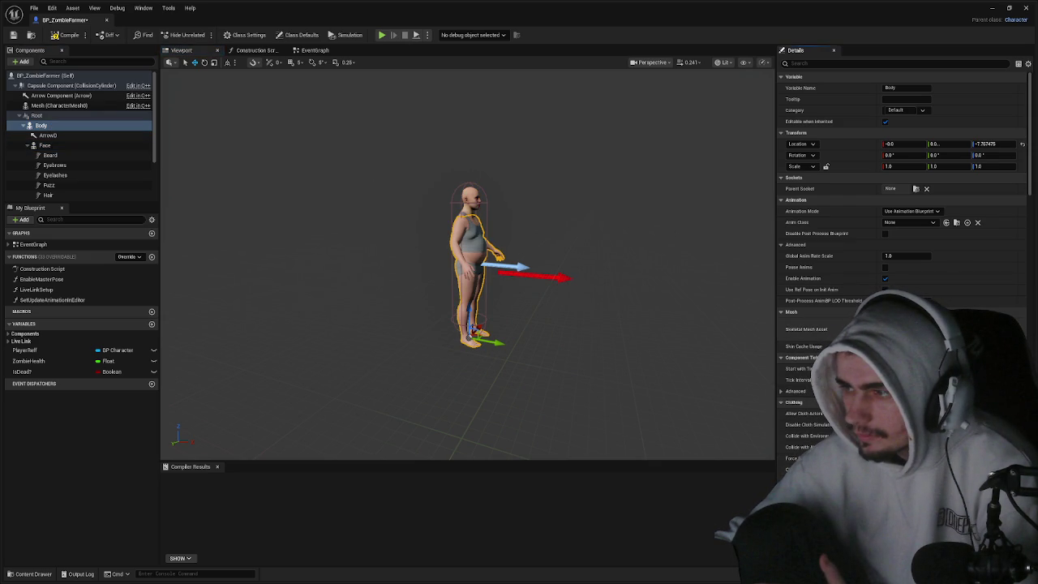
left_click(782, 392)
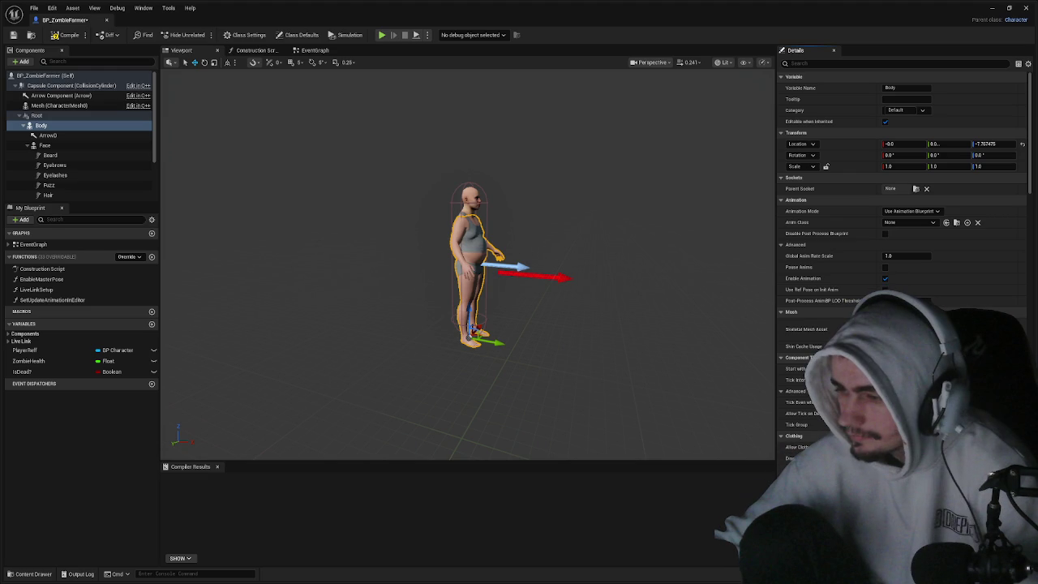
key("ctrl+shift+s")
key("Return")
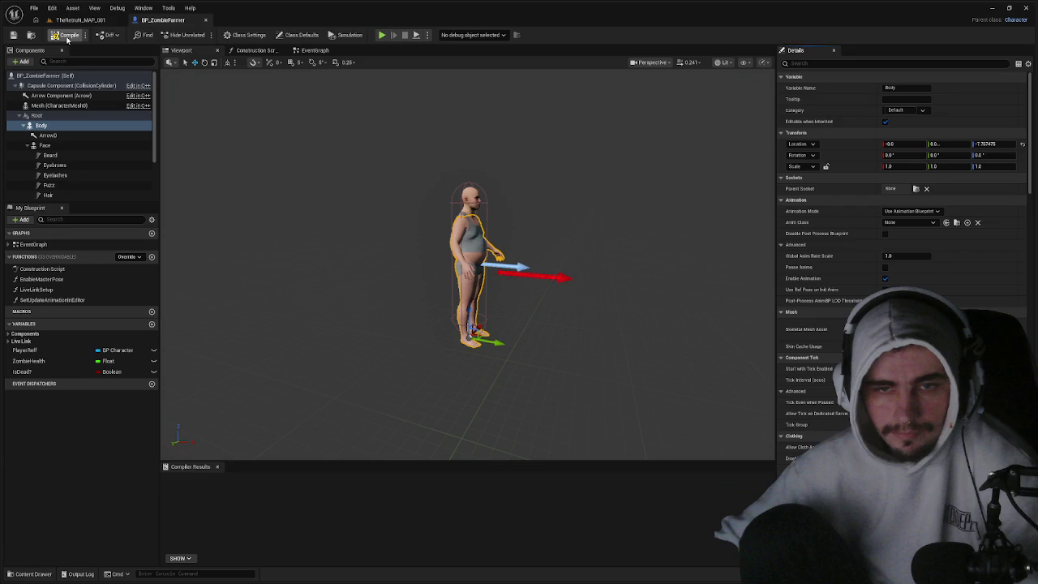
- Compile BP_ZombieFarmer, which fails with a Target-connection error
left_click(67, 36)
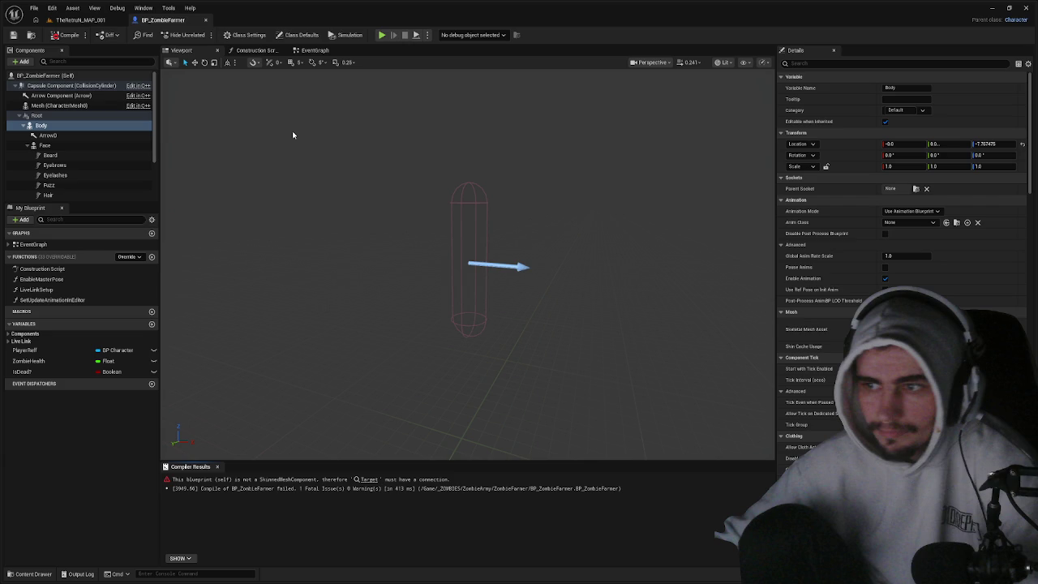
- Drag SKM_Metahuman_Farmer_BodyMesh onto the Body component's skeletal mesh slot
left_click(55, 127)
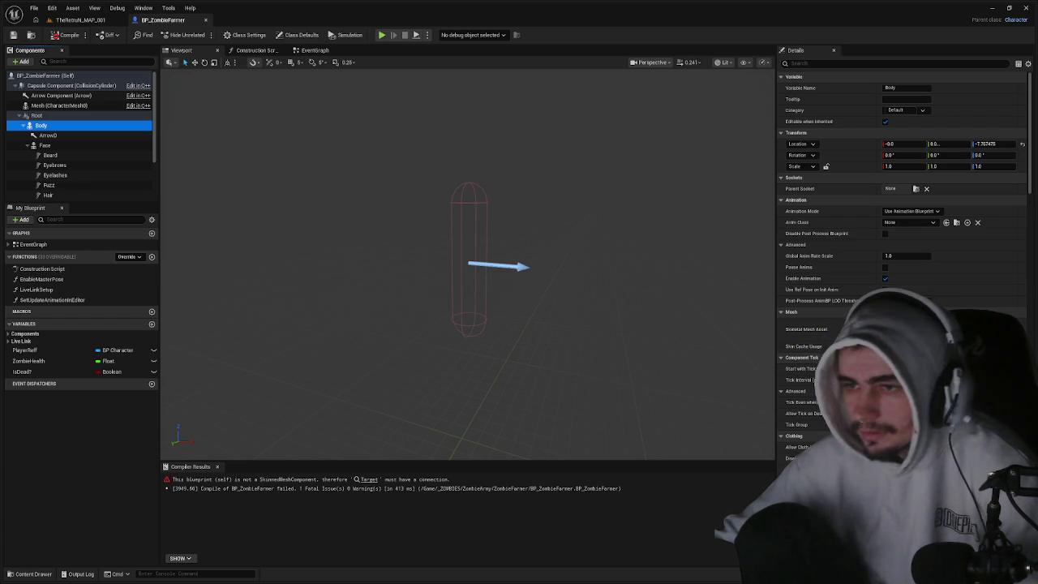
key("ctrl+space")
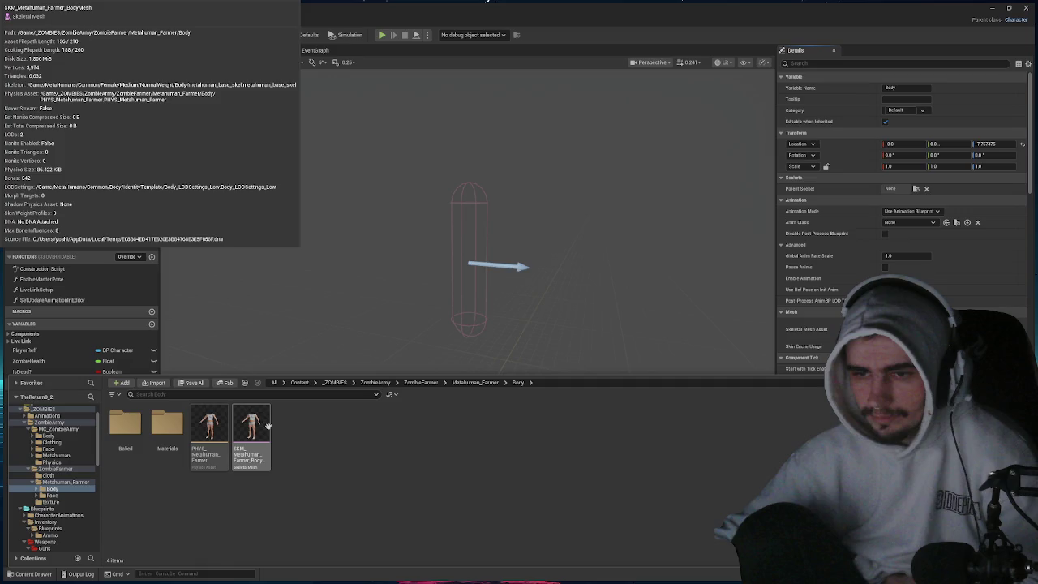
left_click_drag(268, 425, 893, 329)
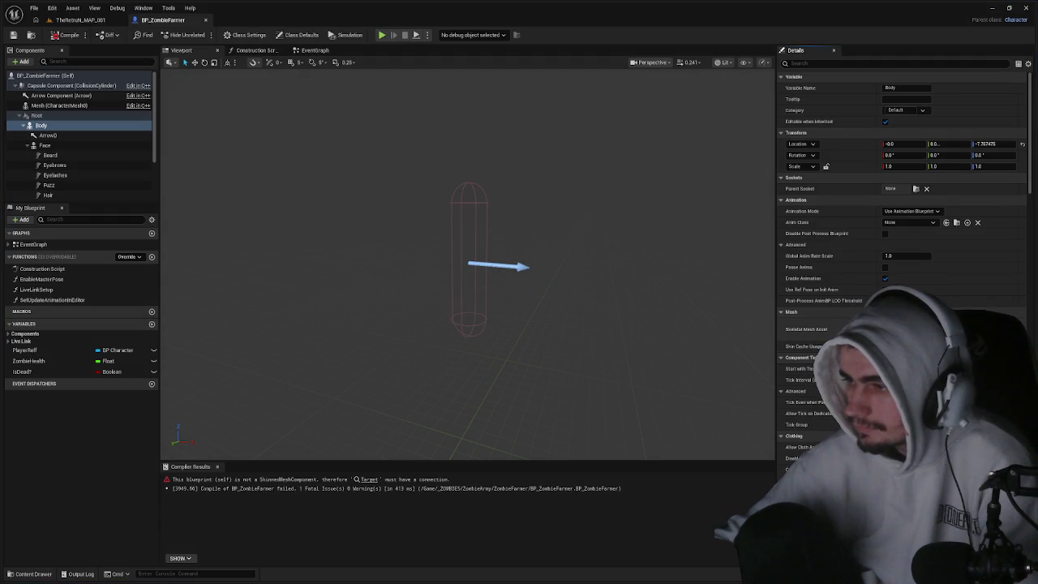
key("ctrl+space")
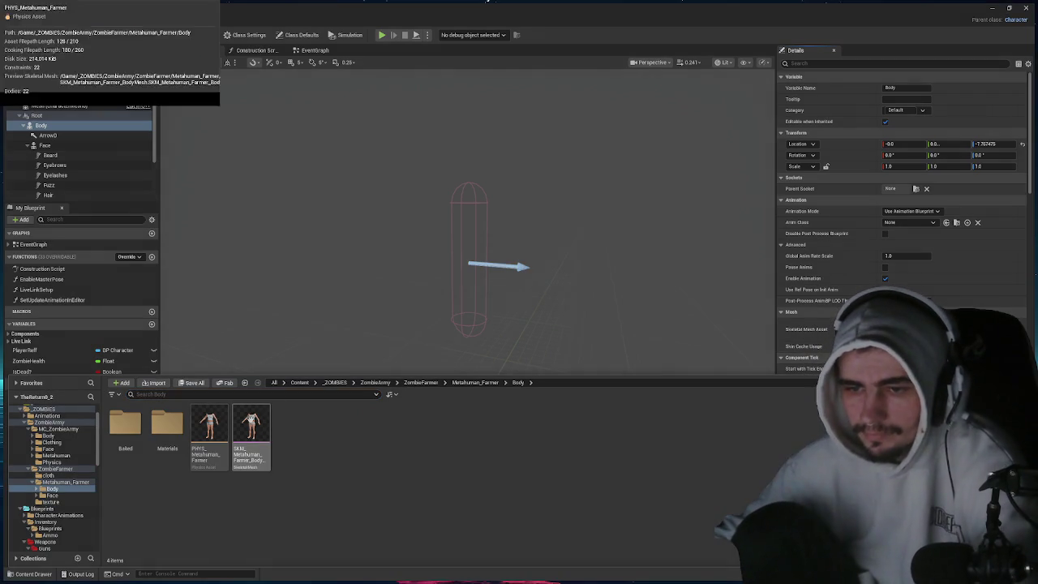
left_click(253, 416)
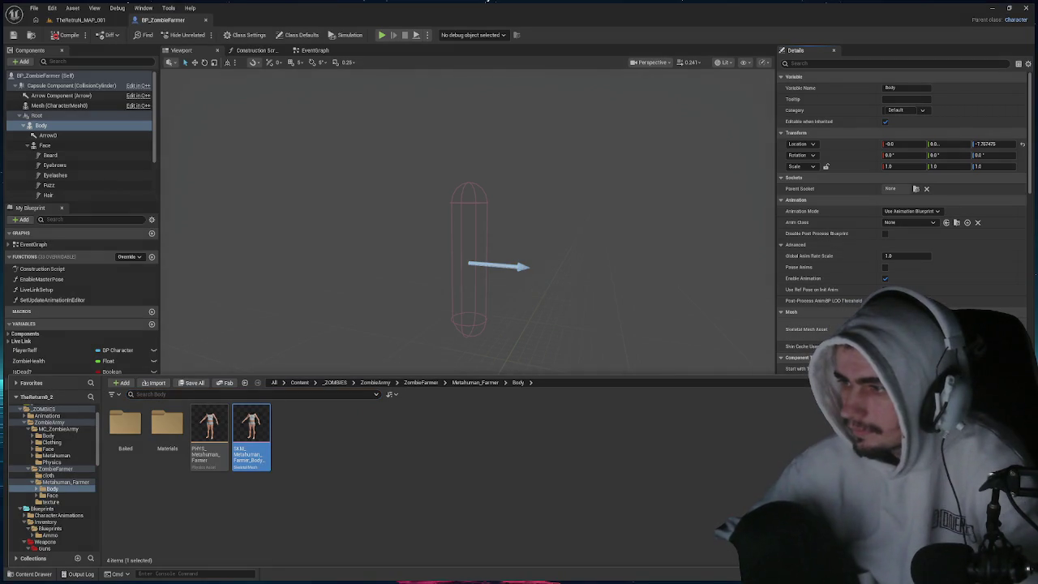
left_click_drag(252, 434, 892, 329)
- Recompile BP_ZombieFarmer and jump to the erroring Set Leader Pose Component node
left_click(621, 311)
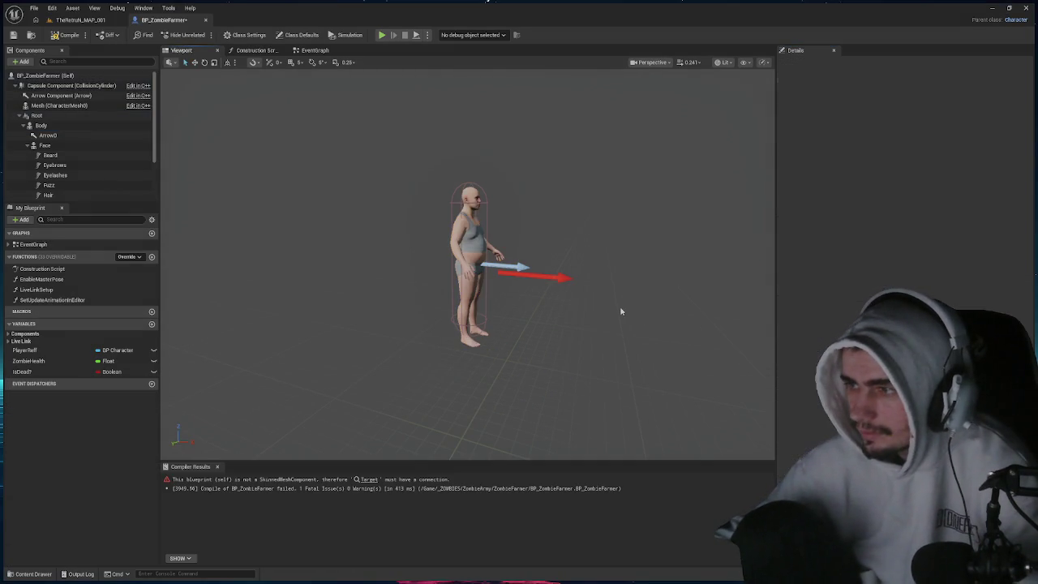
left_click(468, 274)
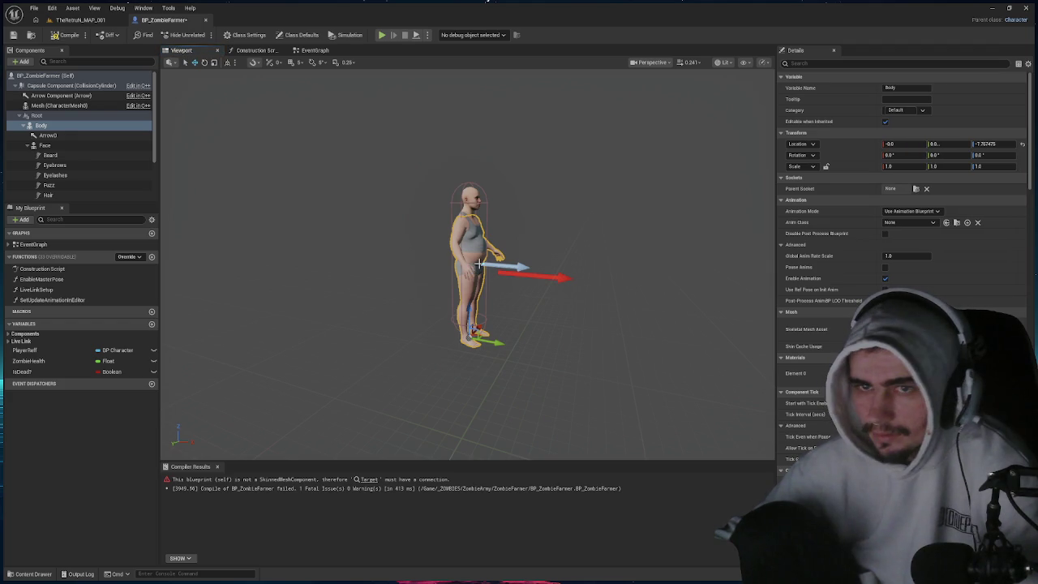
left_click(475, 204)
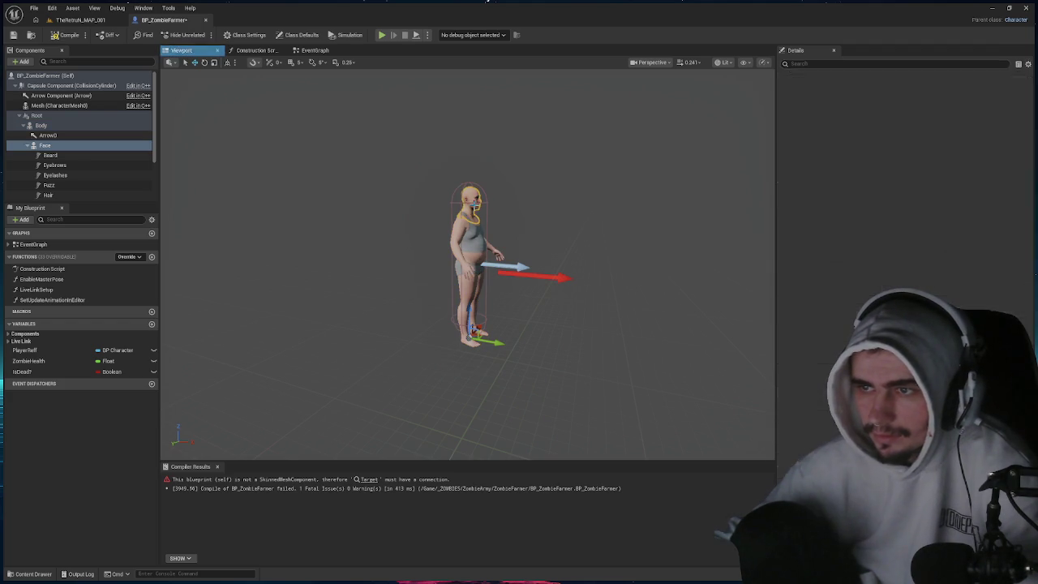
left_click(63, 126)
left_click(67, 35)
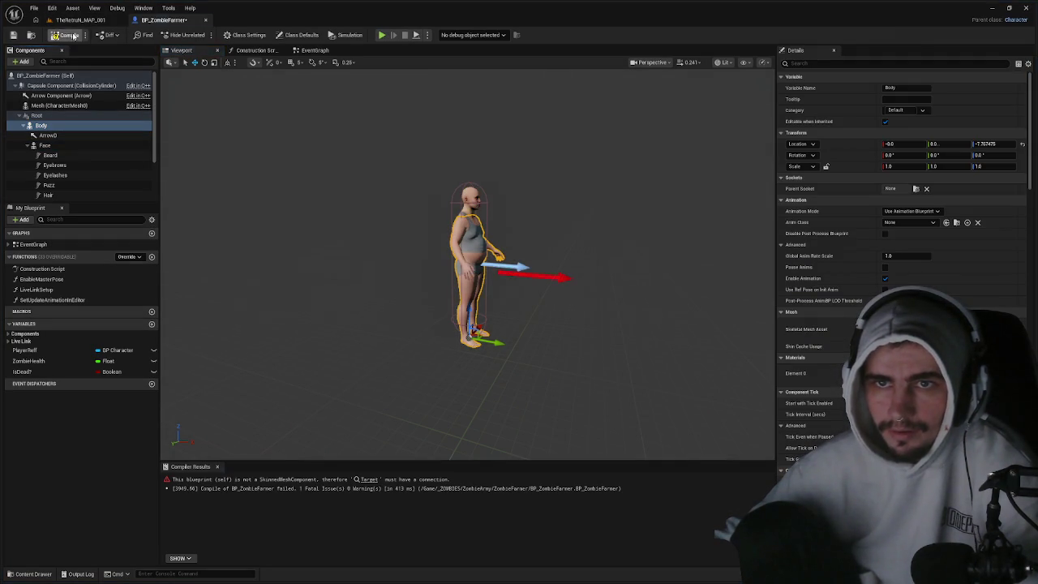
left_click(370, 480)
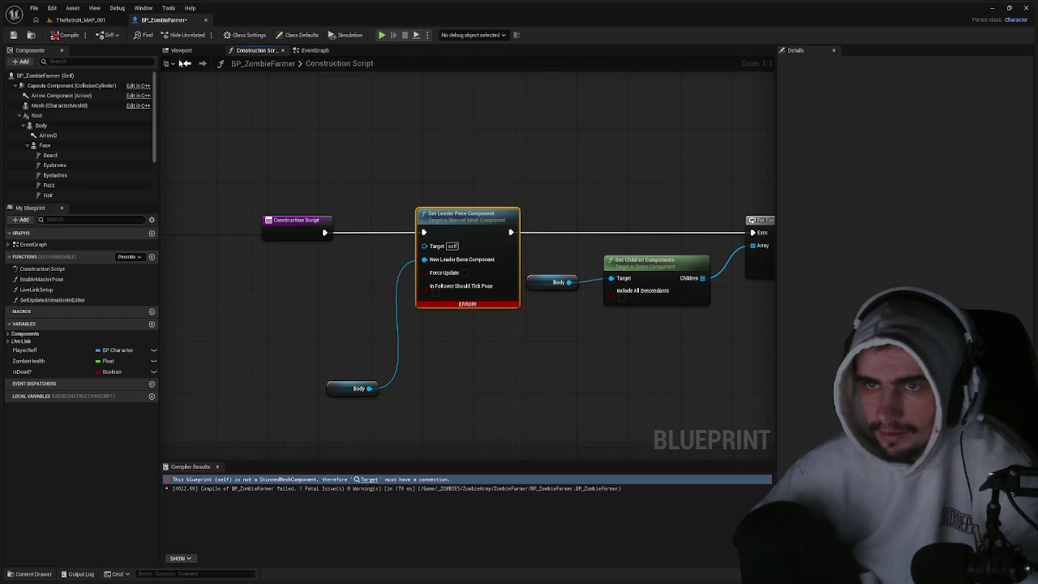
- Reopen BP_ZombieFarmer from the ZombieFarmer folder
left_click(81, 19)
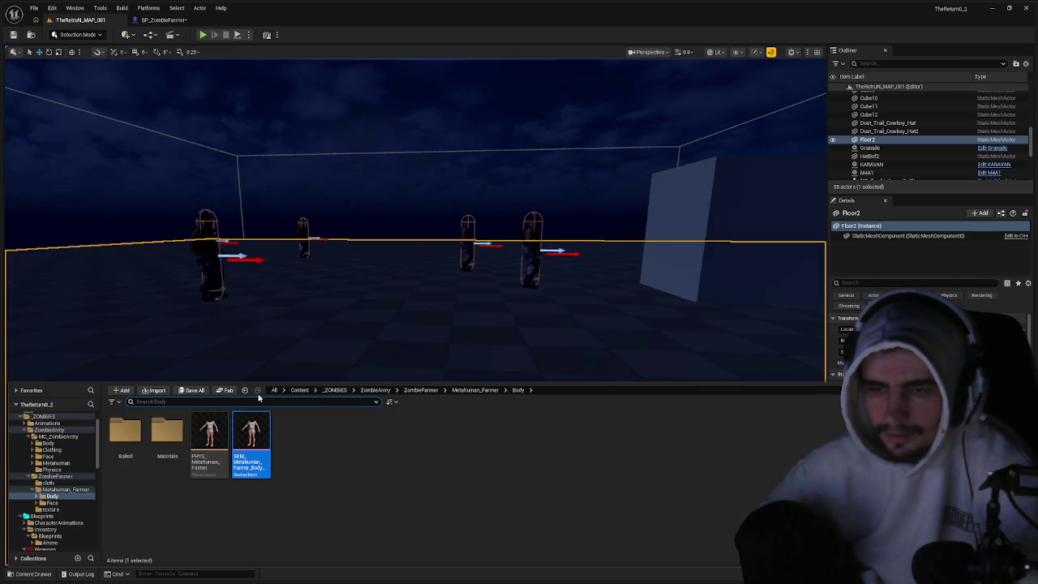
mouse_move(251, 442)
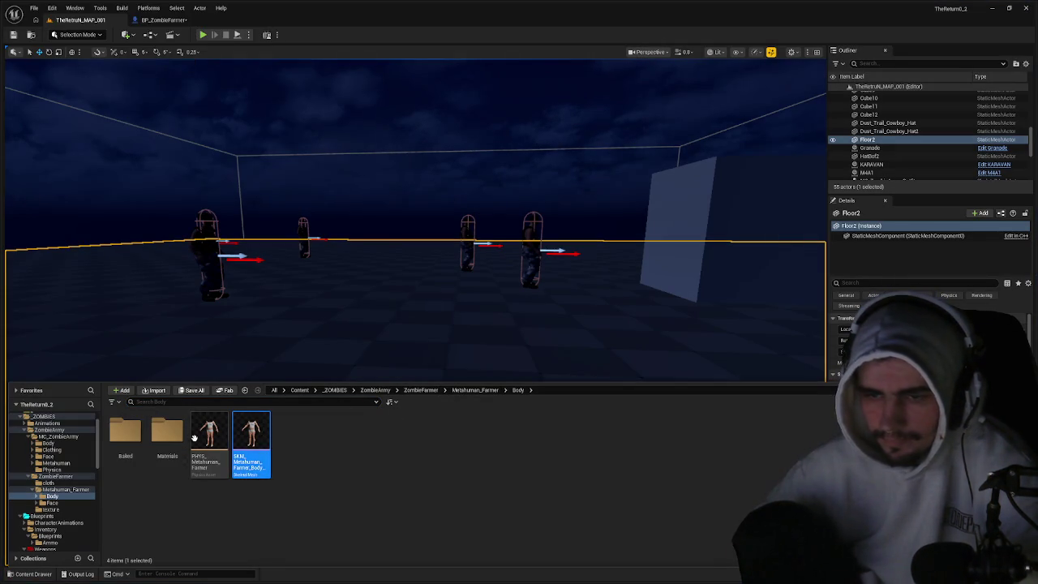
left_click(418, 392)
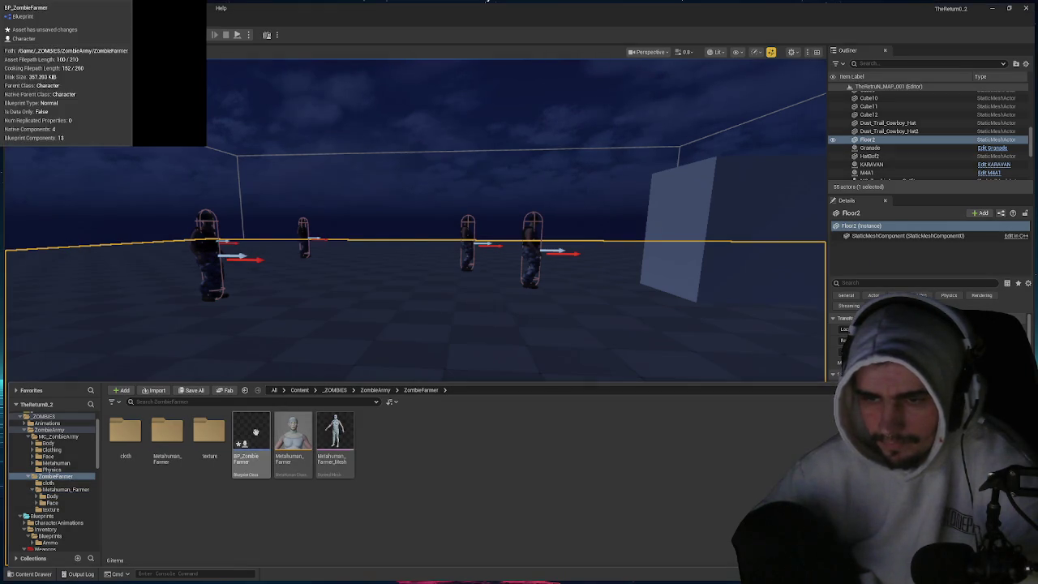
double_click(258, 439)
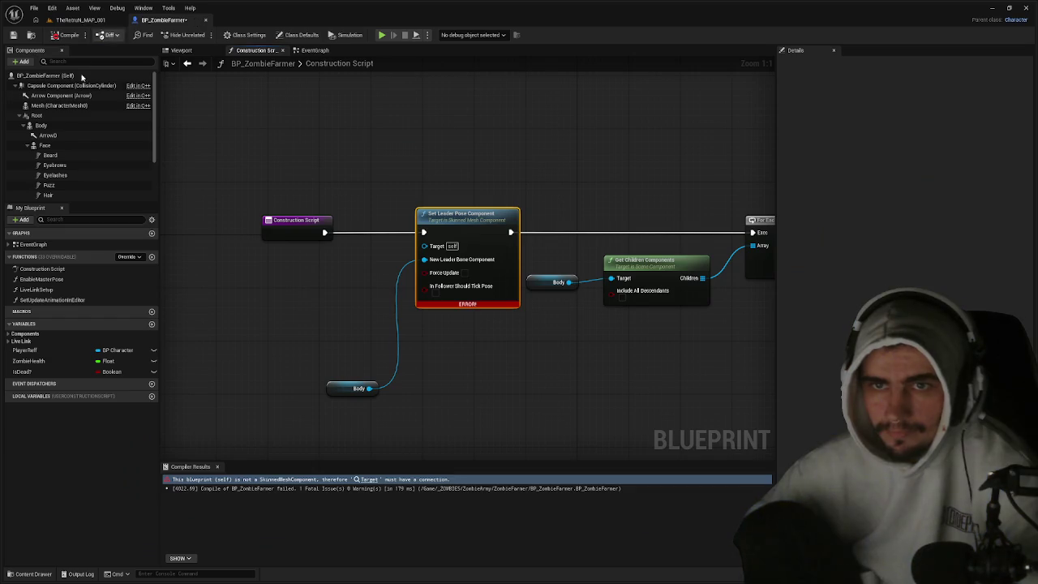
- Undo the Body reset, recompile, then delete BP_ZombieFarmer from the level editor
left_click(70, 126)
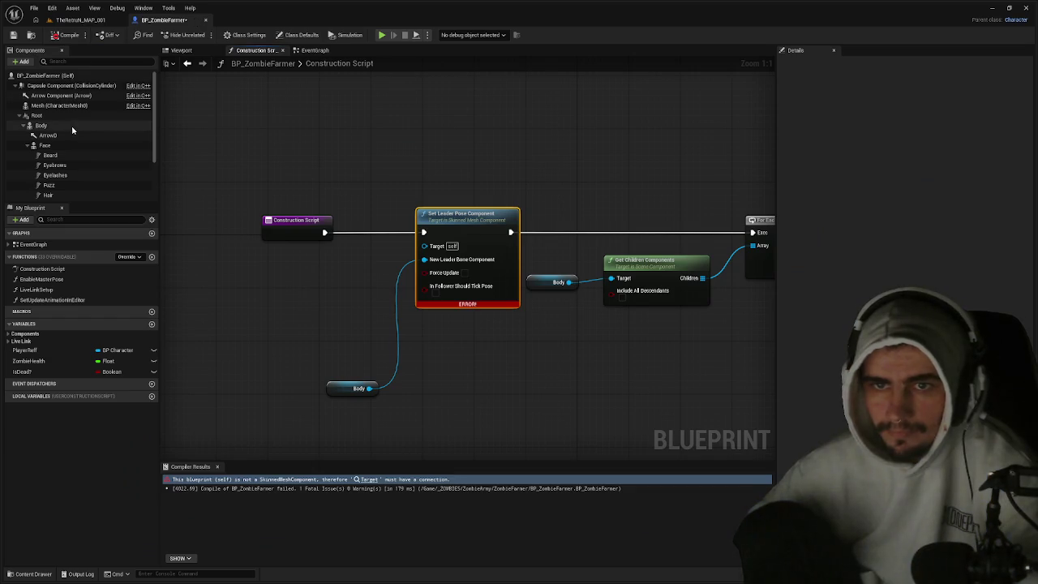
left_click(213, 52)
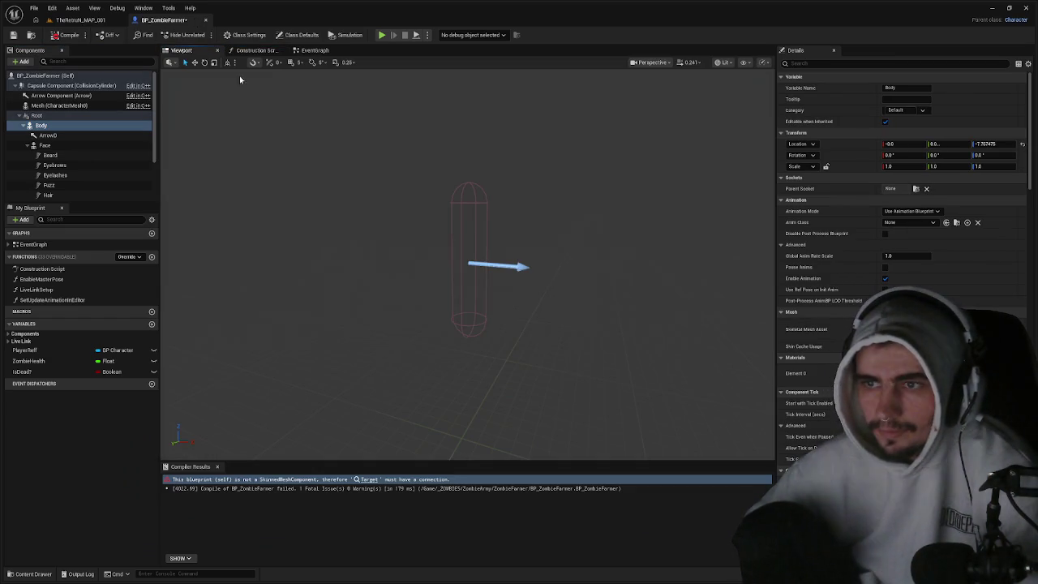
key("ctrl+z")
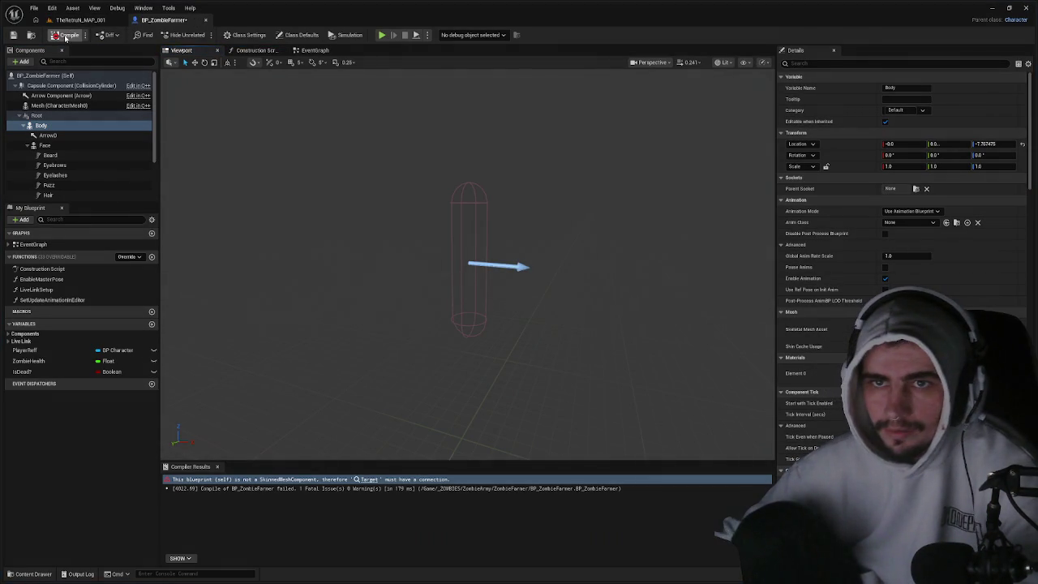
left_click(65, 35)
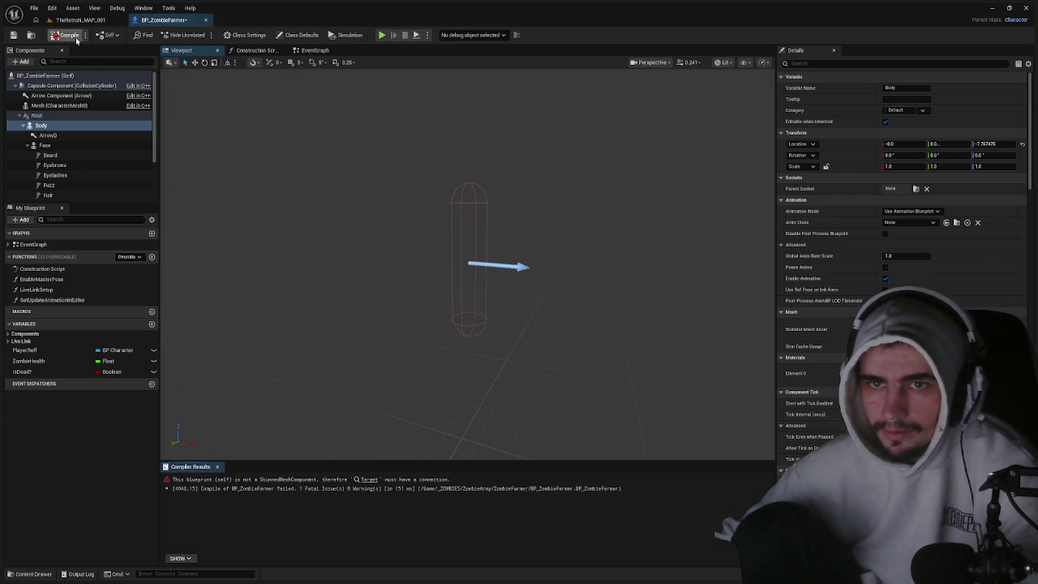
left_click(58, 126)
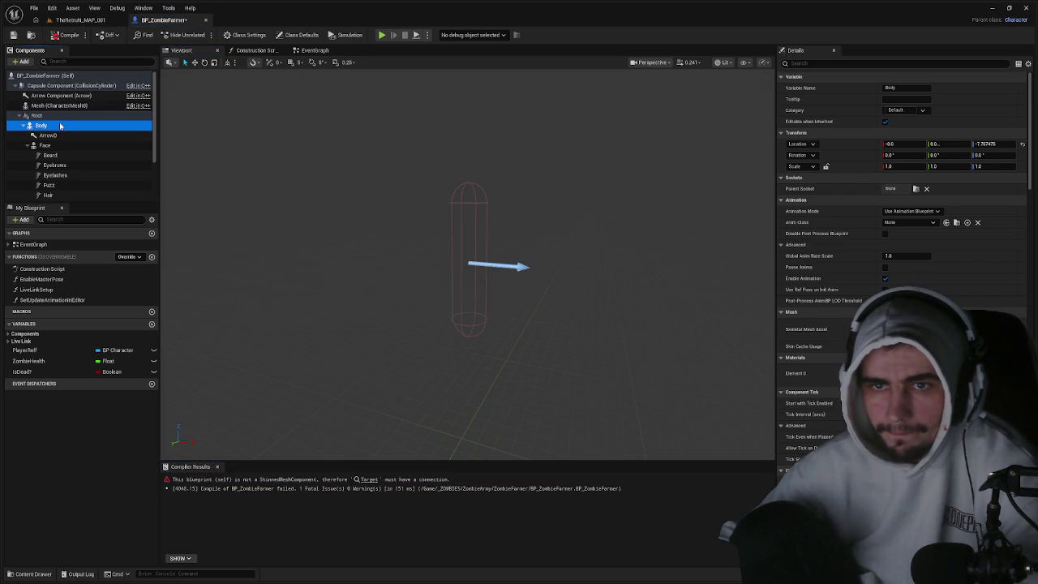
left_click(45, 145)
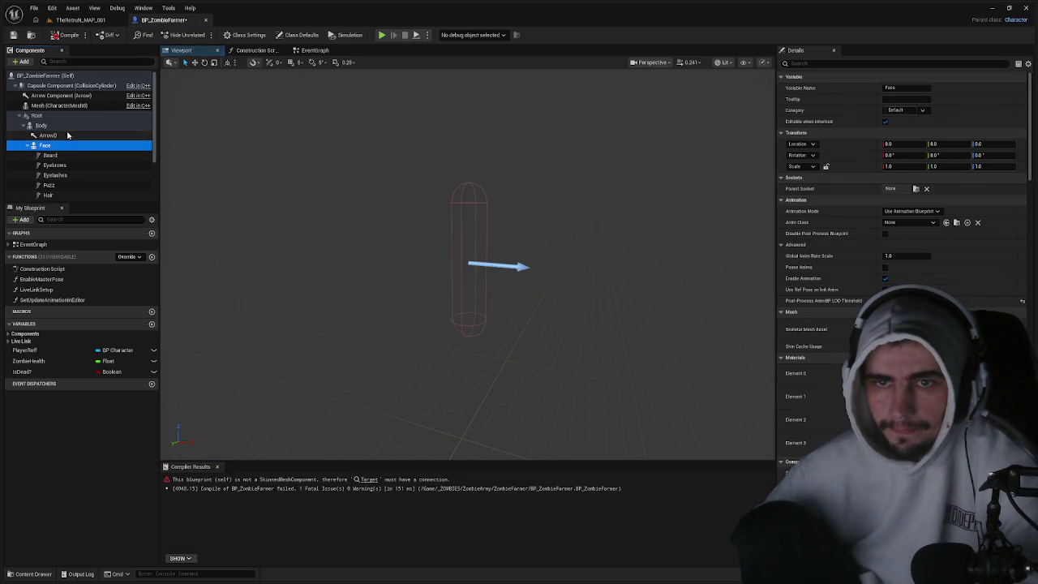
left_click(81, 20)
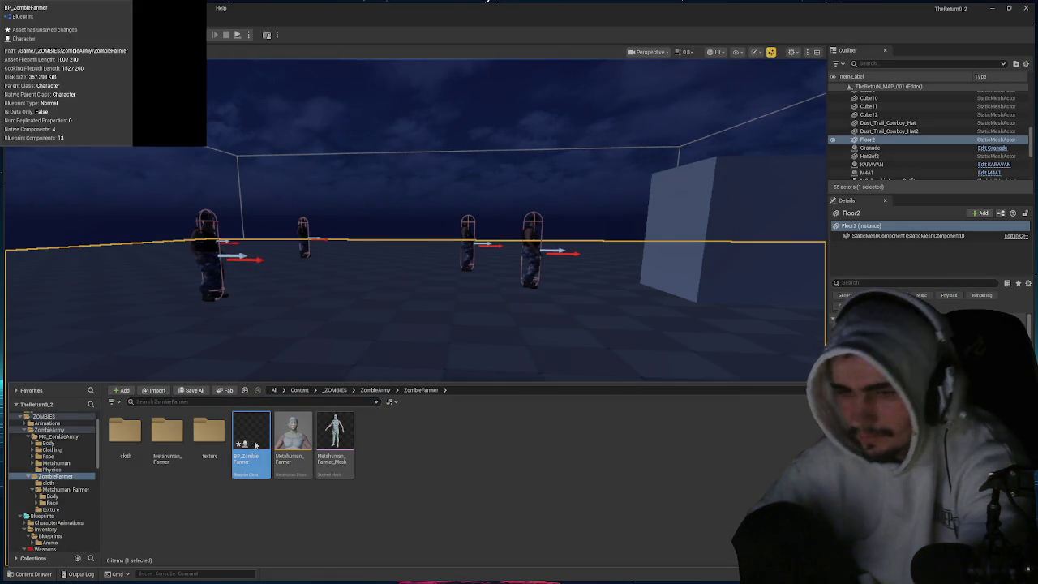
key("Delete")
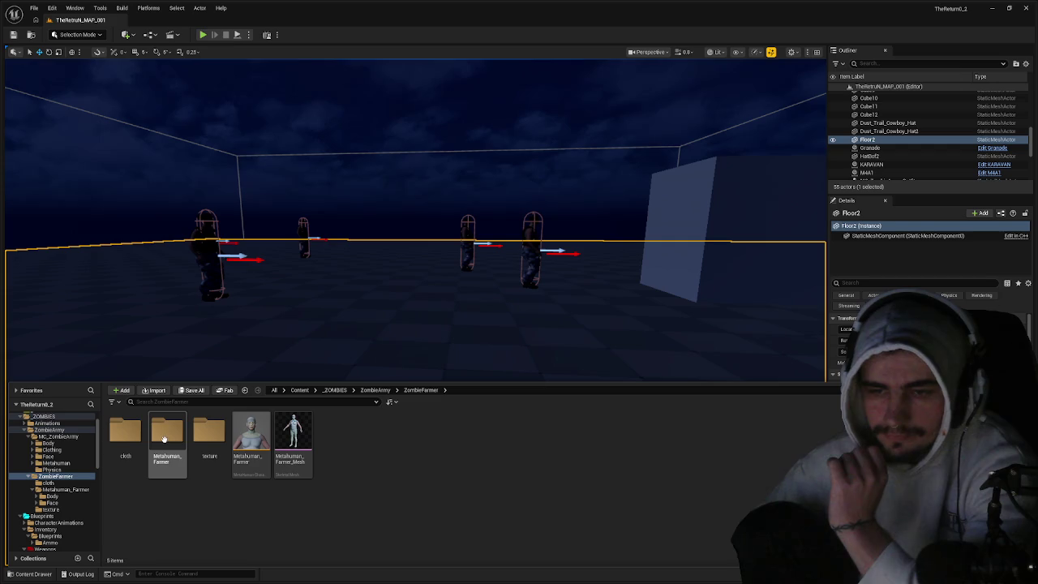
- Create a child blueprint of BP_MC_ZombieArmy named BP_ZombieFarmer in MC_ZombieArmy
left_click(369, 390)
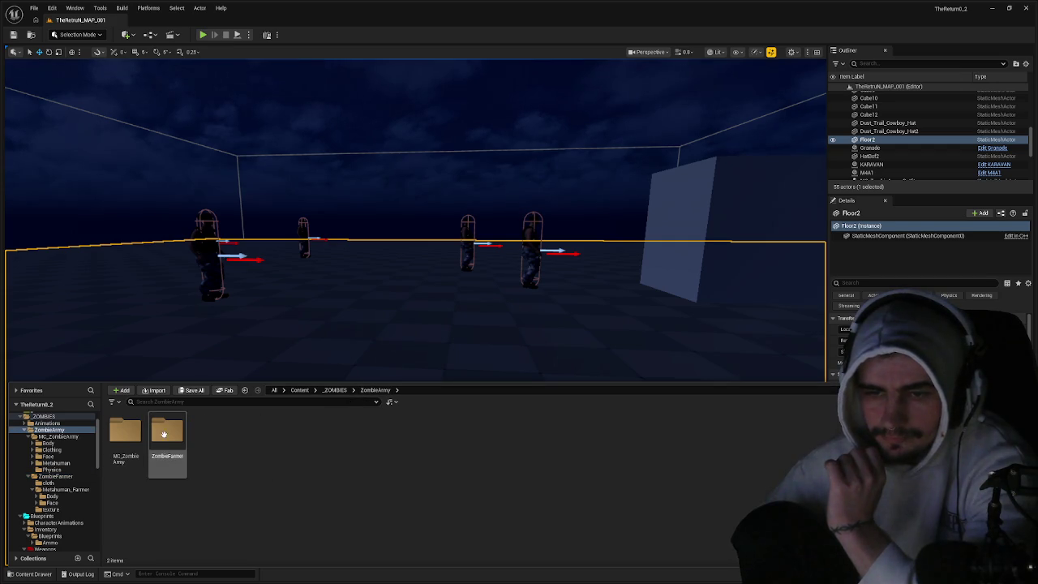
double_click(126, 441)
right_click(335, 443)
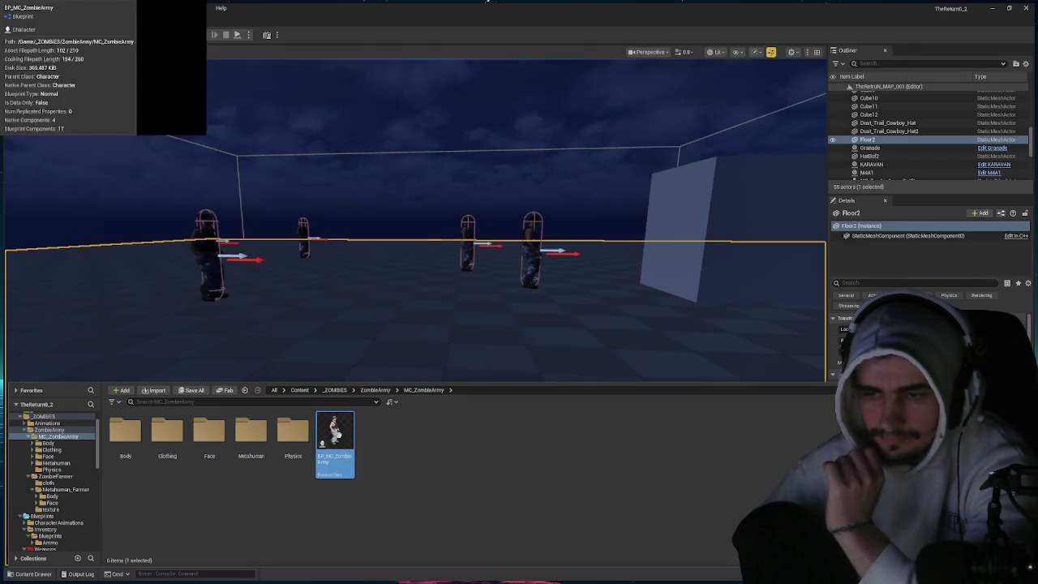
key("Up")
key("Up")
key("Up")
key("Return")
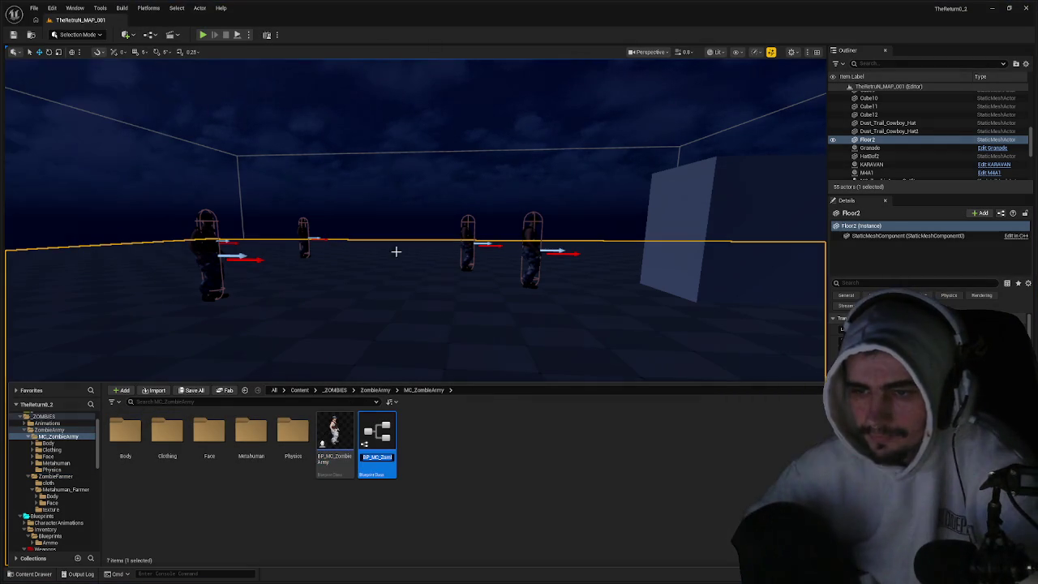
type("BP_")
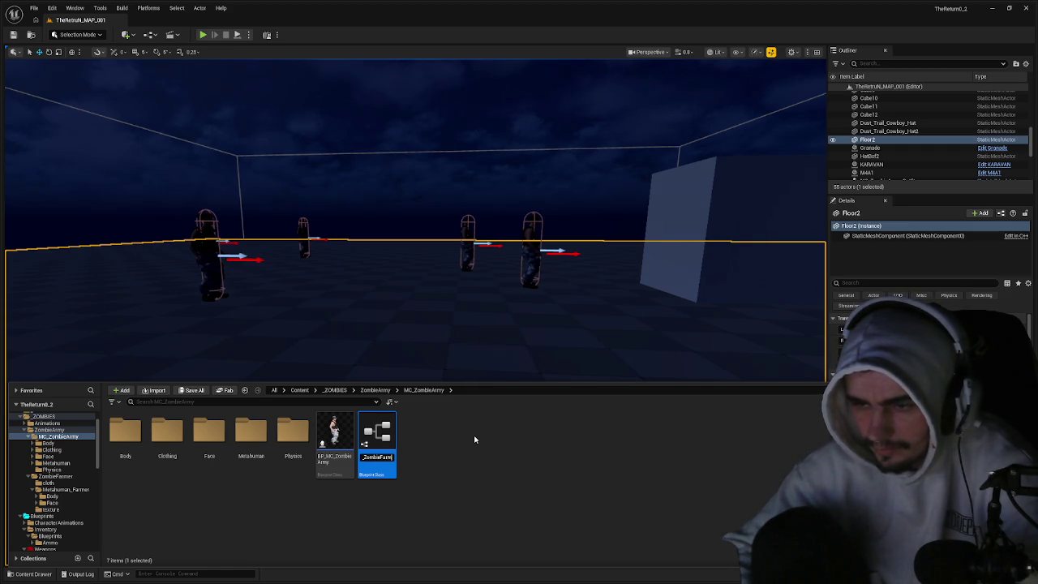
type("er")
key("Return")
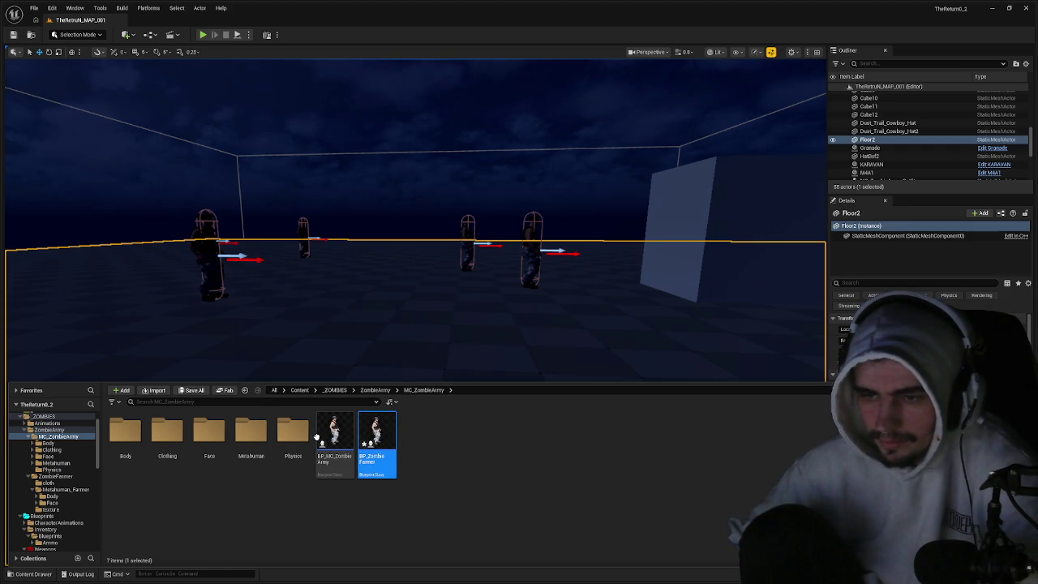
- Browse to the ZombieFarmer > Metahuman_Farmer folder
left_click(374, 390)
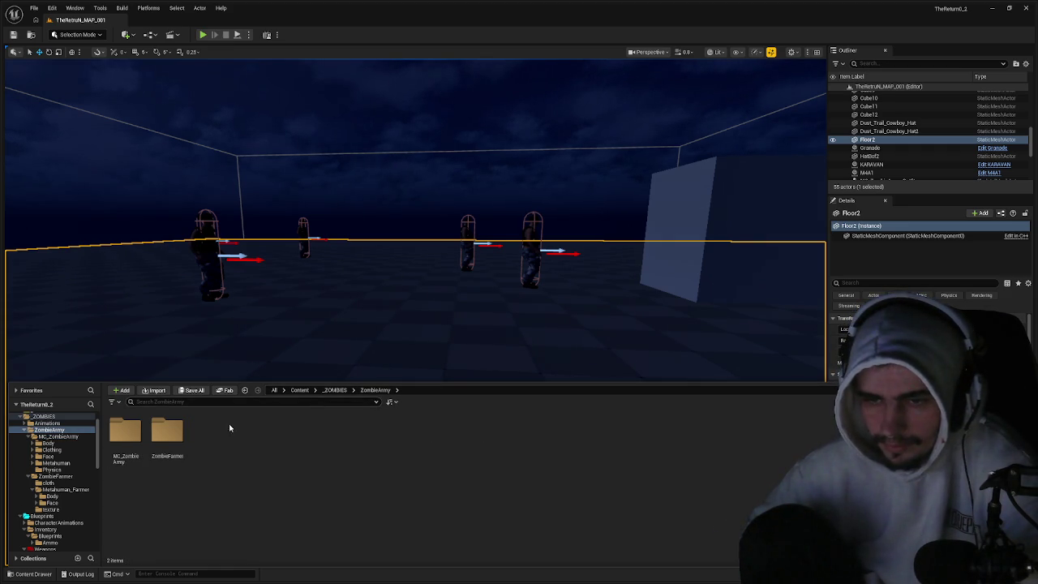
double_click(170, 434)
double_click(169, 437)
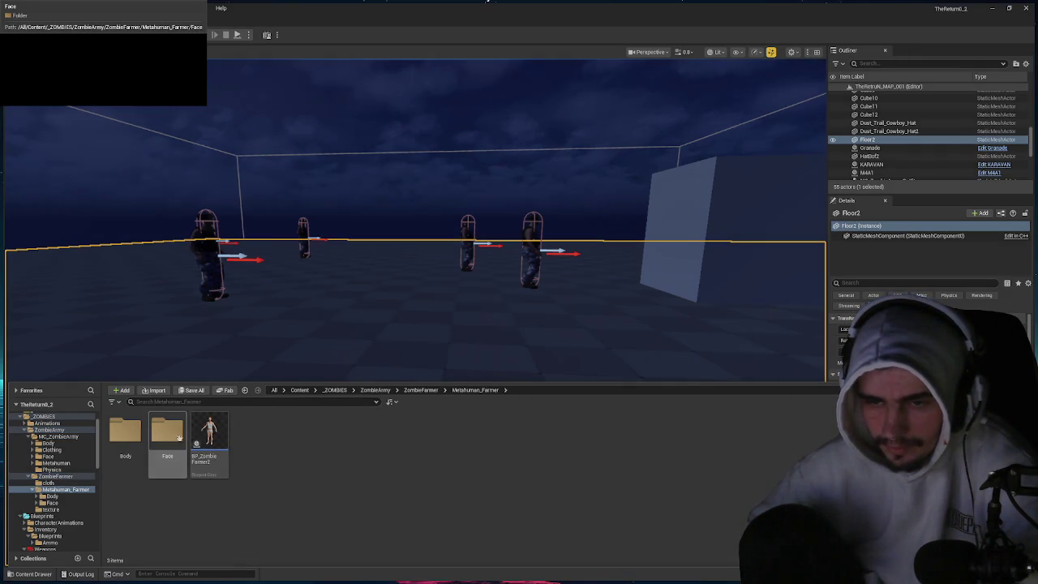
- Open BP_ZombieFarmer2, compile it successfully, and view the farmer in the Viewport
double_click(208, 431)
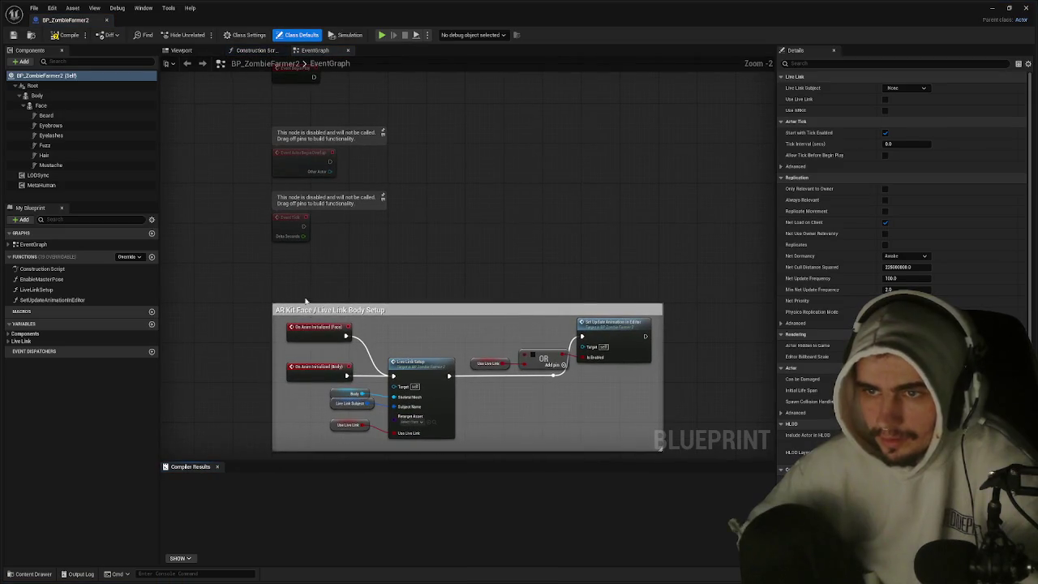
left_click(59, 36)
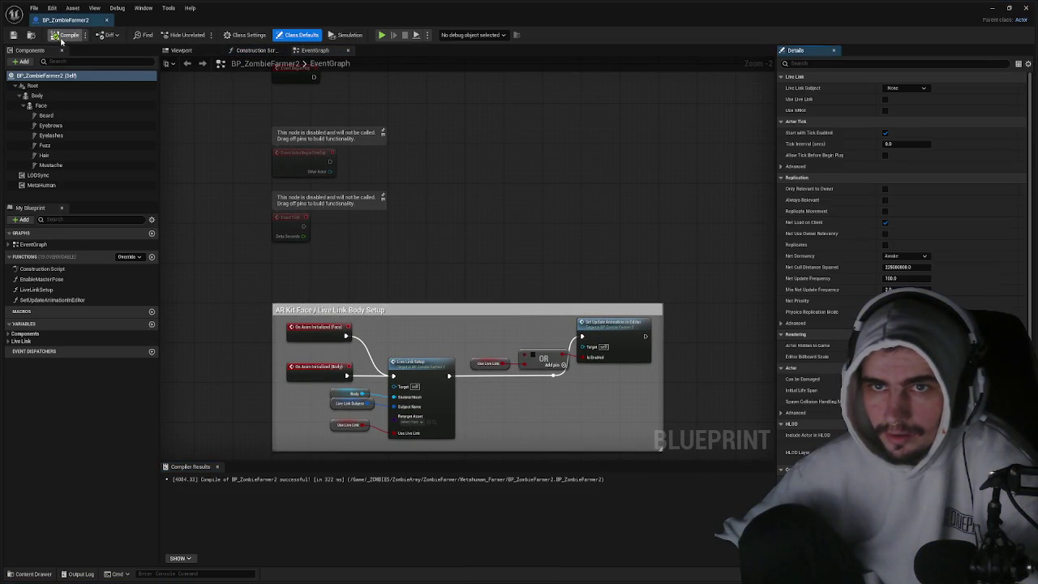
left_click(188, 51)
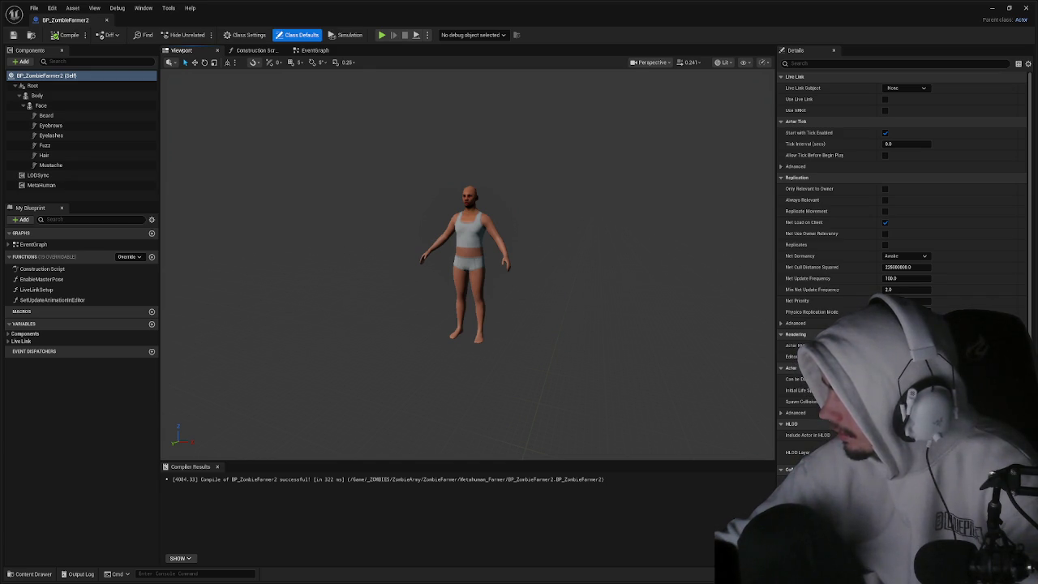
- Lower the Root component into the capsule and rotate it a quarter turn
left_click(383, 258)
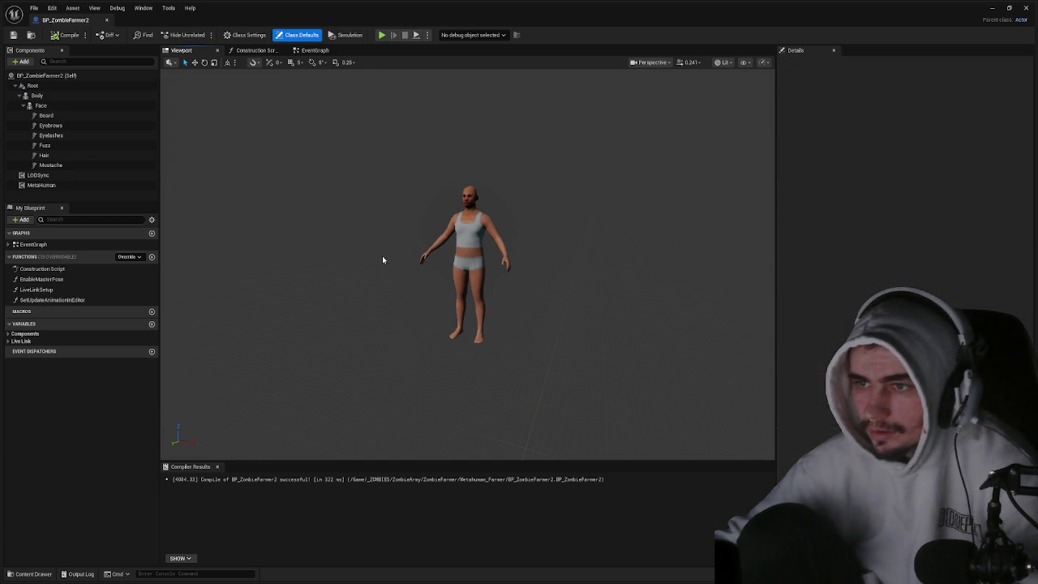
left_click(37, 95)
left_click(40, 105)
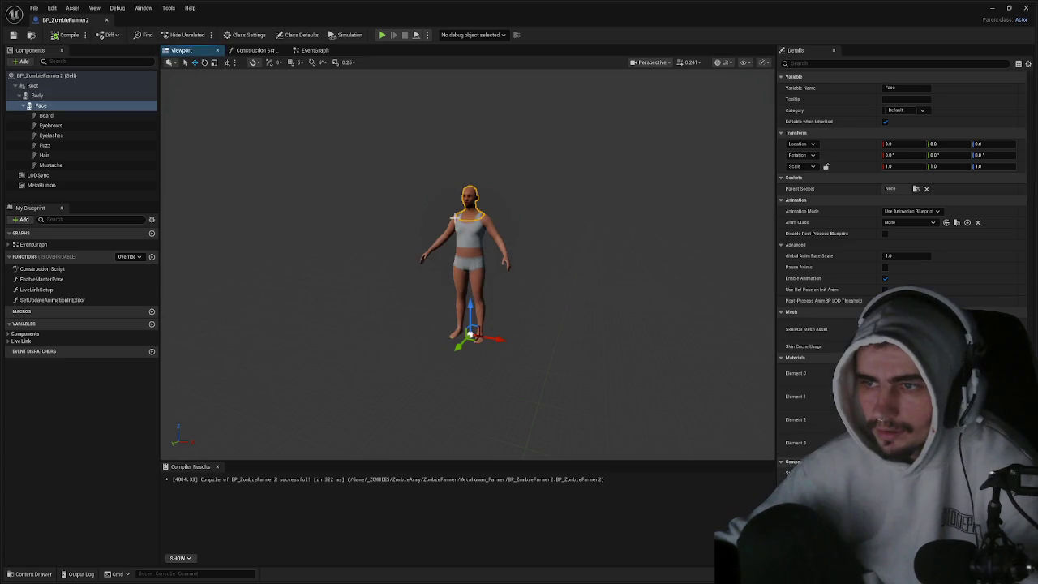
left_click(81, 194)
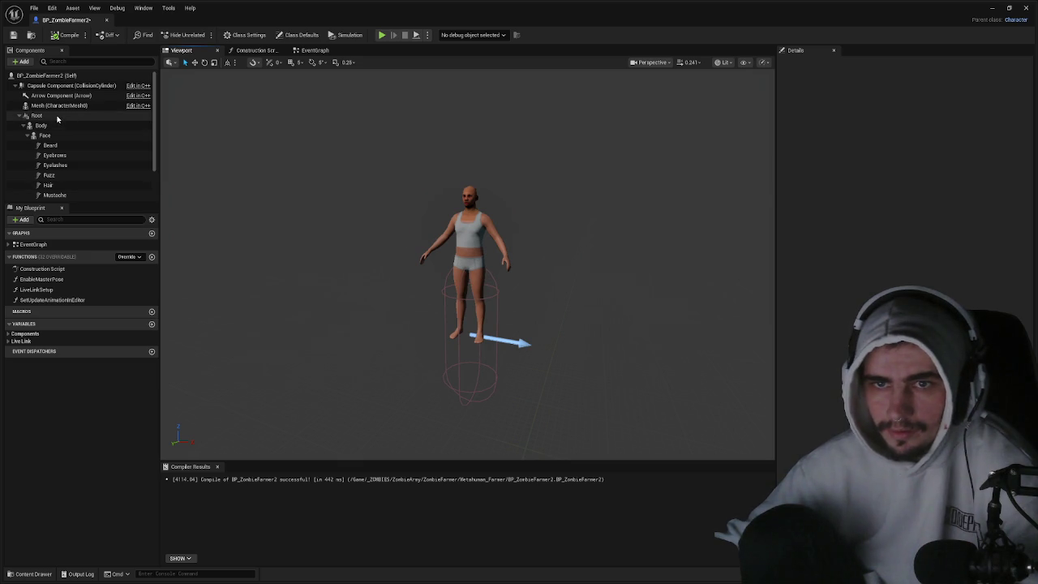
left_click(56, 117)
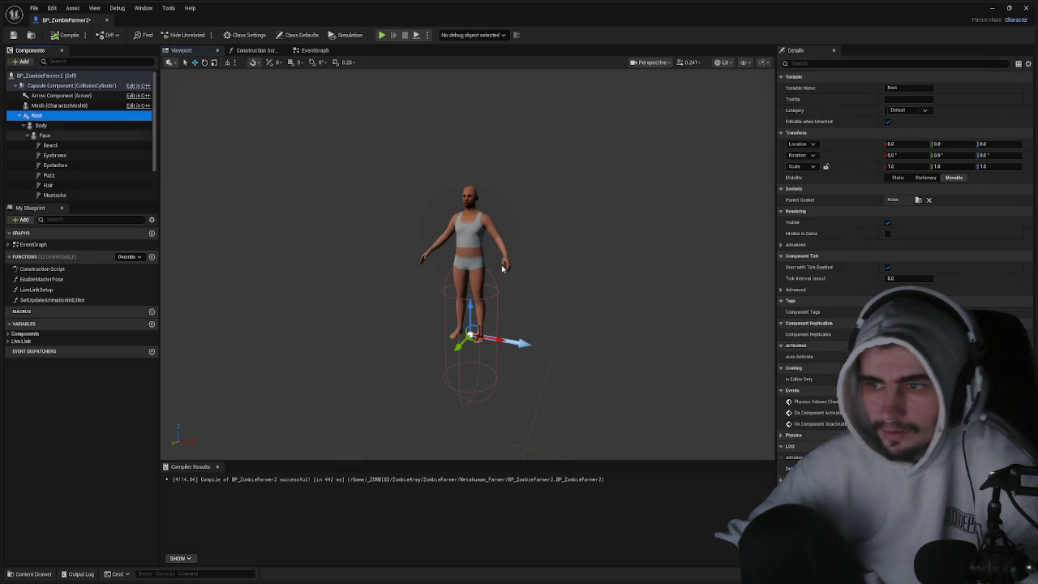
left_click_drag(473, 305, 480, 374)
key("e")
left_click_drag(482, 430, 511, 425)
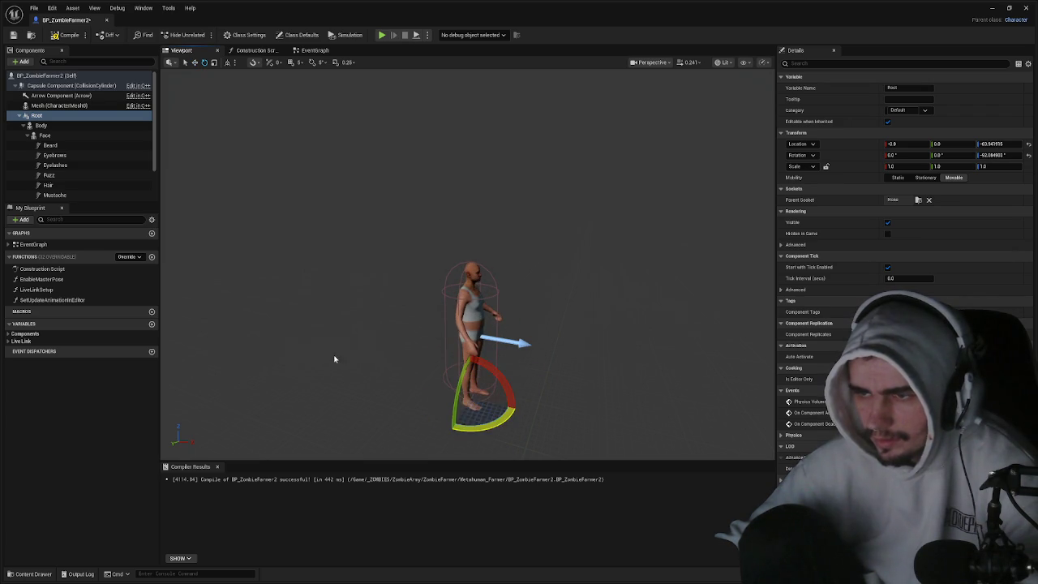
left_click(340, 335)
left_click_drag(249, 318, 249, 318)
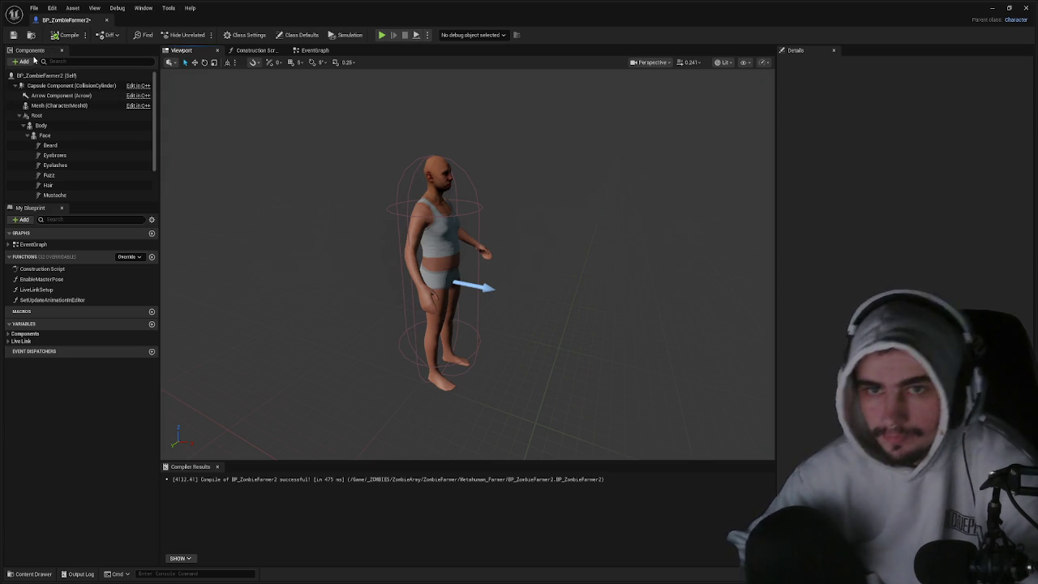
- Add an Arrow component named Arrow0 and nest it under Body
left_click(50, 95)
key("ctrl+d")
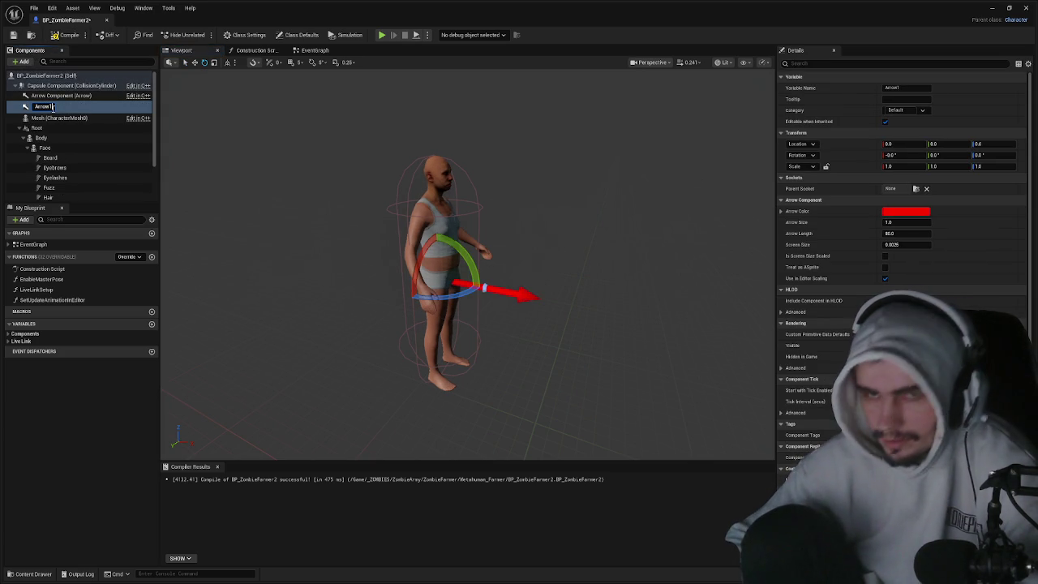
key("BackSpace")
type("0")
key("Return")
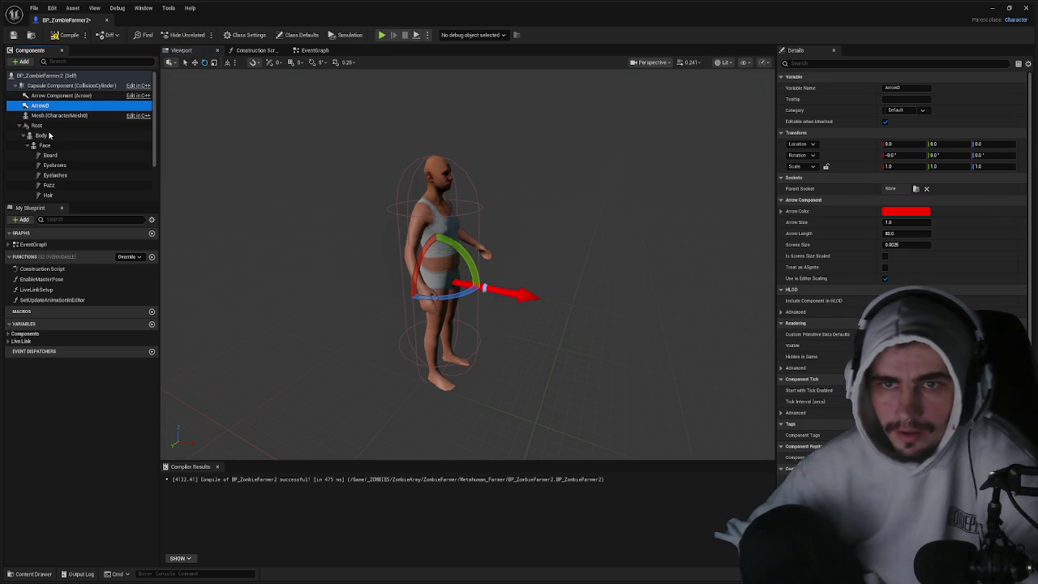
left_click_drag(49, 135, 48, 135)
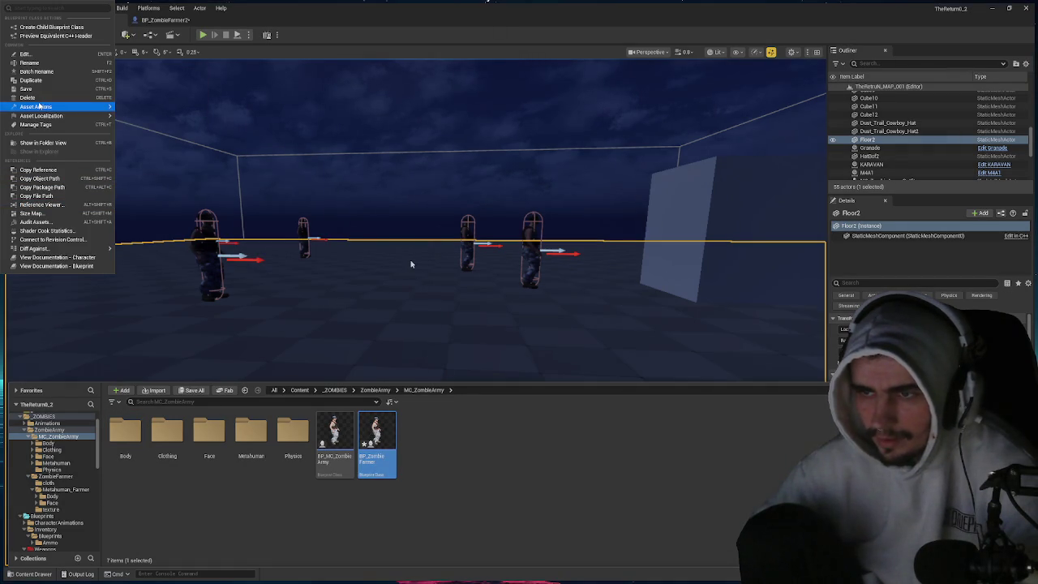
- Delete the child BP_ZombieFarmer and review BP_MC_ZombieArmy's event graph nodes
left_click(29, 97)
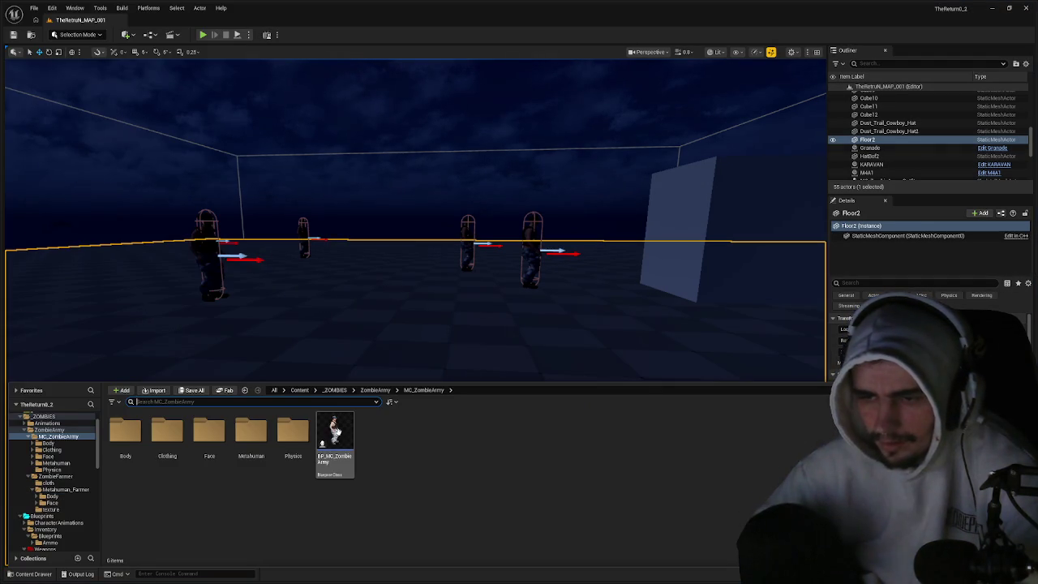
double_click(336, 431)
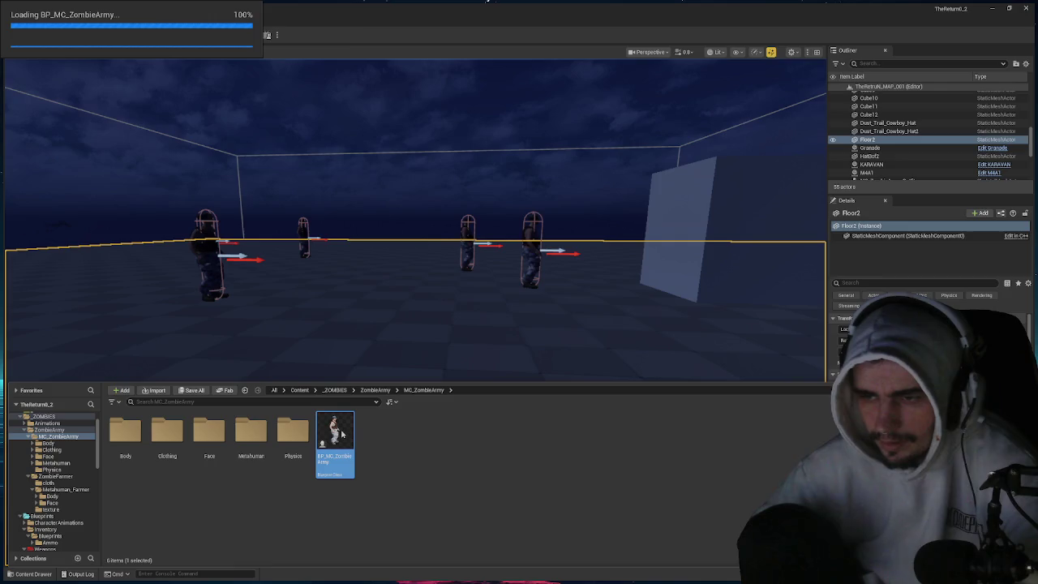
scroll(382, 348, "down", 4)
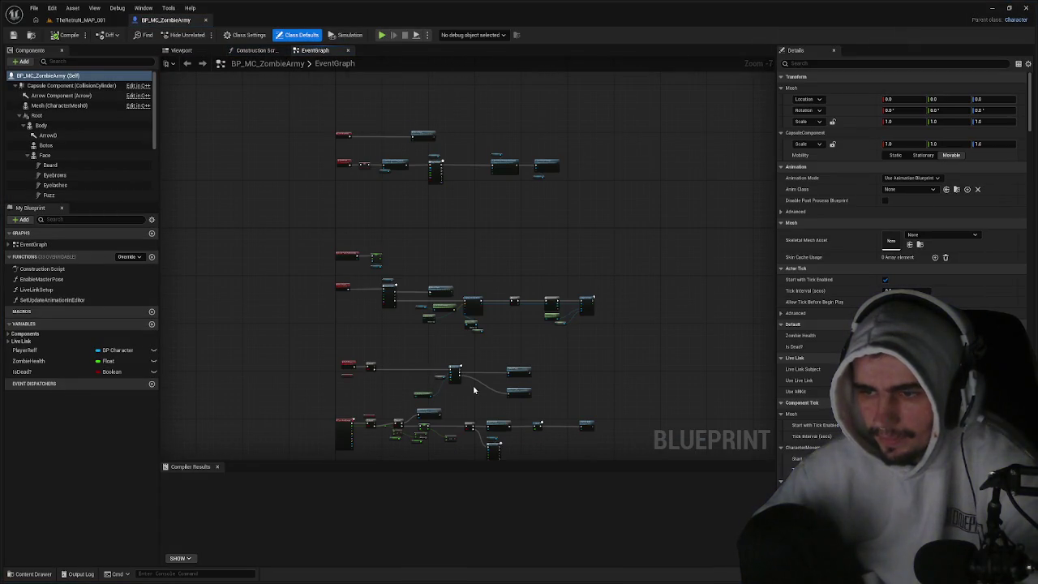
scroll(474, 390, "down", 3)
left_click_drag(589, 406, 312, 108)
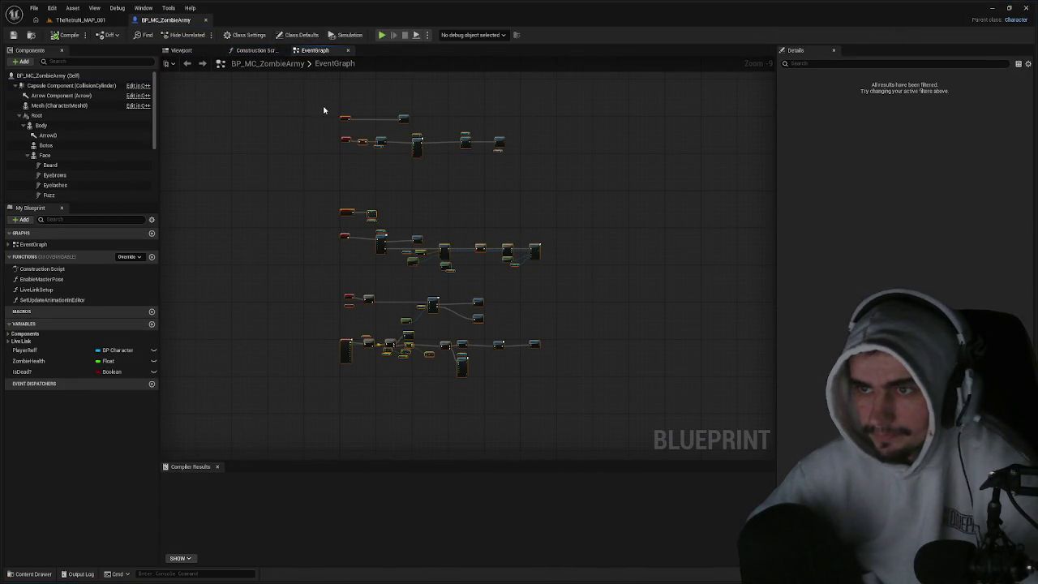
scroll(324, 114, "up", 8)
left_click_drag(519, 215, 284, 200)
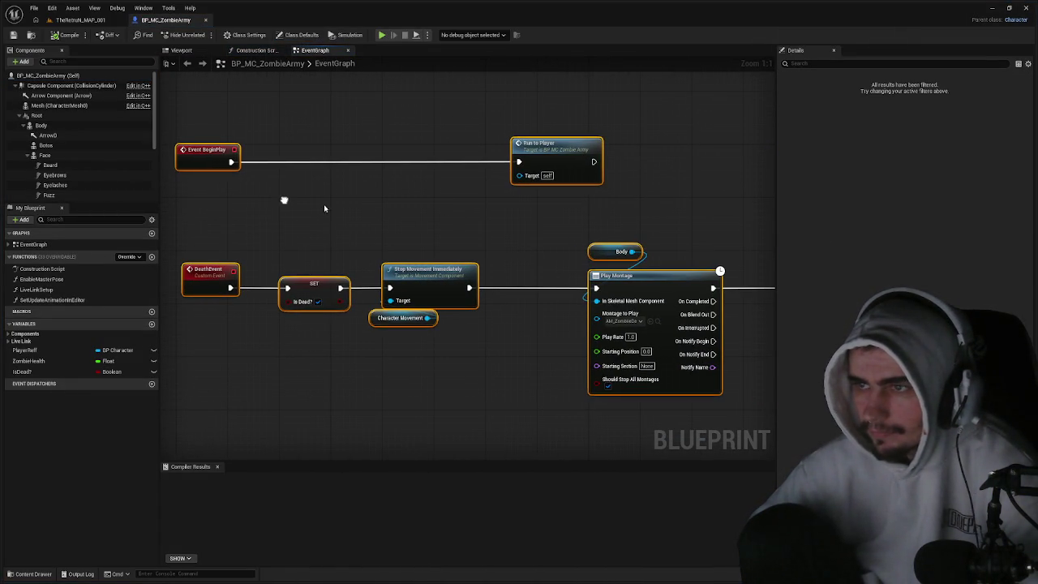
left_click(422, 221)
scroll(432, 237, "down", 3)
mouse_move(389, 97)
left_mouse_down()
mouse_move(292, 202)
mouse_move(346, 230)
mouse_move(366, 213)
mouse_move(596, 178)
left_mouse_up()
scroll(346, 231, "up", 1)
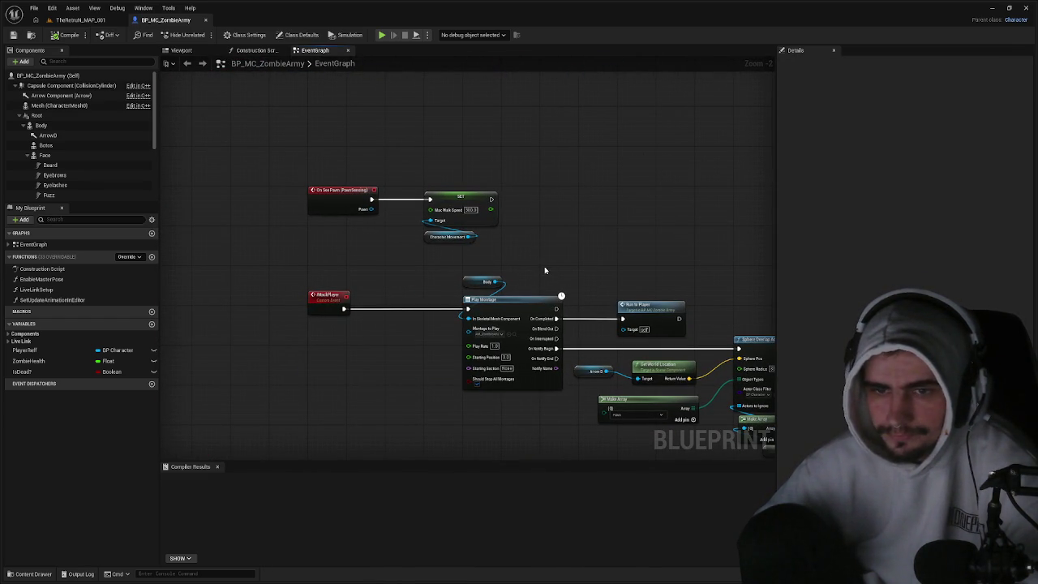
mouse_move(548, 272)
left_mouse_down()
mouse_move(524, 241)
mouse_move(477, 212)
left_mouse_up()
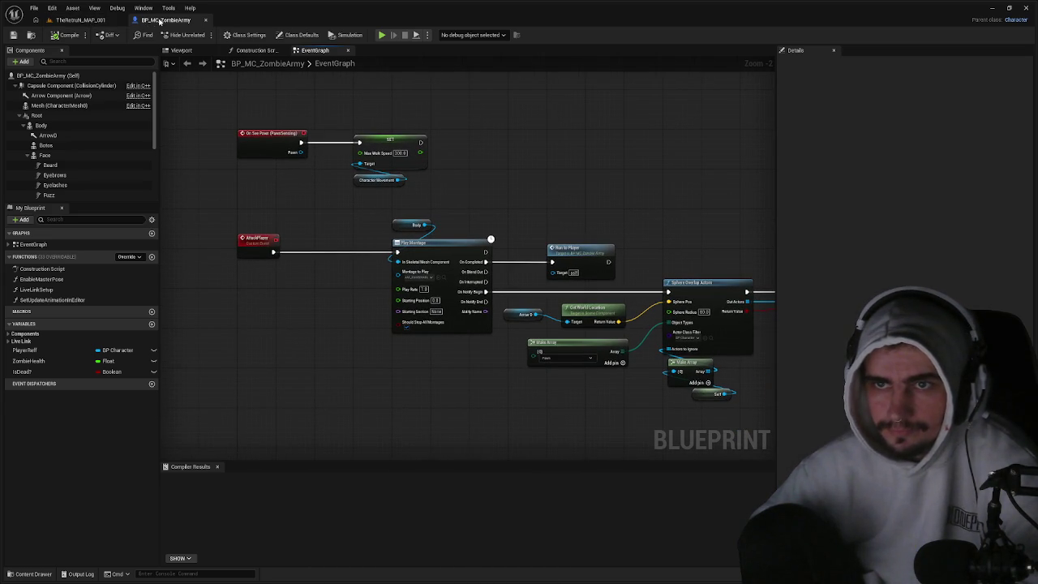
- Open BP_ZombieFarmer2 from ZombieArmy > ZombieFarmer > Metahuman_Farmer
left_click(81, 19)
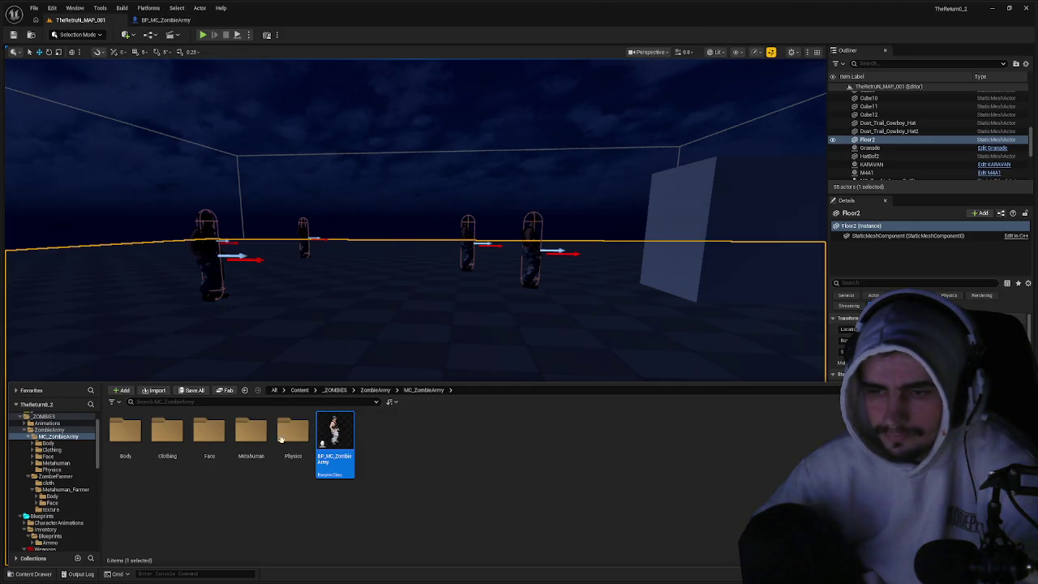
left_click(375, 390)
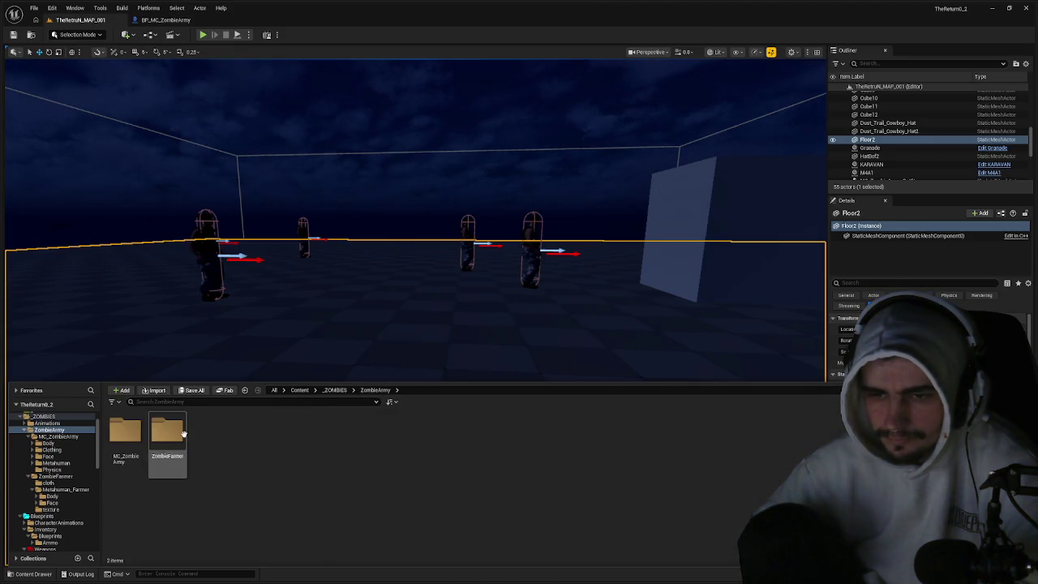
double_click(183, 434)
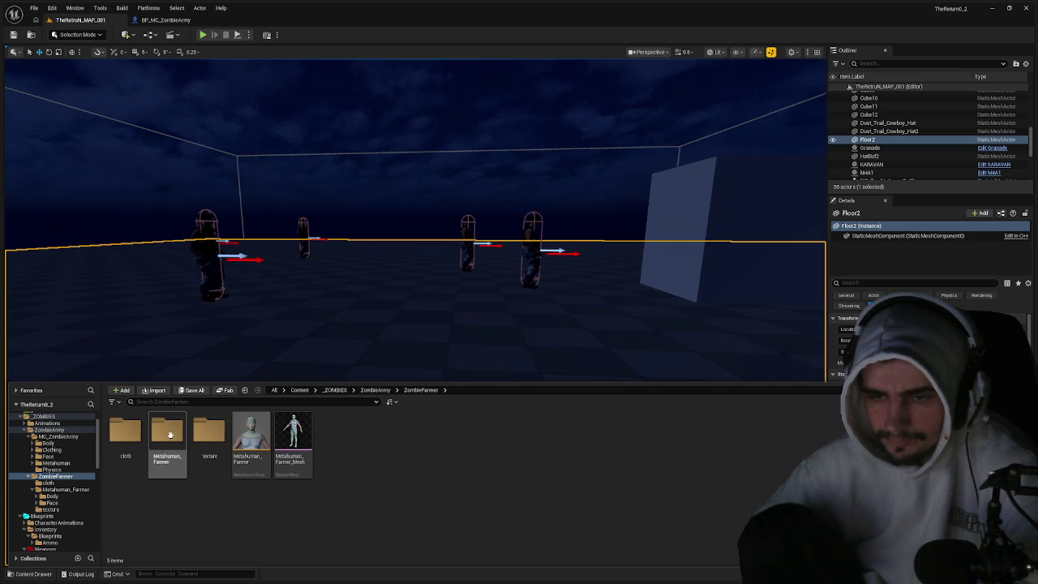
double_click(170, 435)
double_click(210, 439)
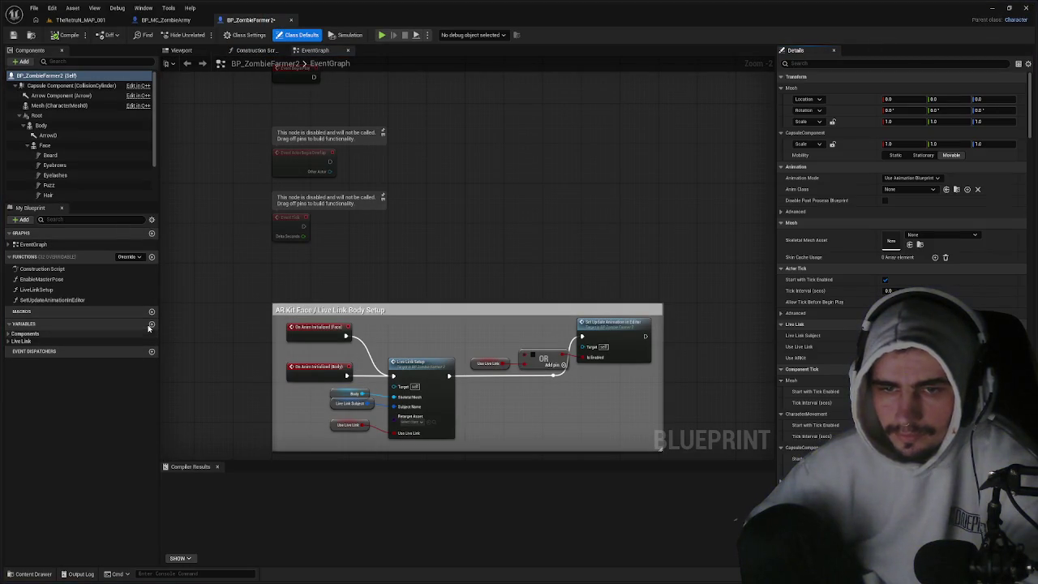
- Add a Float variable ZombieHealth and a Boolean variable IsDead? to BP_ZombieFarmer2
left_click(151, 324)
type("ZombieHealt")
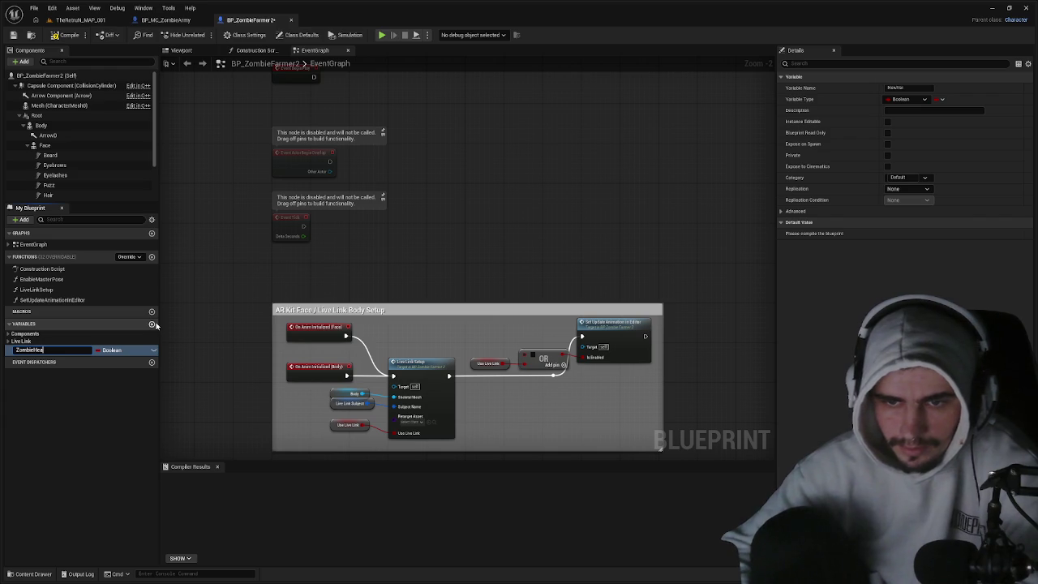
type("h")
key("Return")
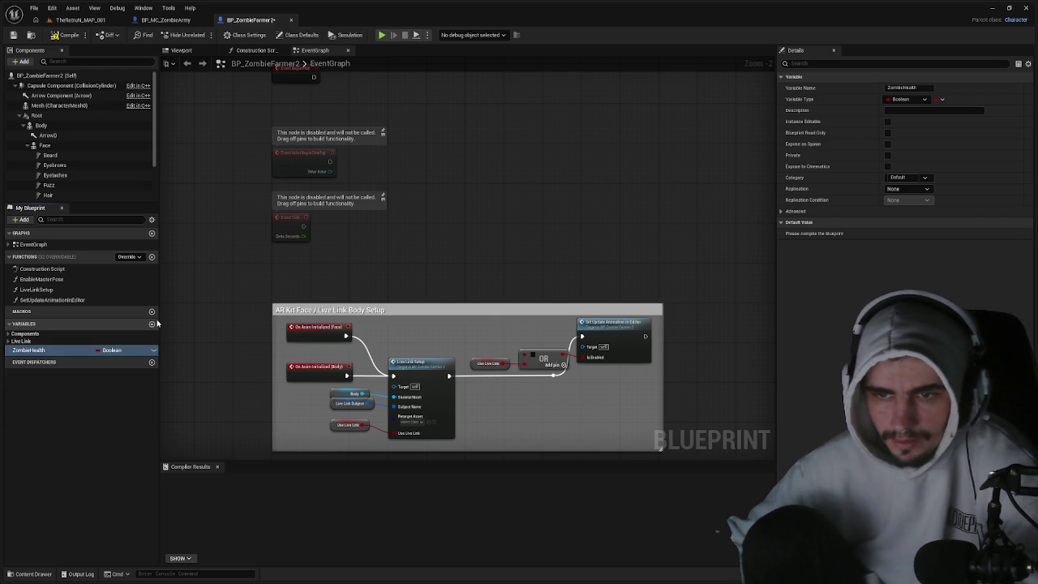
left_click(166, 20)
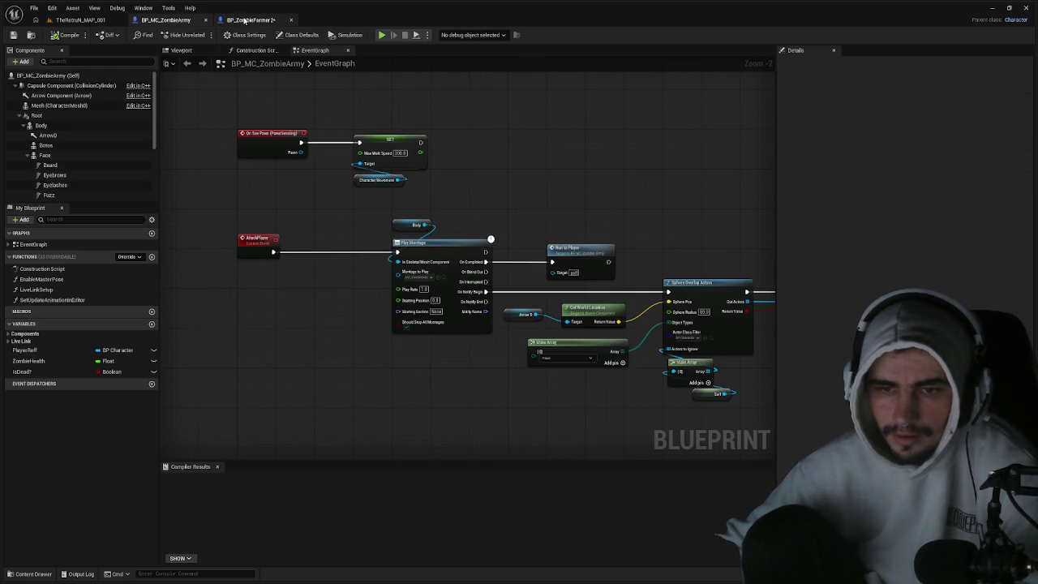
left_click(248, 20)
left_click(152, 323)
type("IsDead?")
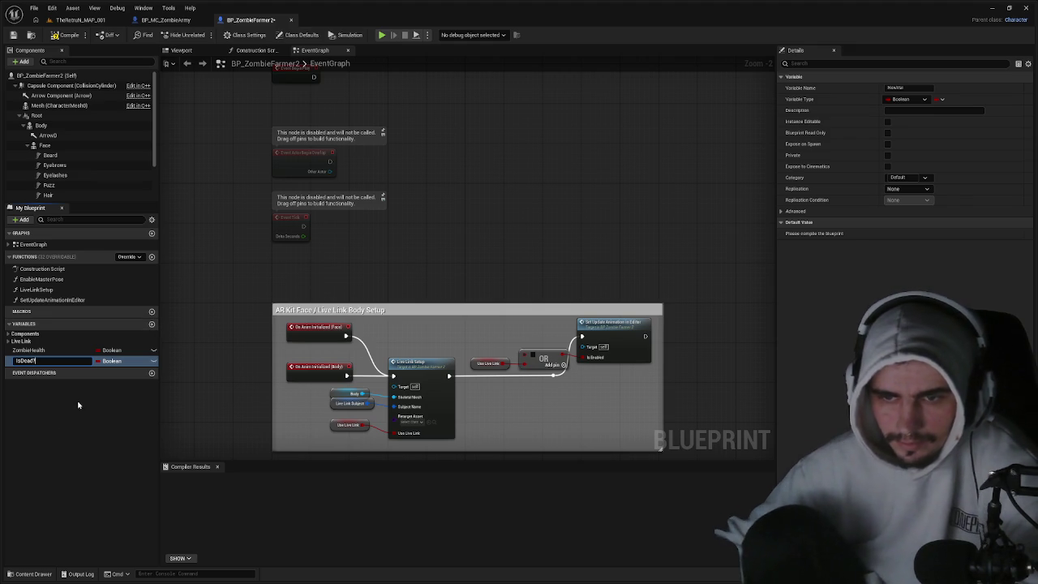
key("Return")
left_click(112, 361)
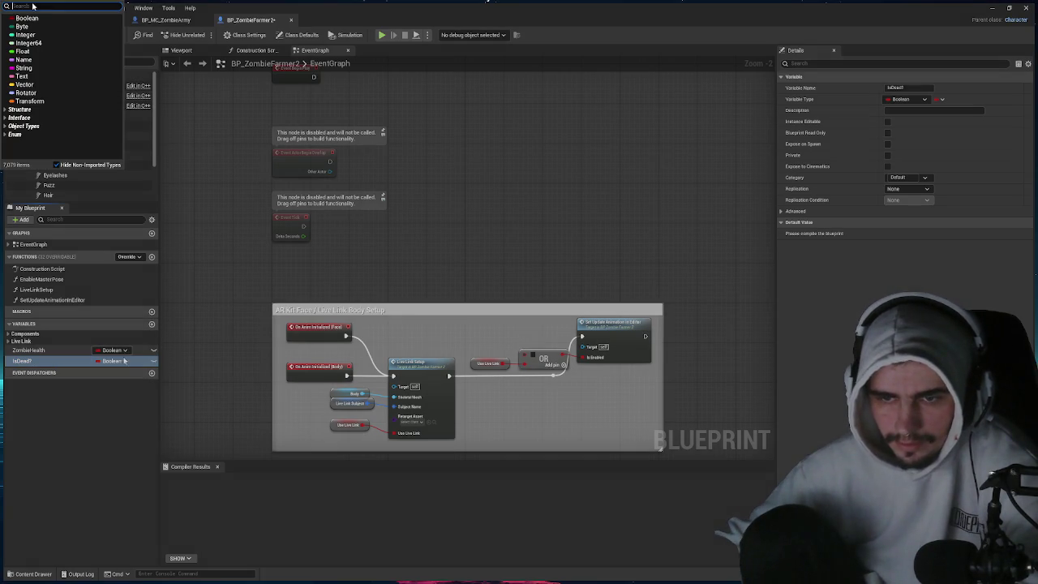
key("Return")
- Move the Live Link comment group aside and delete the disabled default event nodes
scroll(447, 395, "down", 5)
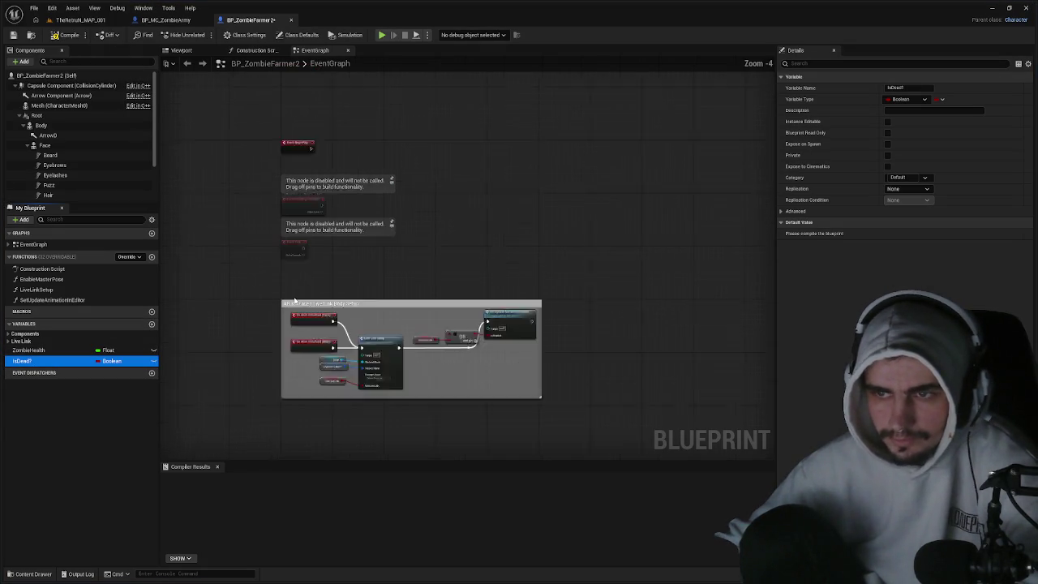
left_click_drag(446, 389, 269, 251)
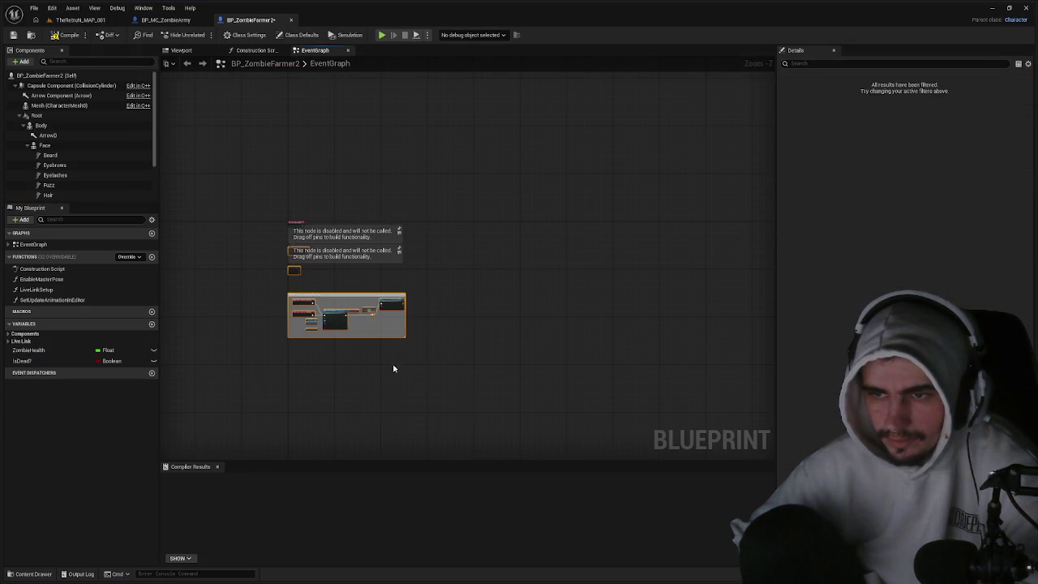
left_click_drag(327, 300, 317, 503)
left_click_drag(330, 264, 263, 174)
key("Delete")
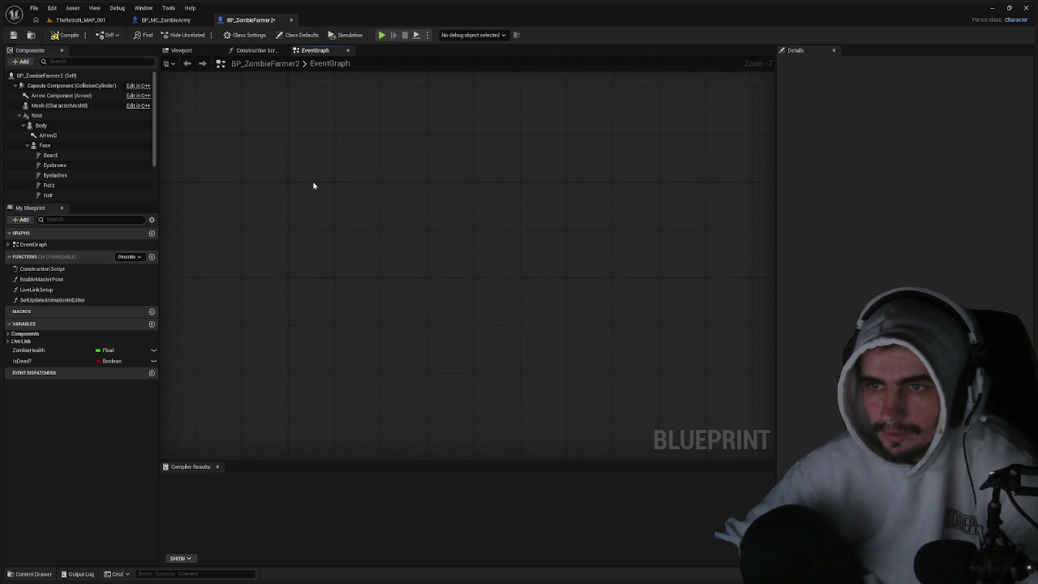
- Paste the copied zombie AI event nodes, accepting the Fix Self Context prompt
key("ctrl+v")
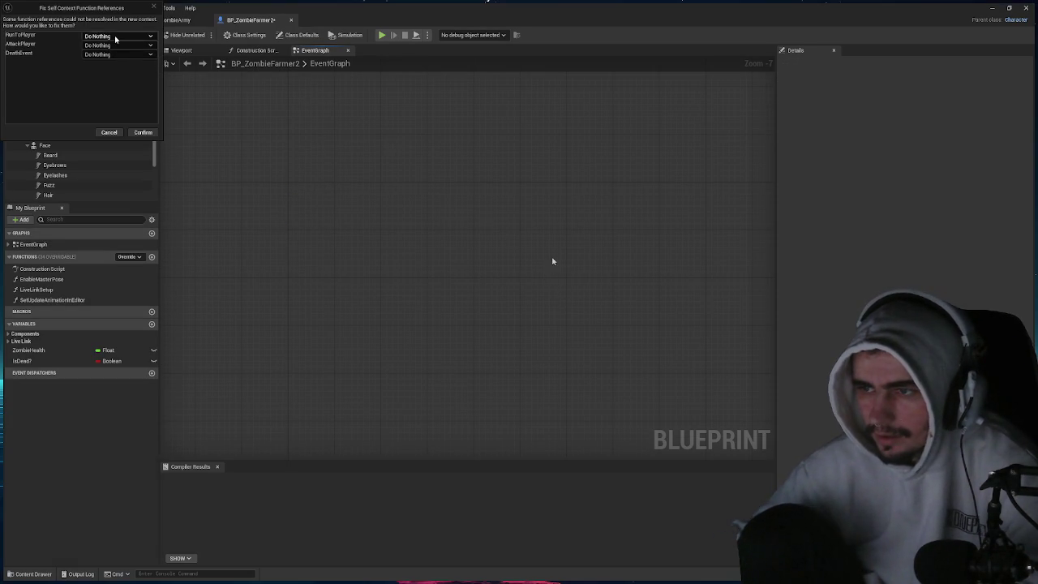
left_click(109, 132)
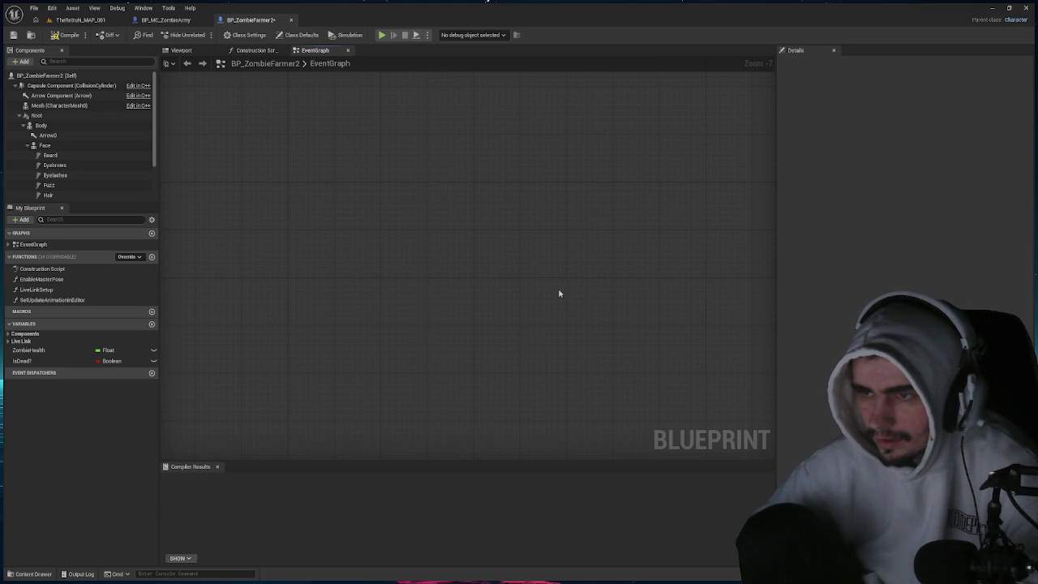
key("ctrl+v")
left_click(143, 132)
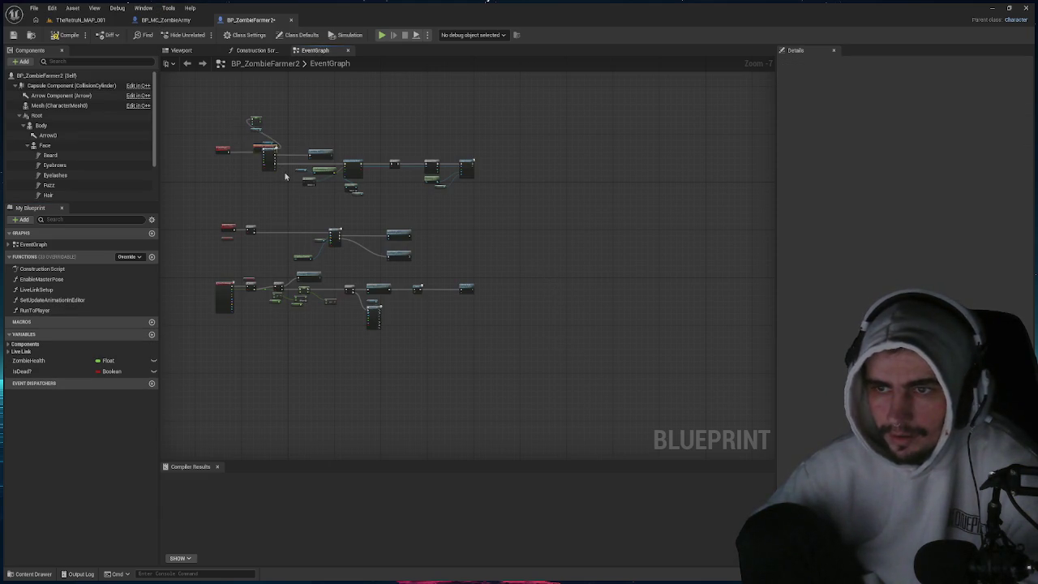
left_click_drag(227, 120, 218, 119)
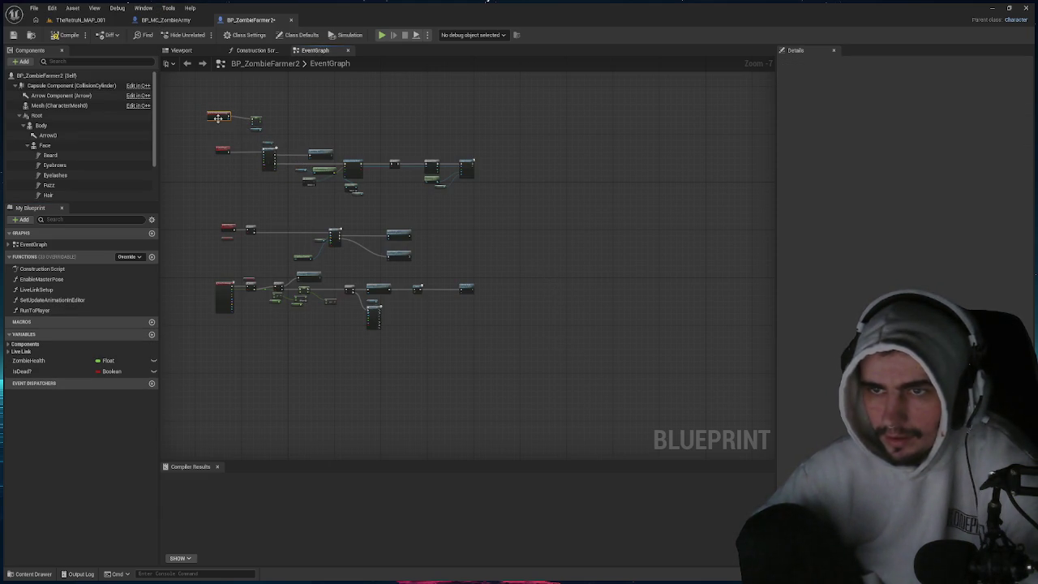
key("ctrl+z")
key("ctrl+z")
- Delete the Live Link body setup comment and its leftover nodes, then compile the blueprint
scroll(365, 257, "down", 3)
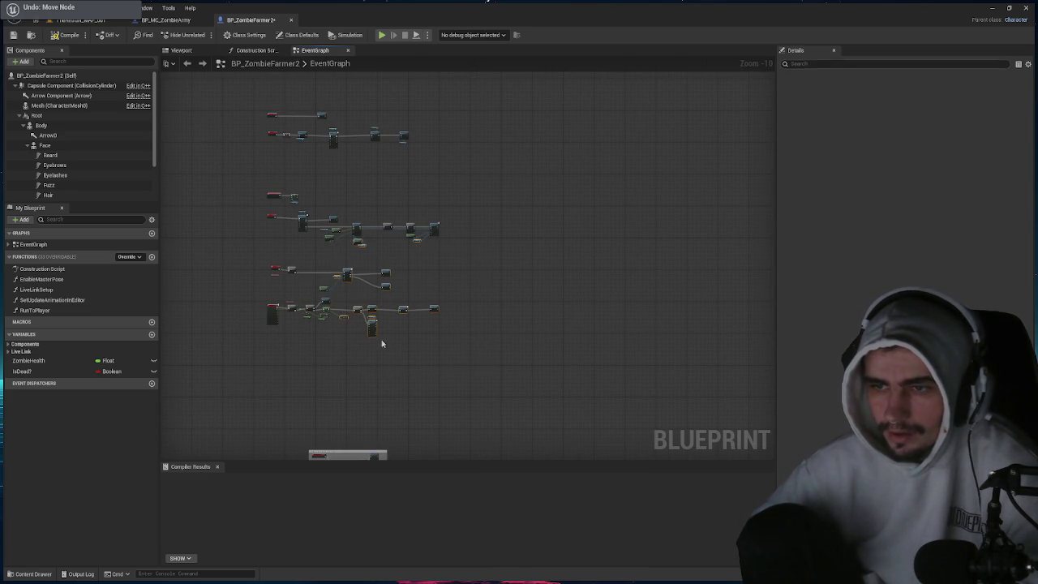
scroll(405, 366, "up", 6)
left_click(566, 402)
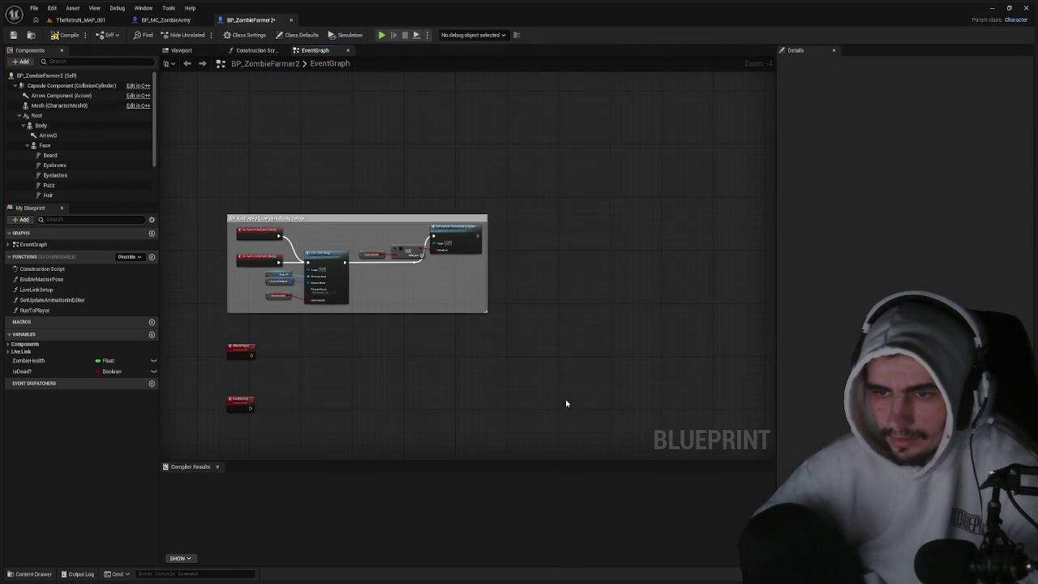
mouse_move(564, 415)
left_mouse_down()
mouse_move(325, 297)
mouse_move(222, 213)
left_mouse_up()
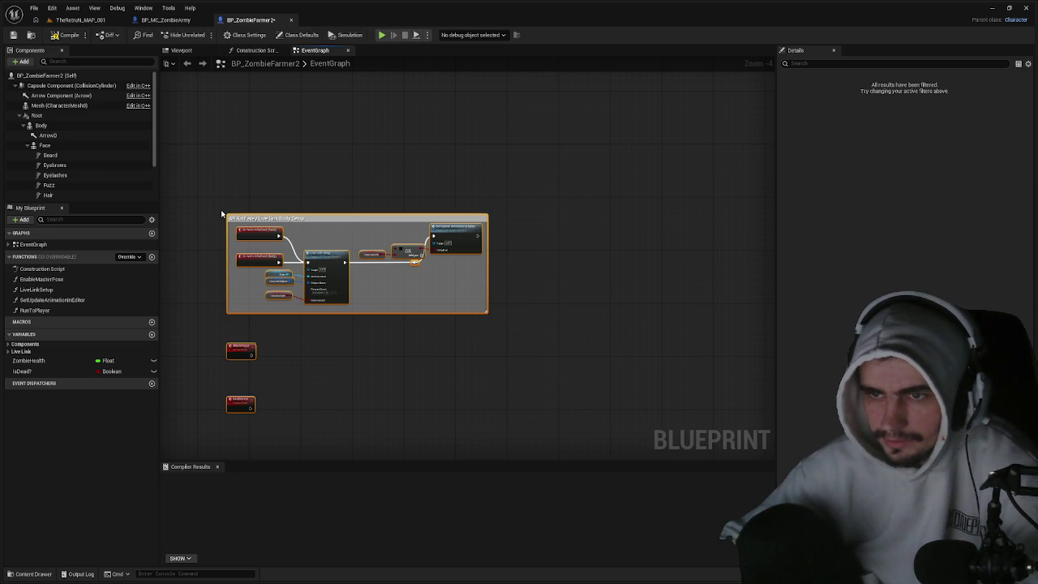
key("Delete")
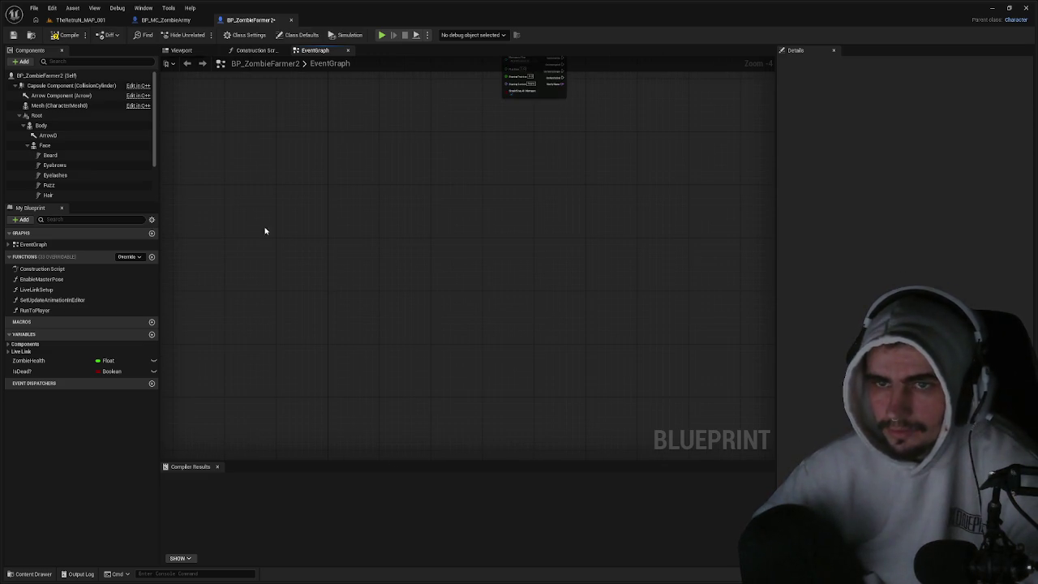
left_click(71, 37)
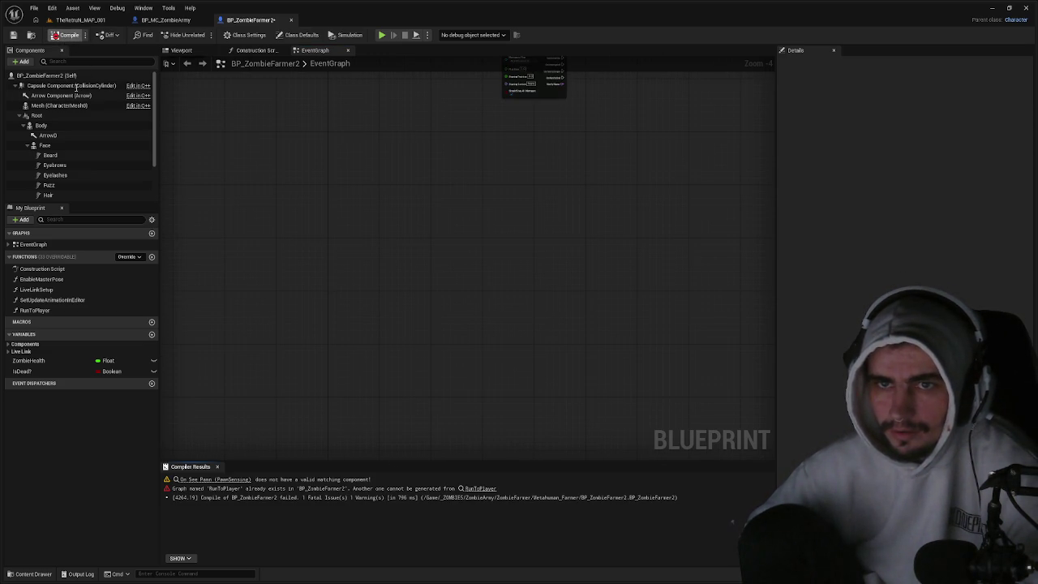
- Inspect the On See Pawn warning, search 'AI' in Add Component, and compare with BP_MC_ZombieArmy's components
left_click(224, 484)
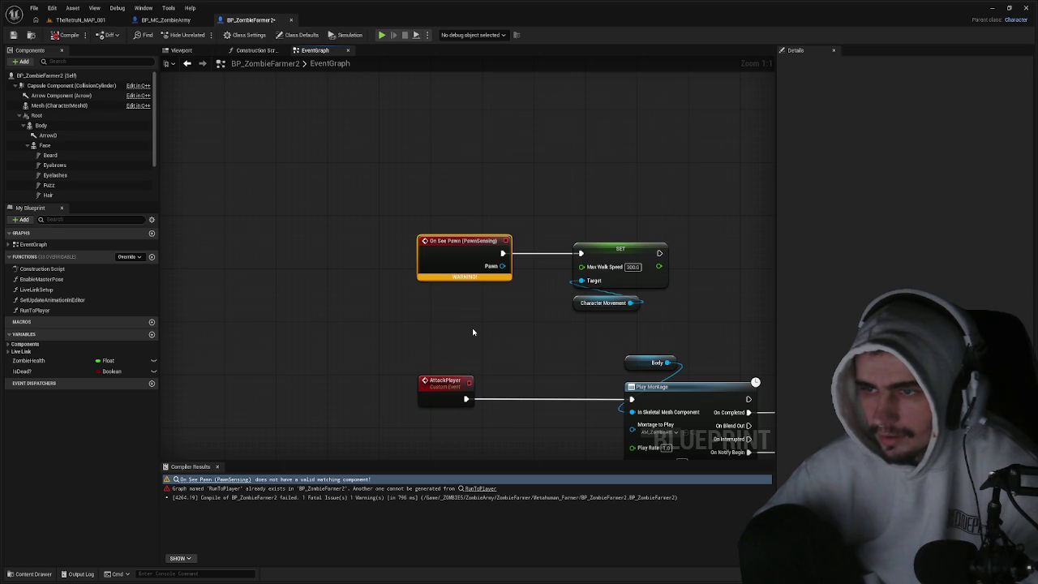
left_click(21, 61)
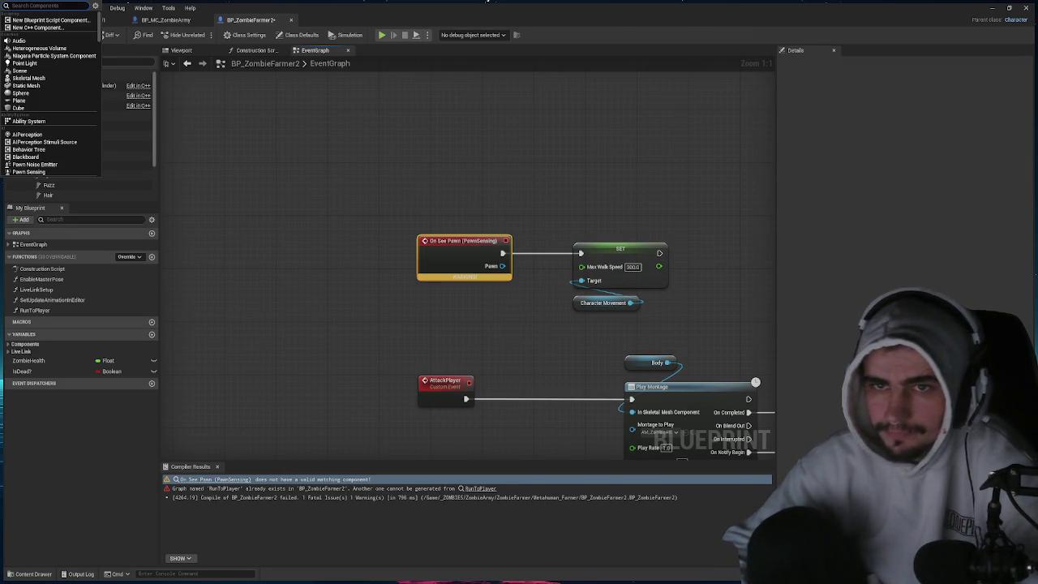
type("AI")
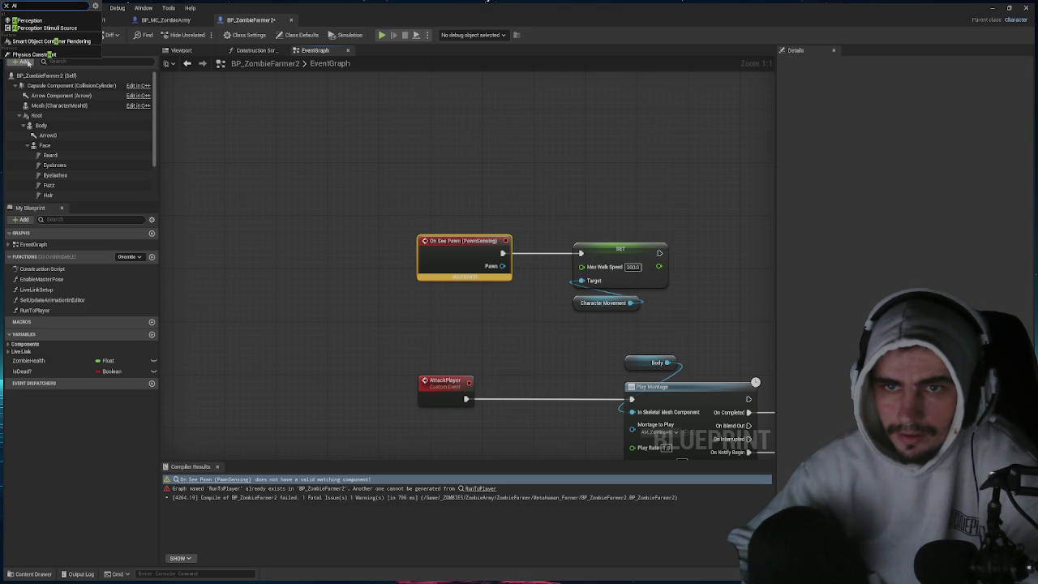
left_click(166, 20)
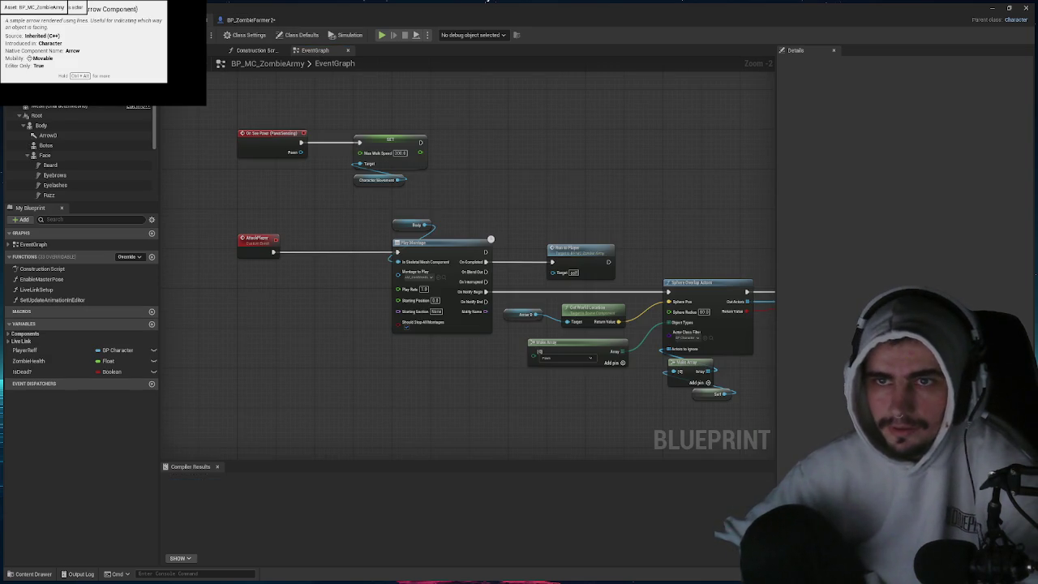
scroll(77, 130, "down", 5)
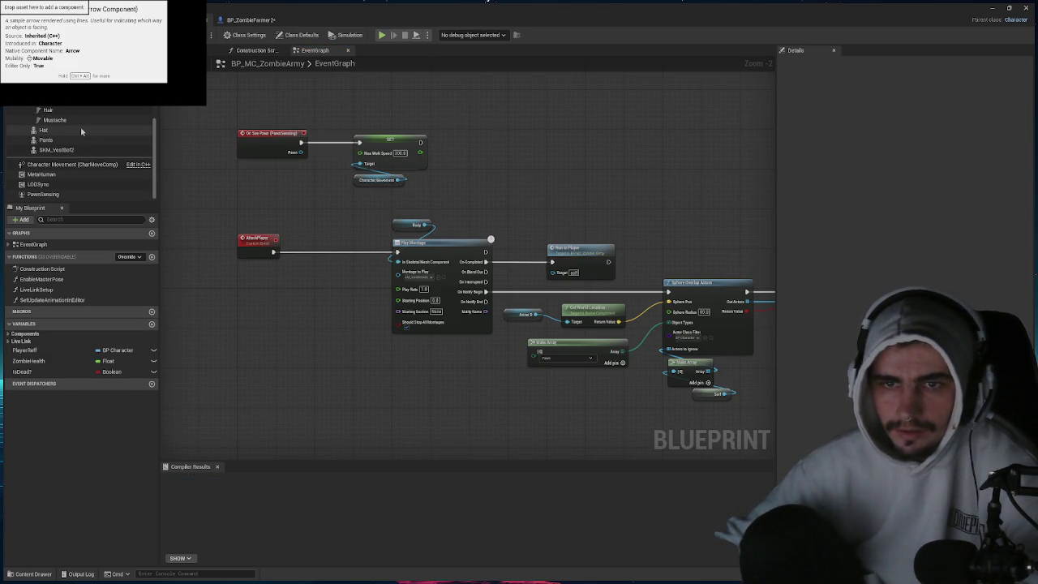
left_click(252, 19)
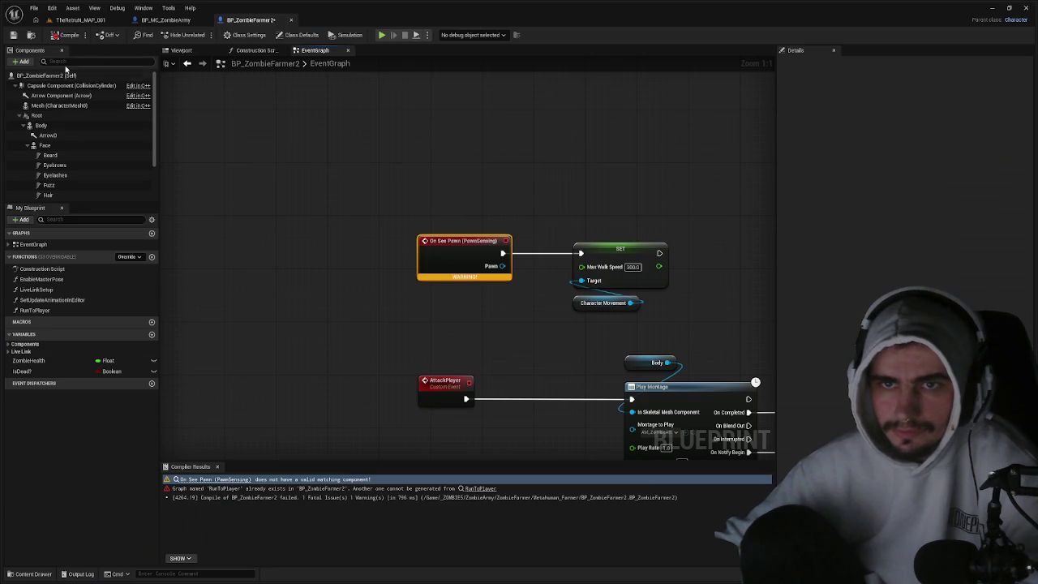
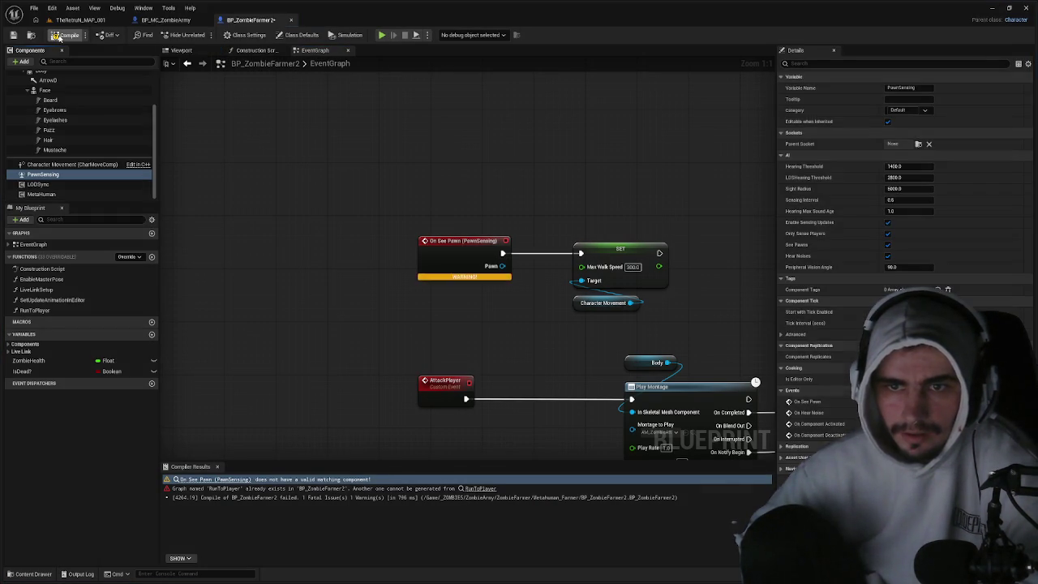
- Compile, locate the erroring RunToPlayer event and delete that duplicate node
left_click(61, 35)
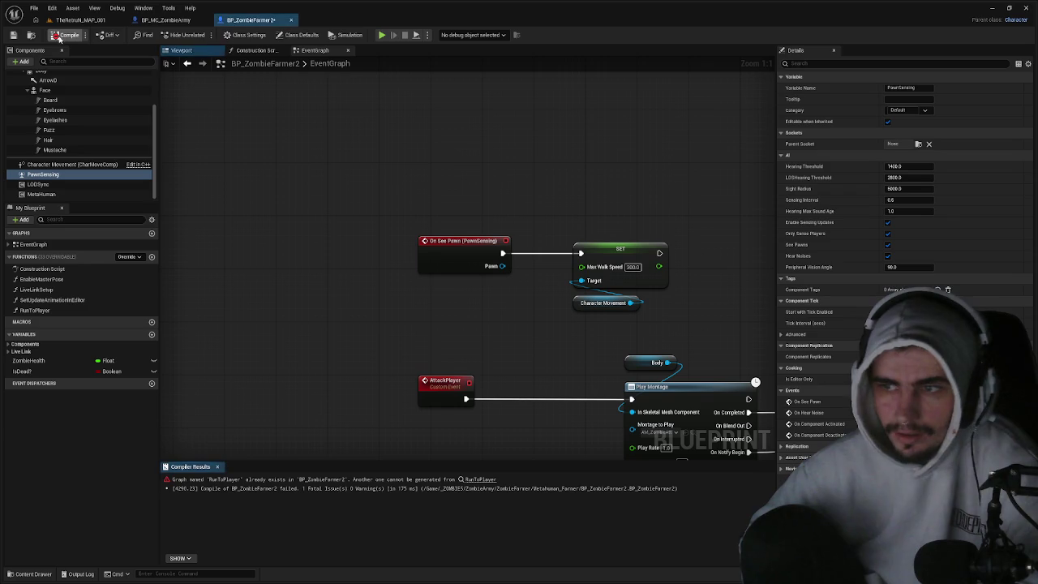
left_click(478, 479)
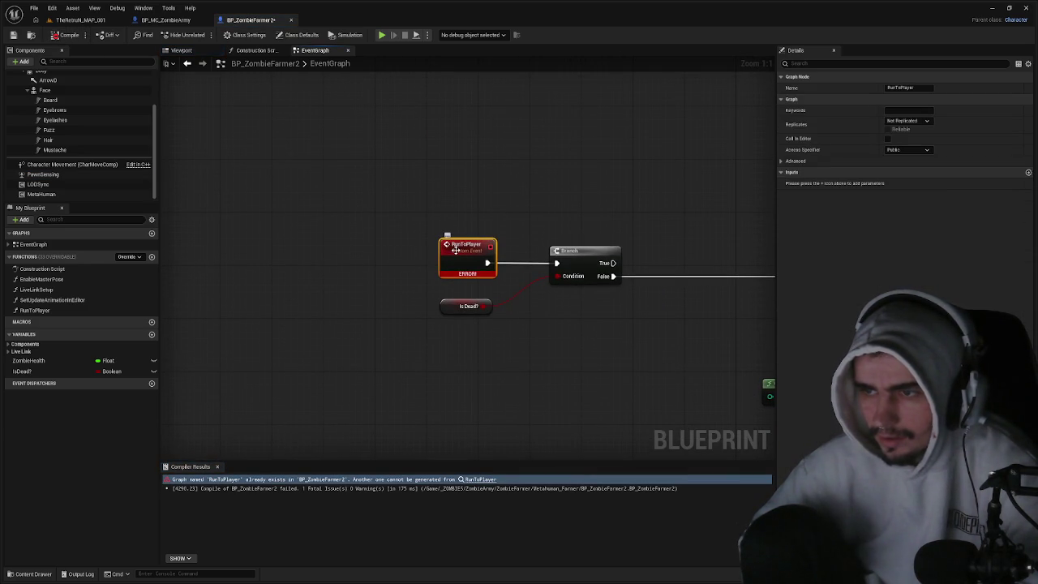
right_click(470, 261)
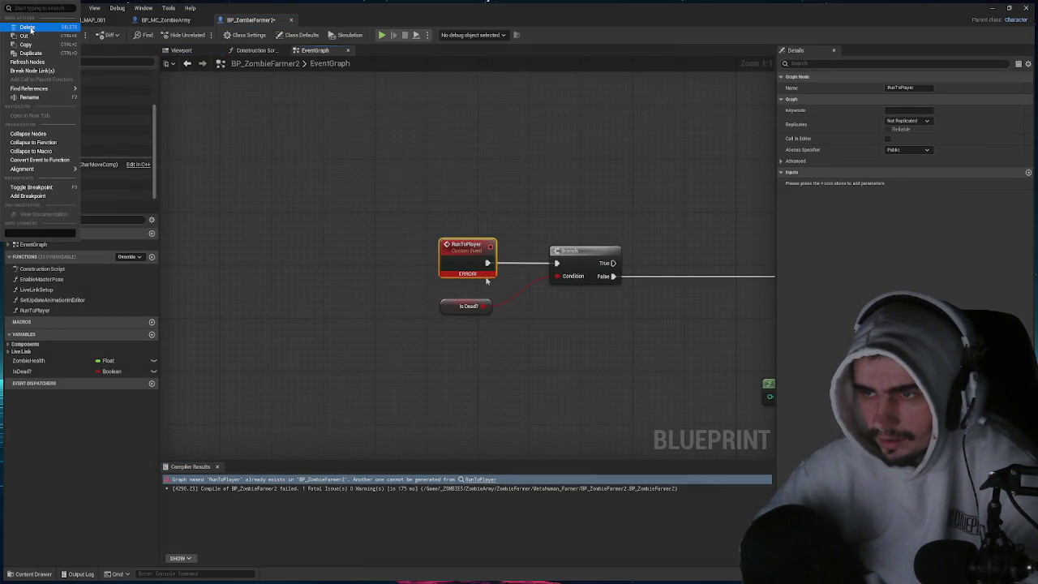
left_click(29, 28)
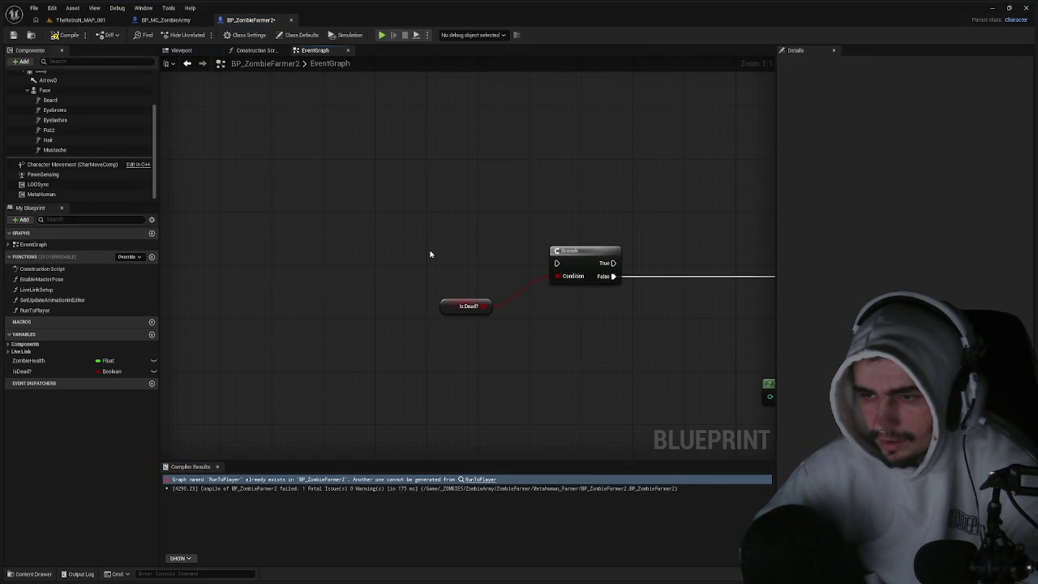
- Add a new custom event node to the event graph and edit its name
right_click(281, 166)
scroll(286, 166, "down", 5)
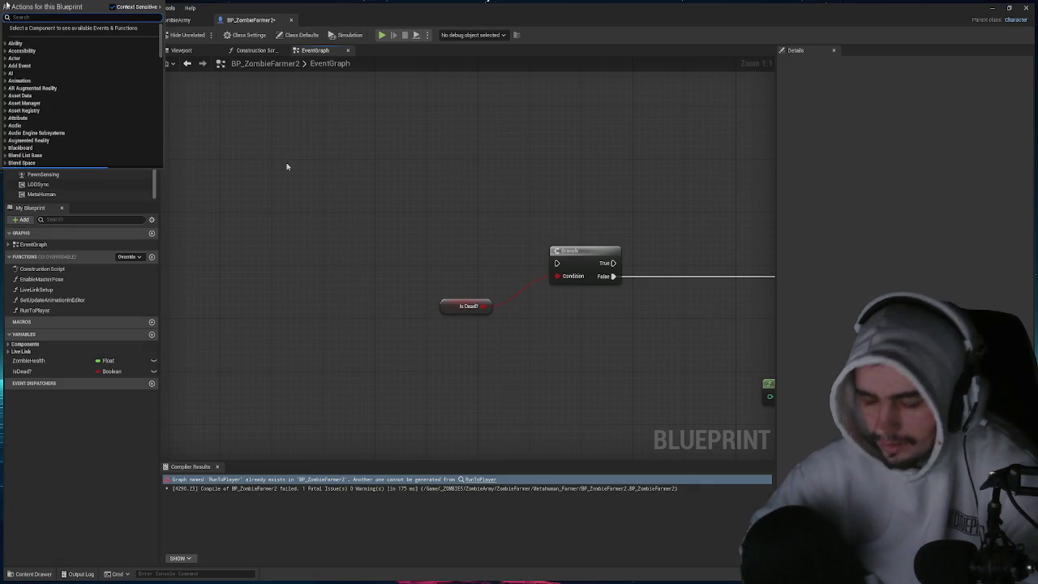
type("custom")
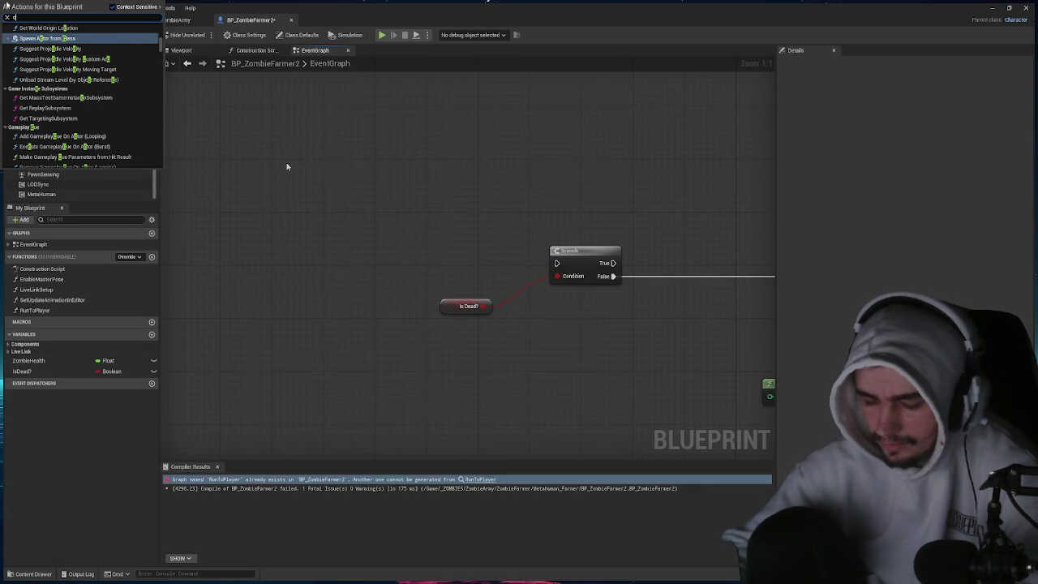
key("Return")
type("RunToPla")
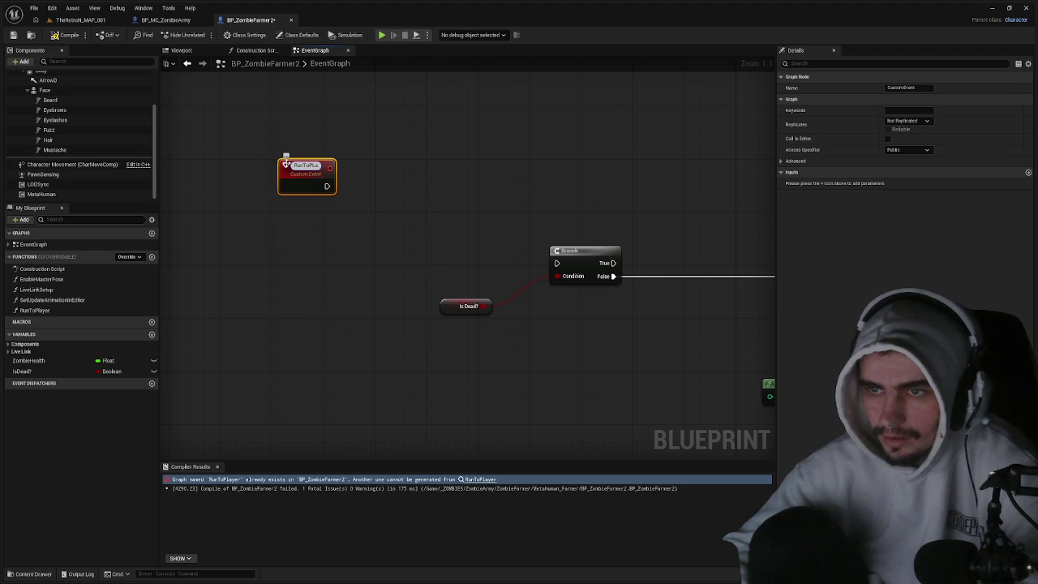
key("BackSpace")
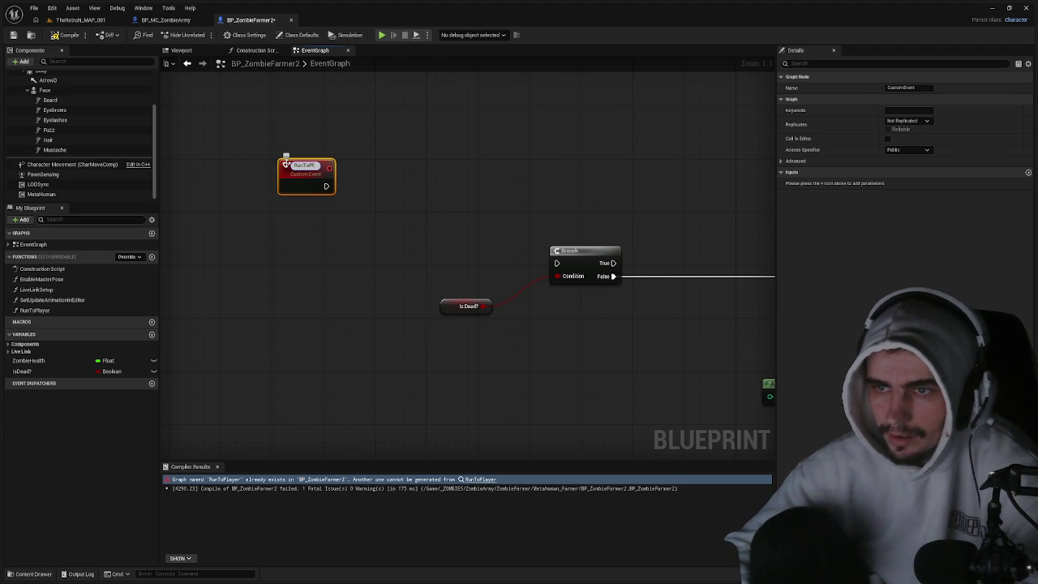
key("BackSpace")
key("BackSpace")
key("BackSpace")
key("Escape")
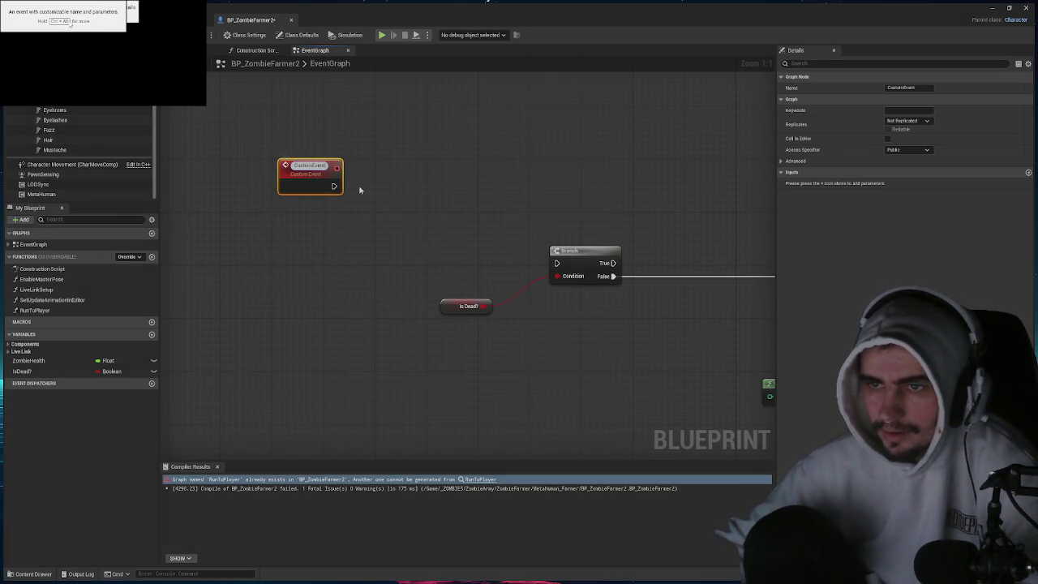
- Review the On See Pawn, AttackPlayer and PointDamage nodes, then recompile the blueprint
scroll(378, 207, "down", 1)
scroll(386, 213, "down", 7)
scroll(410, 165, "up", 8)
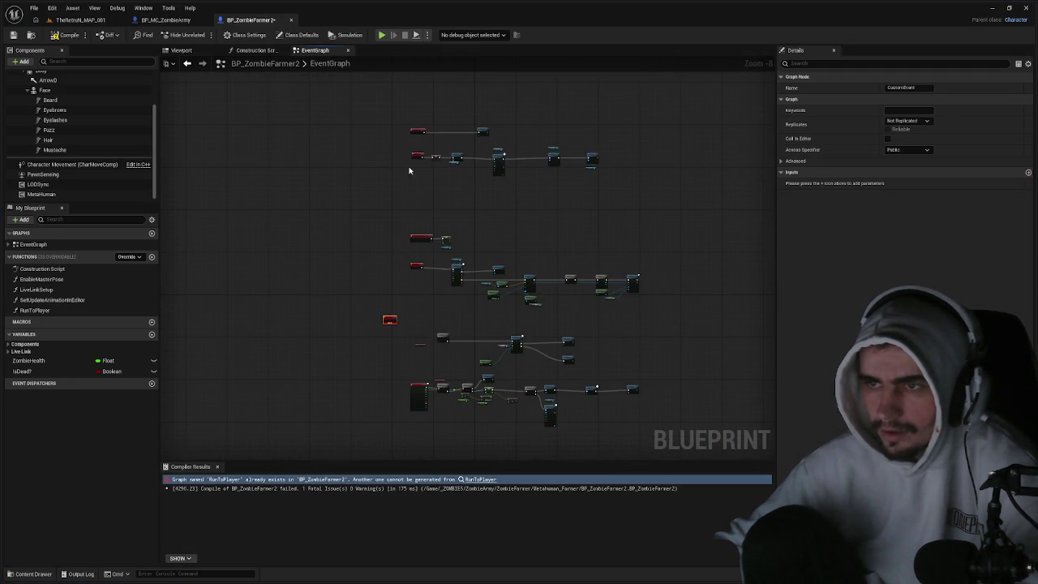
mouse_move(426, 259)
left_mouse_down()
mouse_move(430, 135)
mouse_move(449, 126)
left_mouse_up()
mouse_move(446, 316)
left_mouse_down()
mouse_move(442, 268)
mouse_move(372, 317)
left_mouse_up()
scroll(449, 231, "down", 5)
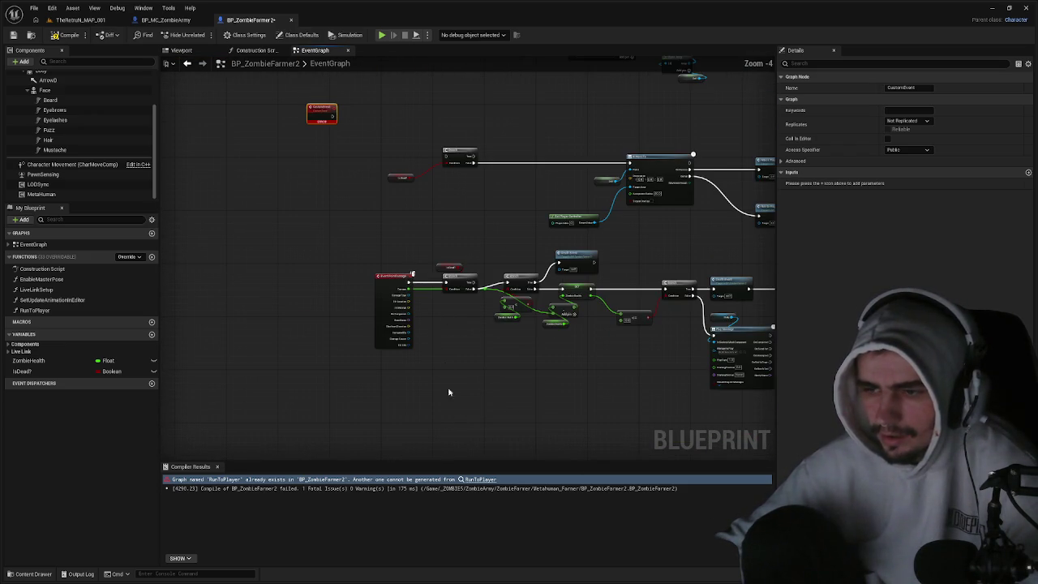
left_click(481, 480)
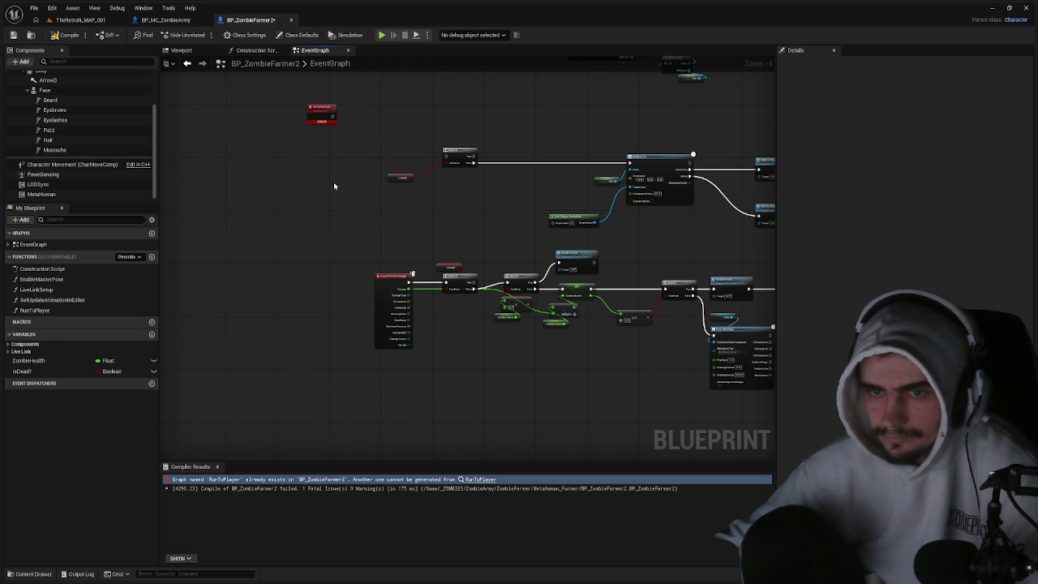
left_click(63, 35)
- Rename the new CustomEvent node and commit its name
scroll(321, 114, "up", 5)
left_click(319, 103)
double_click(319, 103)
type("Run")
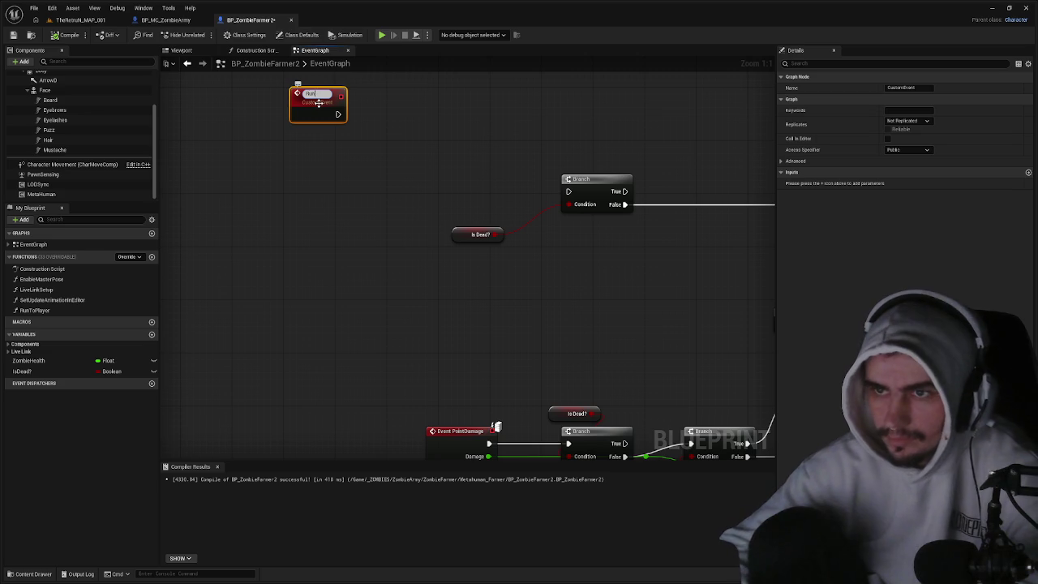
key("ctrl+z")
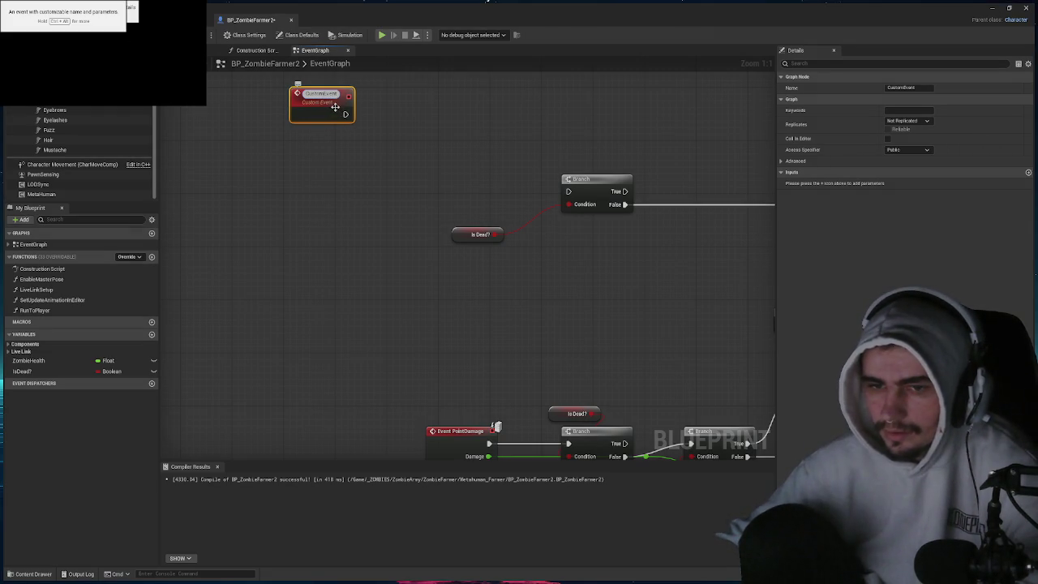
key("Return")
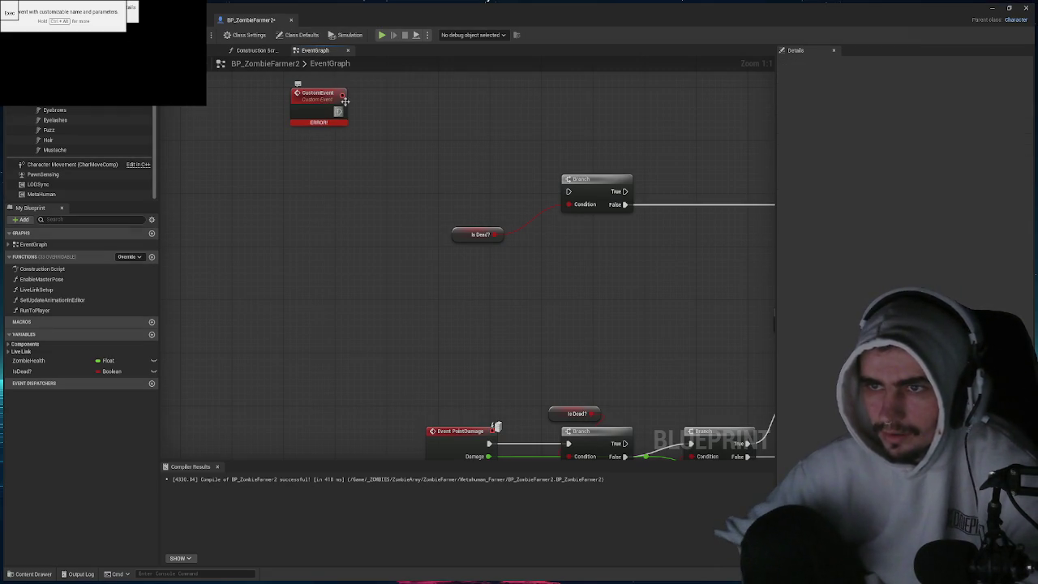
- Delete the erroring CustomEvent node from the graph
left_click(338, 110)
key("Delete")
scroll(452, 320, "down", 3)
left_click_drag(266, 265, 487, 297)
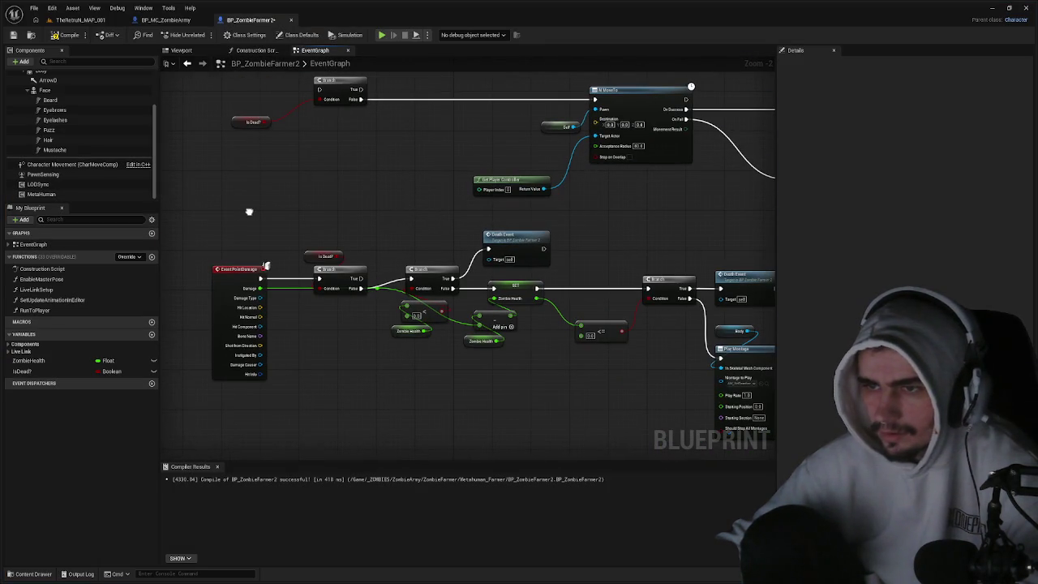
- Find the BeginPlay area and delete the existing Run to Player call node
mouse_move(266, 265)
left_mouse_down()
mouse_move(202, 163)
mouse_move(183, 161)
mouse_move(194, 243)
left_mouse_up()
left_click_drag(339, 203, 339, 272)
left_click_drag(339, 89, 339, 297)
left_click_drag(339, 162, 339, 301)
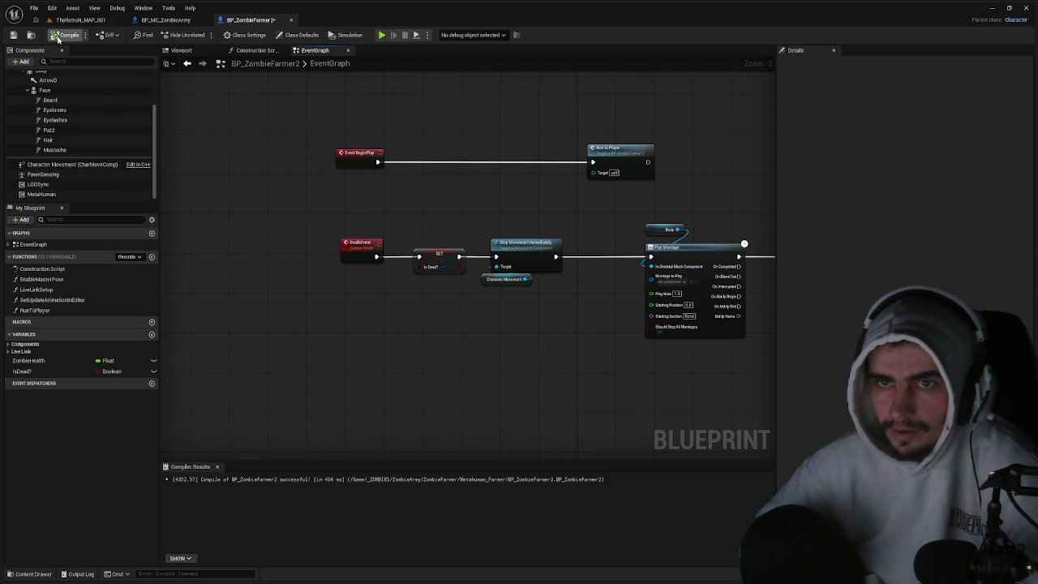
mouse_move(352, 341)
left_mouse_down()
mouse_move(187, 162)
mouse_move(122, 112)
left_mouse_up()
left_click_drag(313, 464, 309, 423)
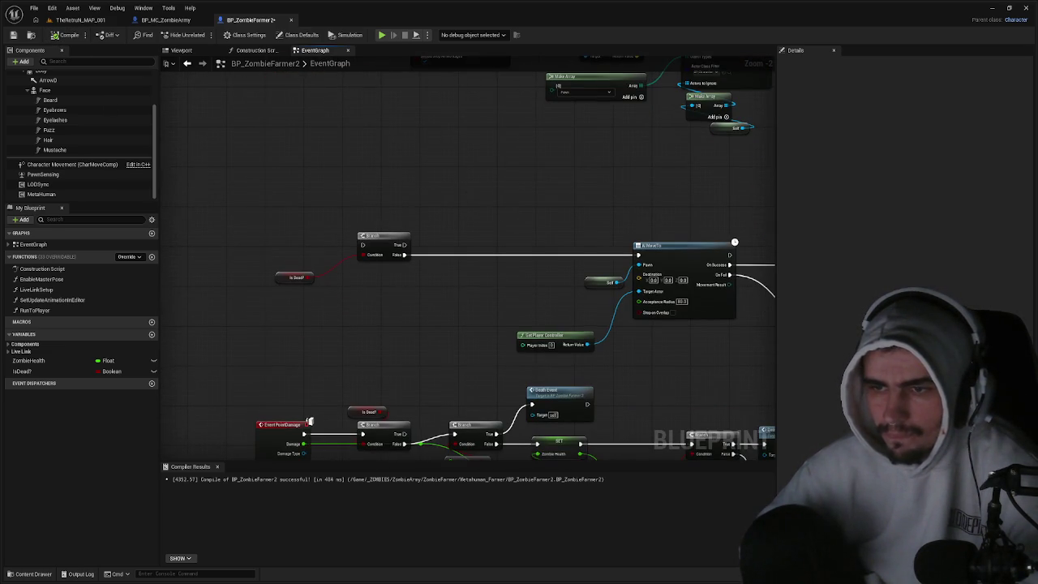
left_click_drag(454, 324, 236, 254)
mouse_move(486, 365)
left_mouse_down()
mouse_move(279, 285)
mouse_move(290, 157)
mouse_move(327, 231)
left_mouse_up()
left_click_drag(128, 432, 273, 438)
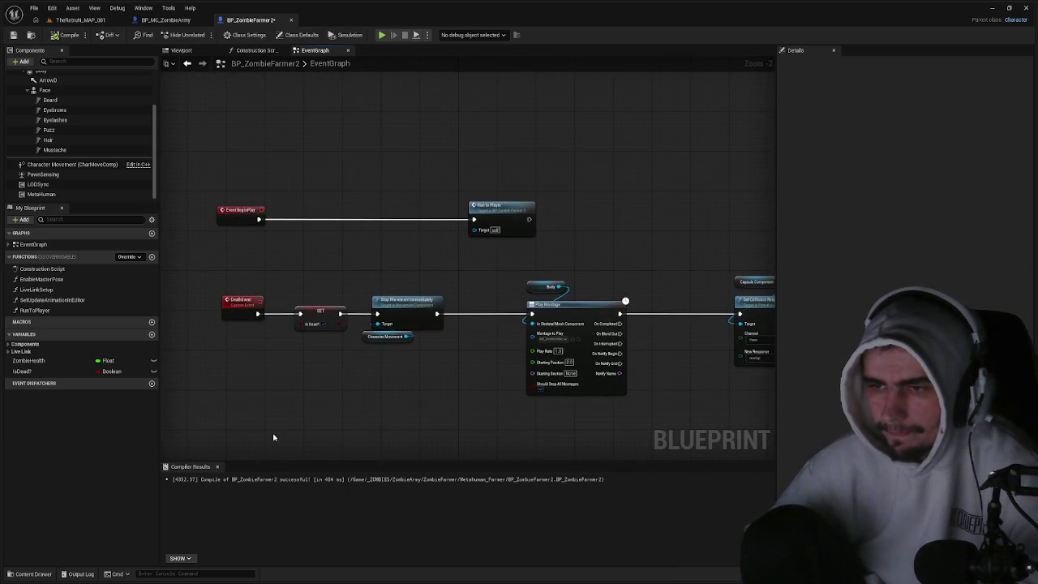
right_click(499, 210)
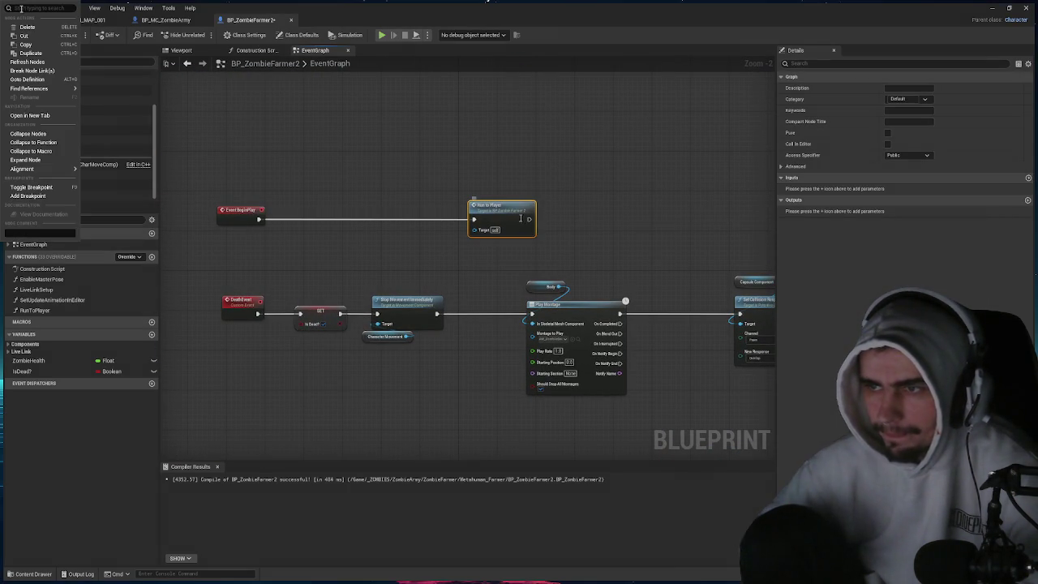
left_click(541, 237)
- Add a new custom event named 'Run To player'
right_click(466, 209)
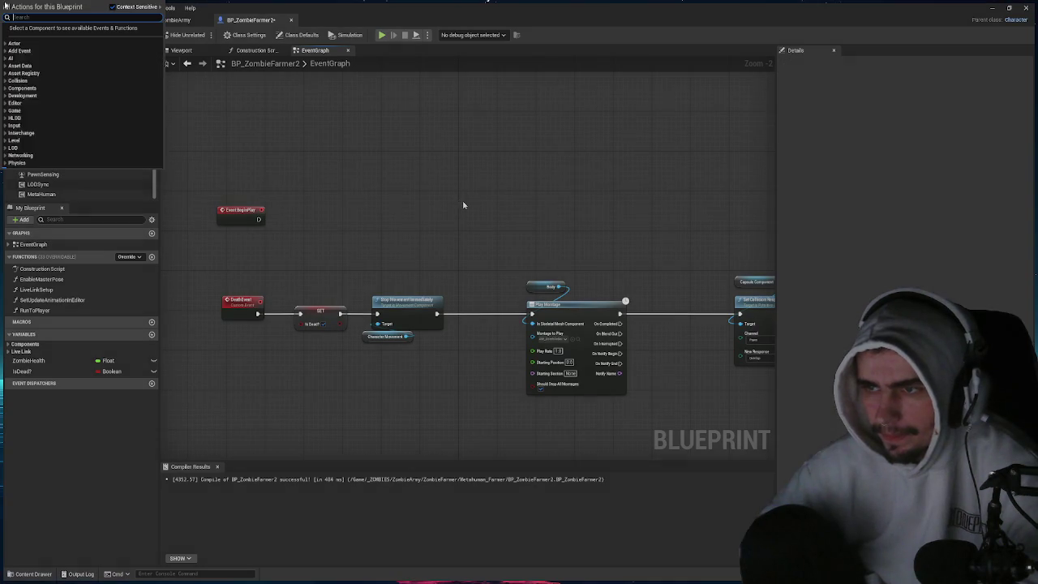
type("Custom ev")
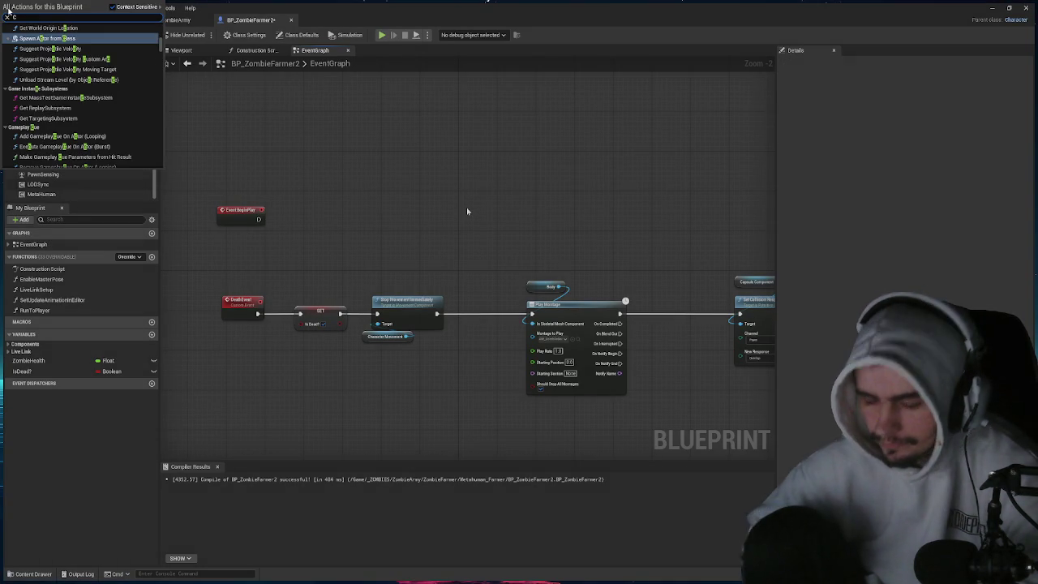
key("Return")
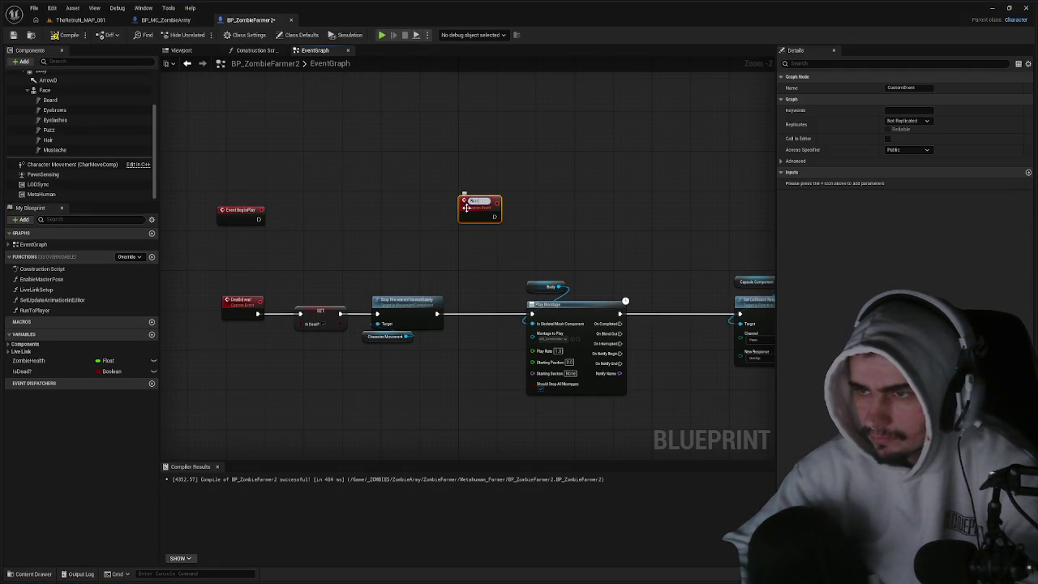
type("player")
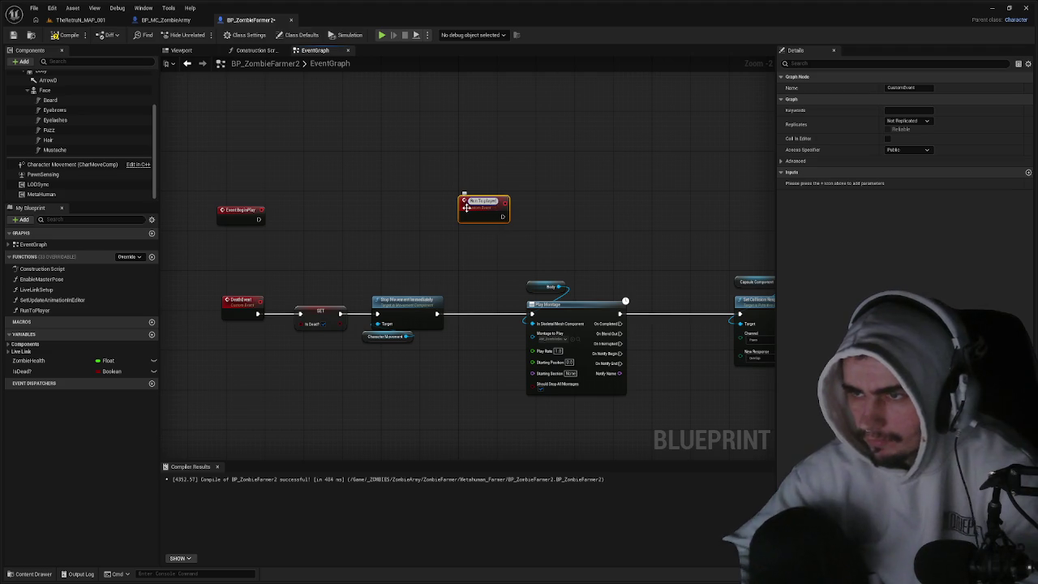
key("Return")
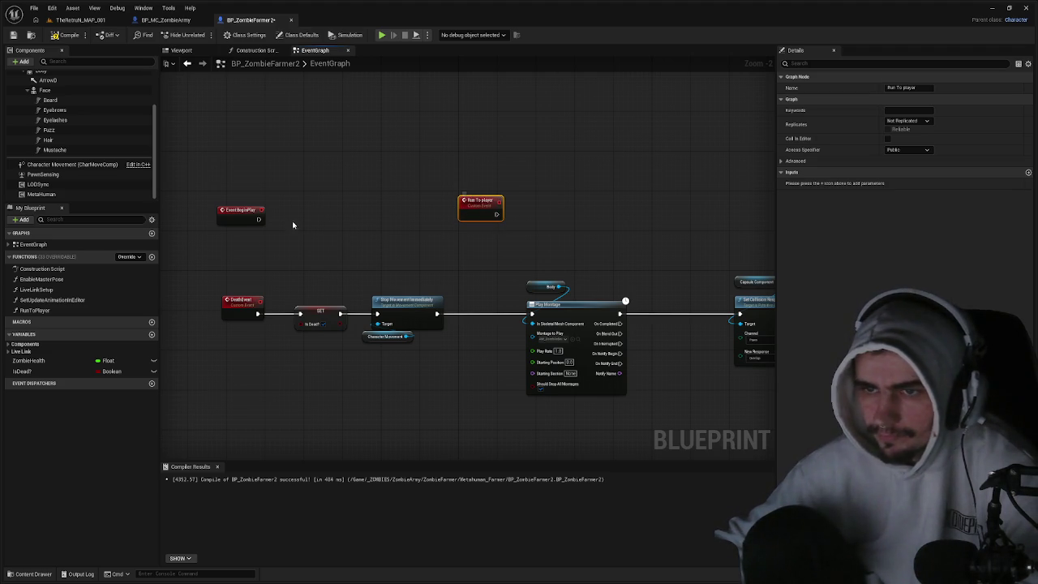
- Place a Run to Player call after Event BeginPlay
left_click_drag(258, 219, 298, 225)
type("run t")
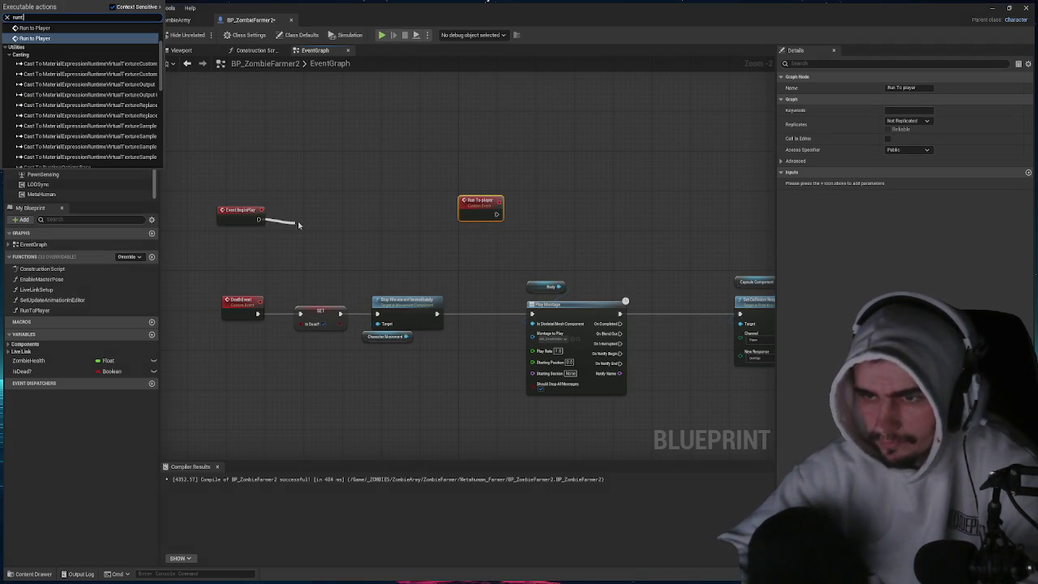
type("o play")
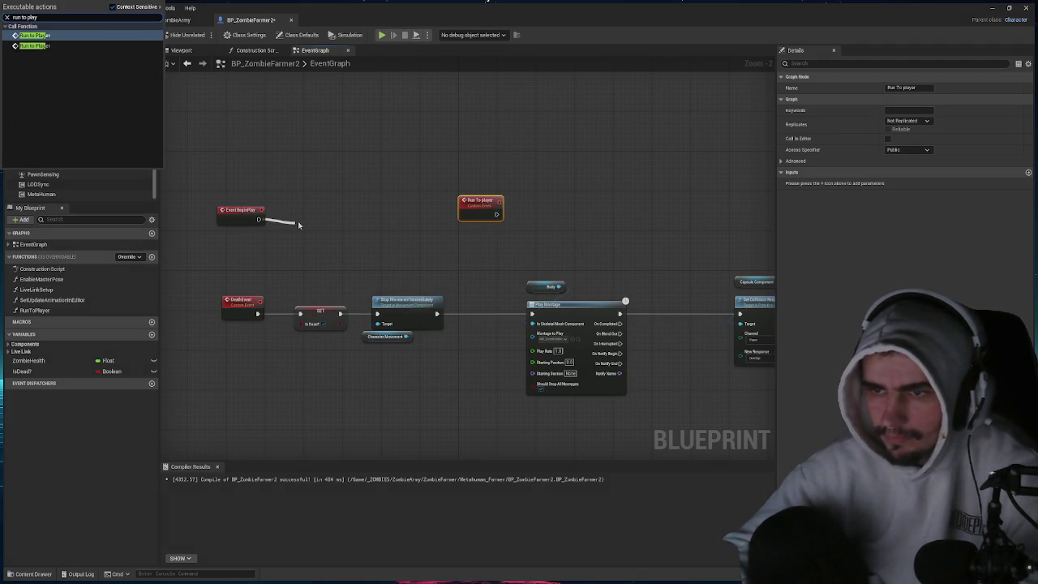
key("Return")
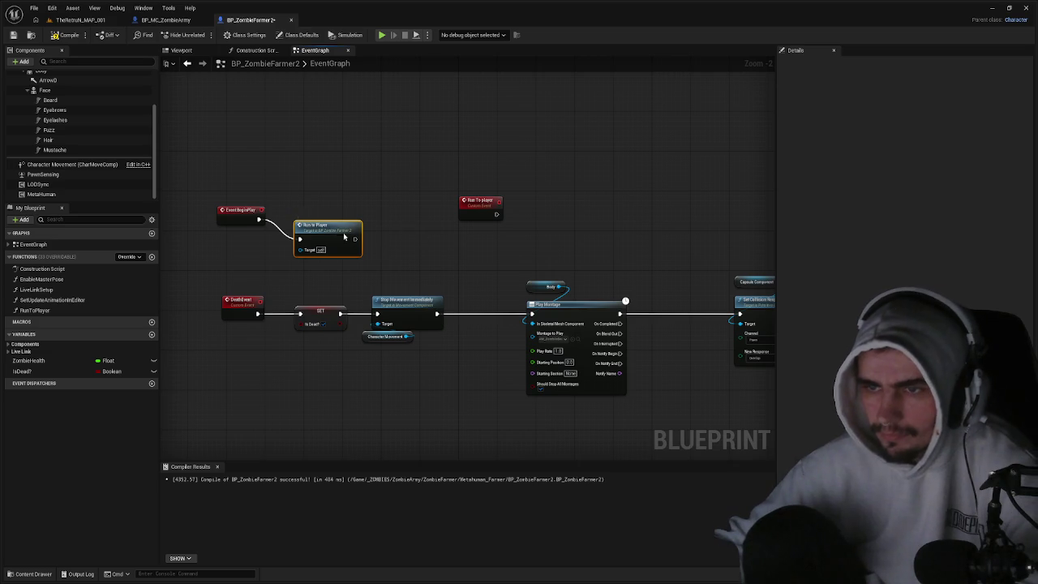
left_click_drag(340, 218, 342, 211)
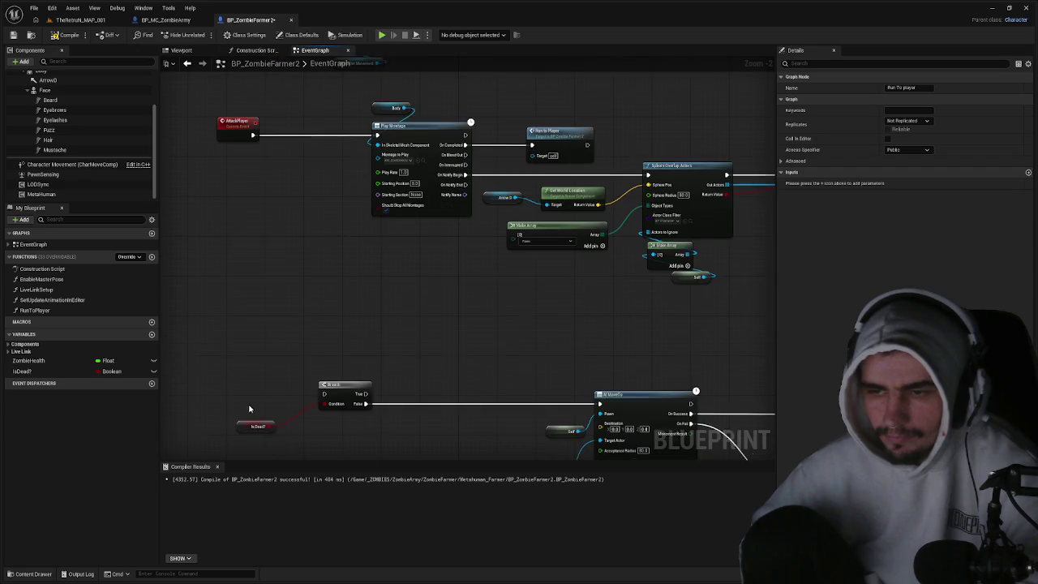
- Wire Run To player into the Branch, compile, and show the Viewport
left_click_drag(247, 393, 242, 373)
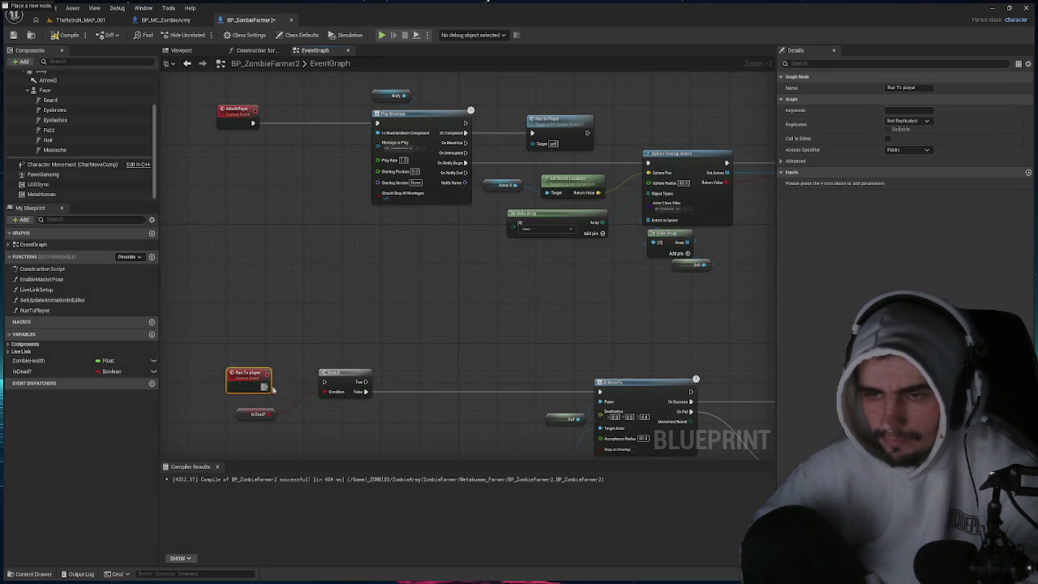
left_click_drag(322, 389, 324, 383)
mouse_move(258, 377)
left_mouse_down()
mouse_move(256, 368)
mouse_move(259, 378)
left_mouse_up()
left_click(65, 35)
left_click(183, 50)
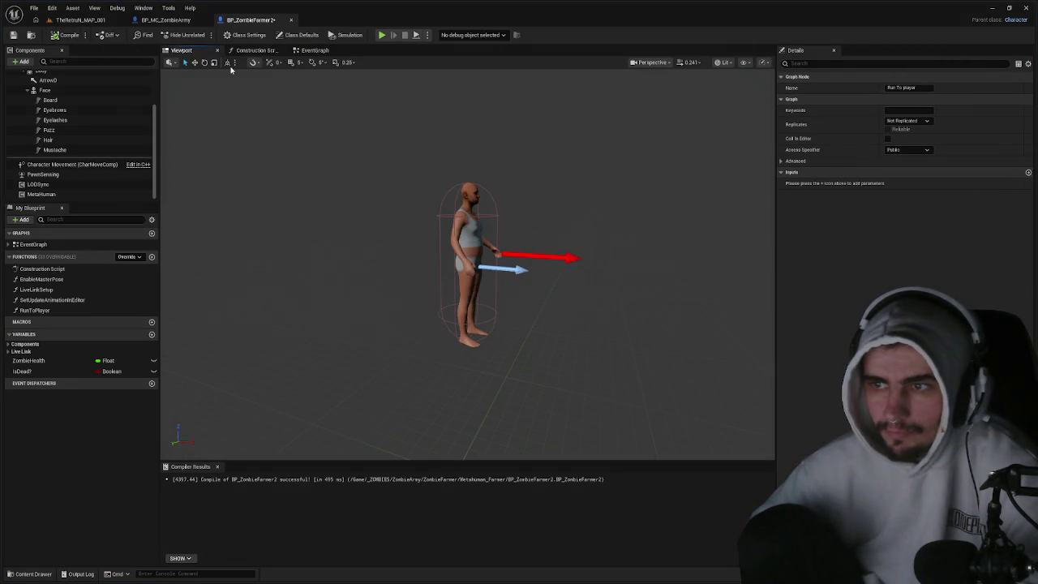
- Select the Body mesh, check its Anim Class list, and orbit to face the character
left_click(464, 230)
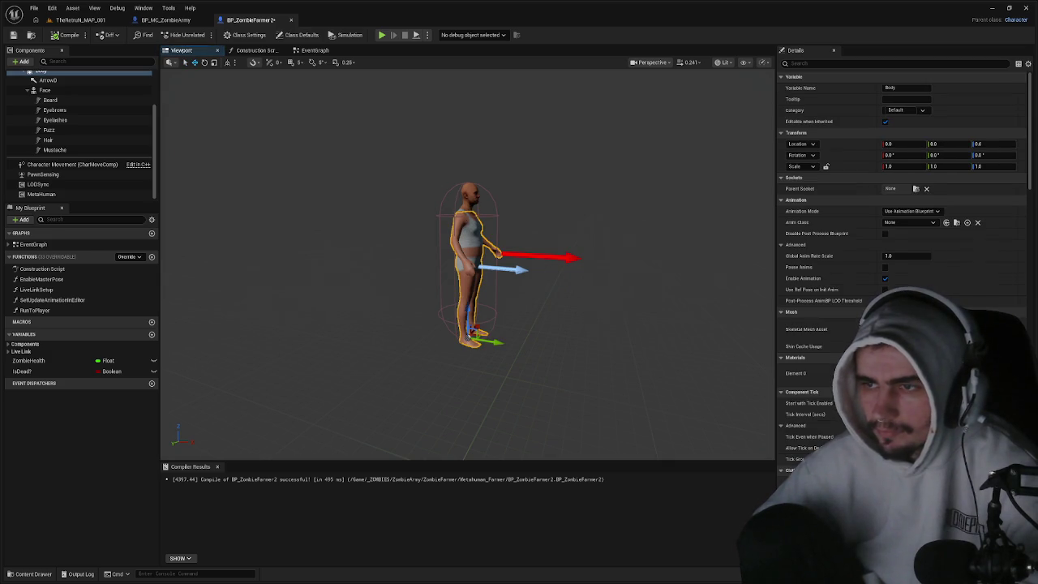
left_click(929, 222)
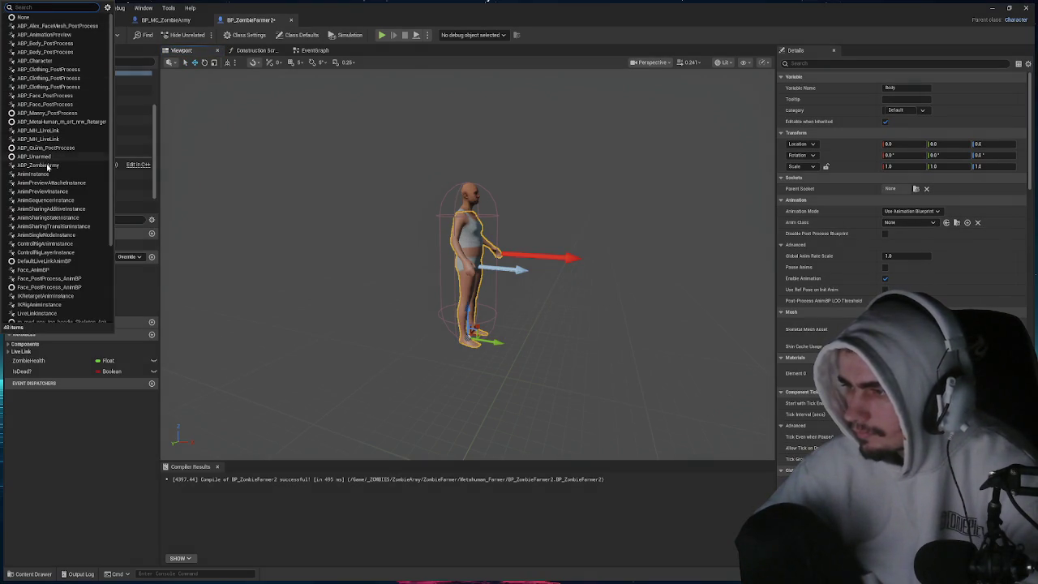
left_click(630, 261)
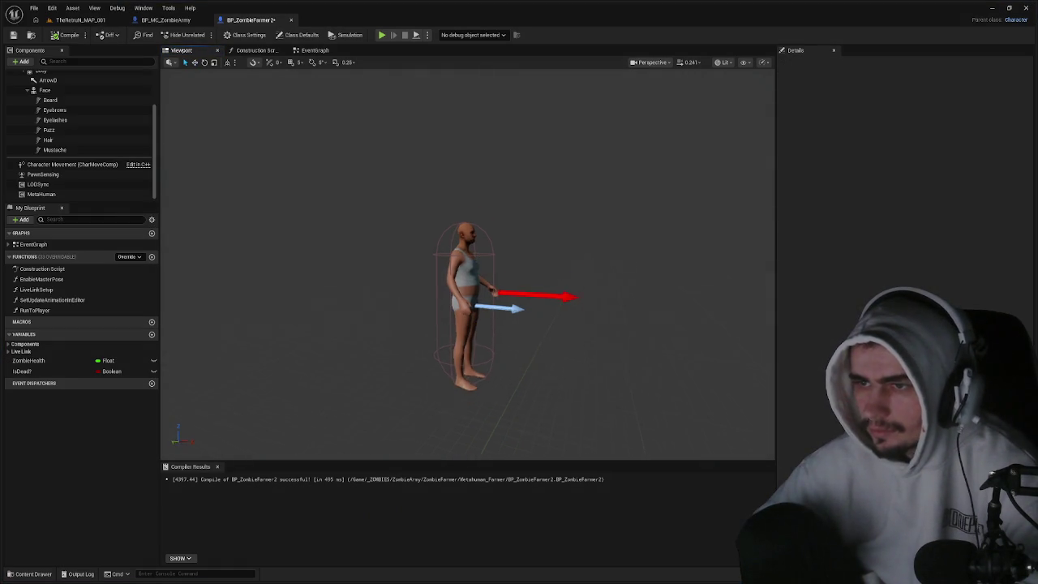
left_click_drag(631, 261, 503, 261)
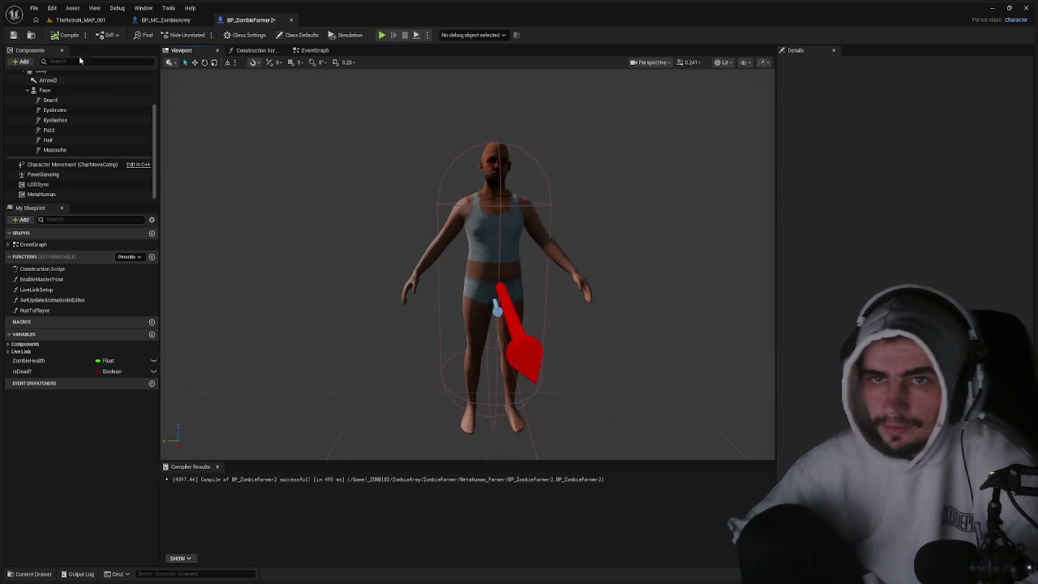
- Add a SkeletalMesh component to the blueprint
left_click(21, 61)
type("S")
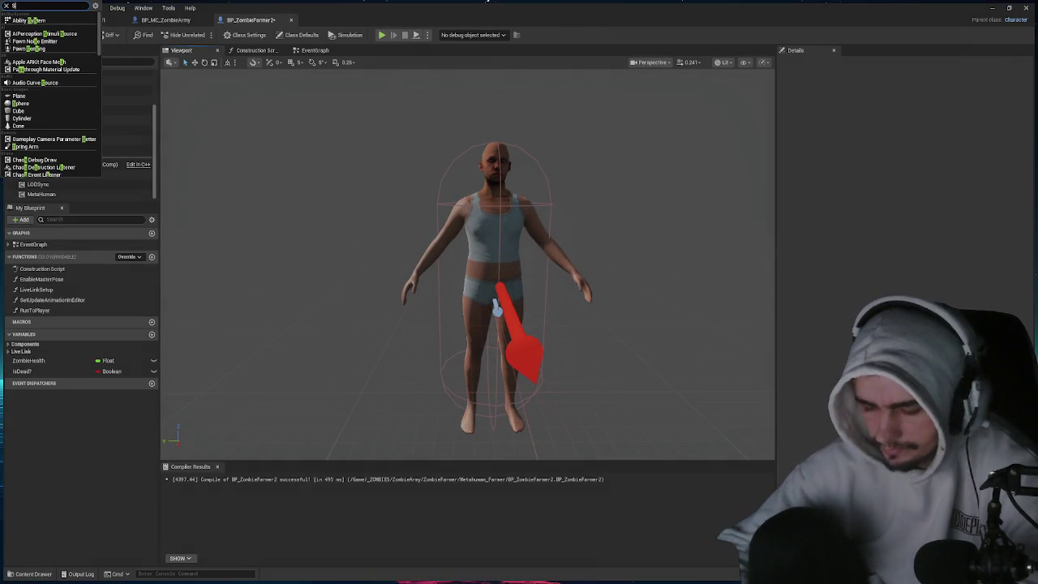
type("keletalMesh")
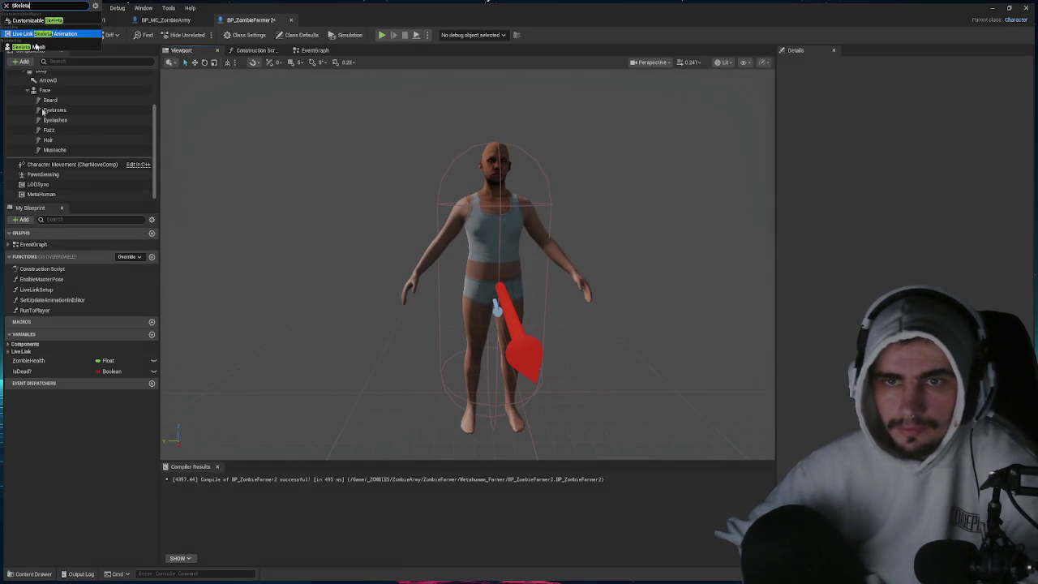
key("Return")
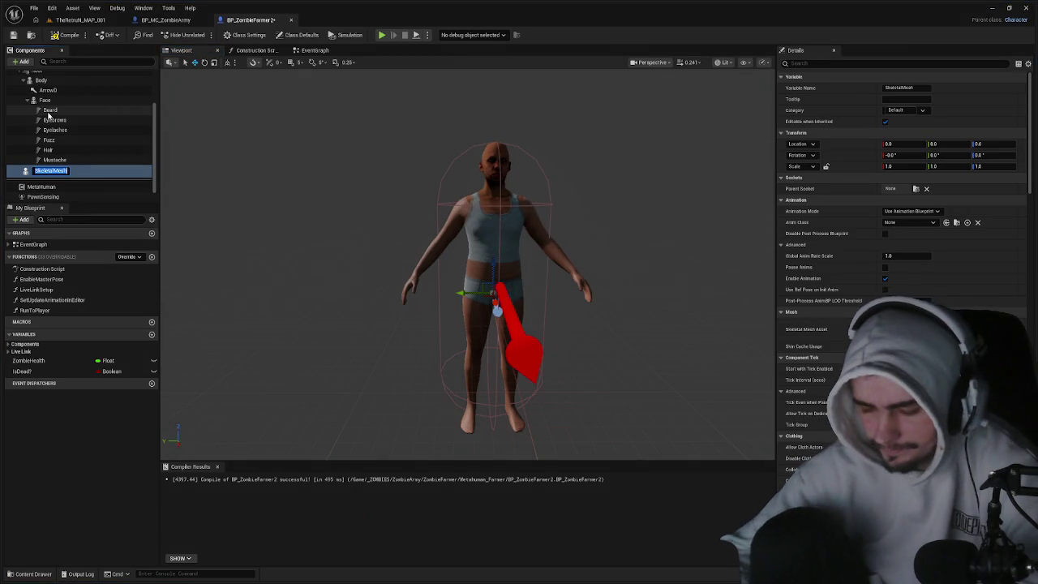
- Name the new component Boot under Body, and add a Pants skeletal mesh under Boot
key("Return")
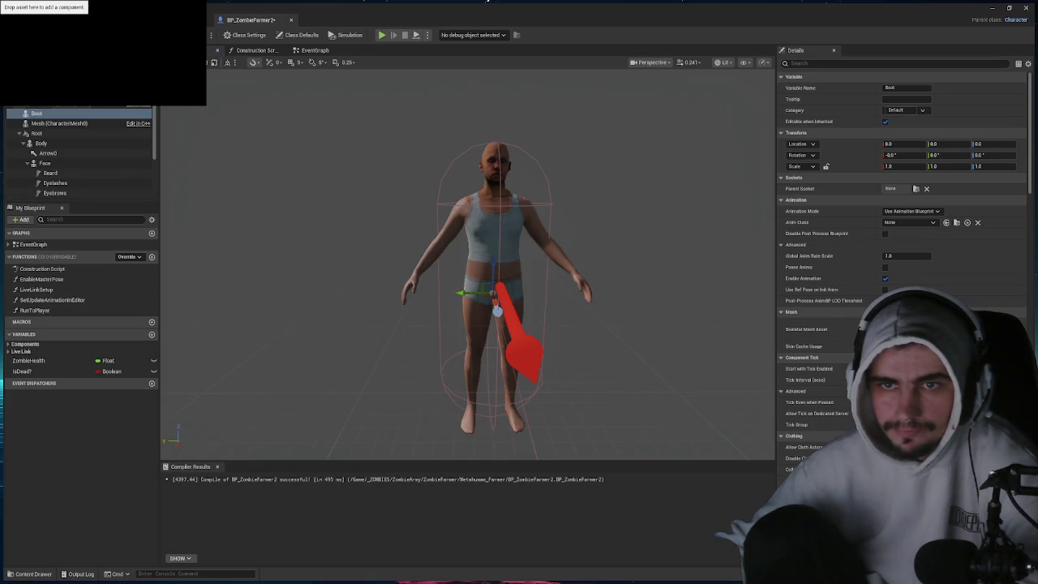
left_click_drag(37, 113, 50, 146)
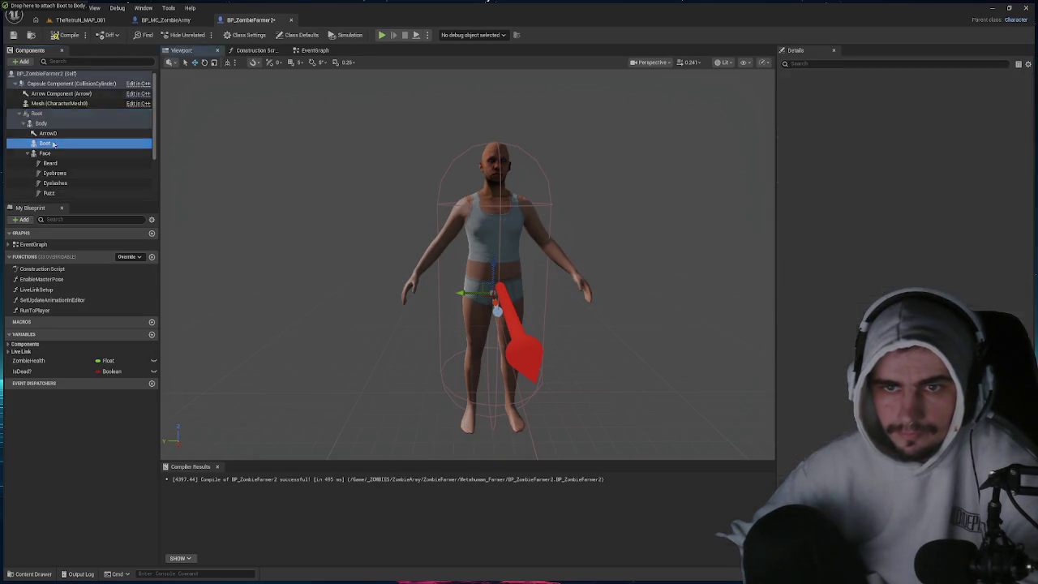
left_click(20, 61)
type("Sk")
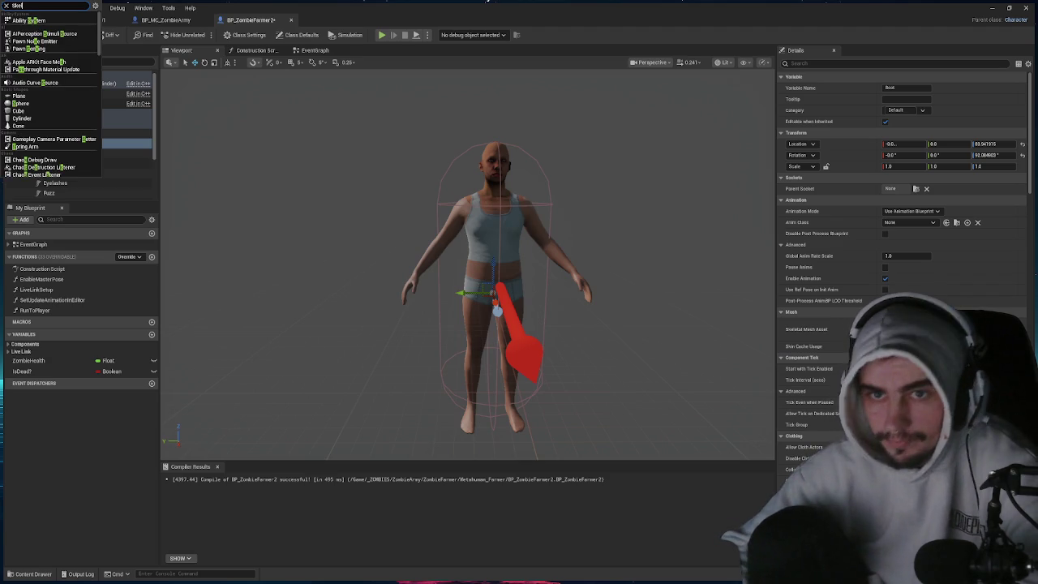
type("eleta")
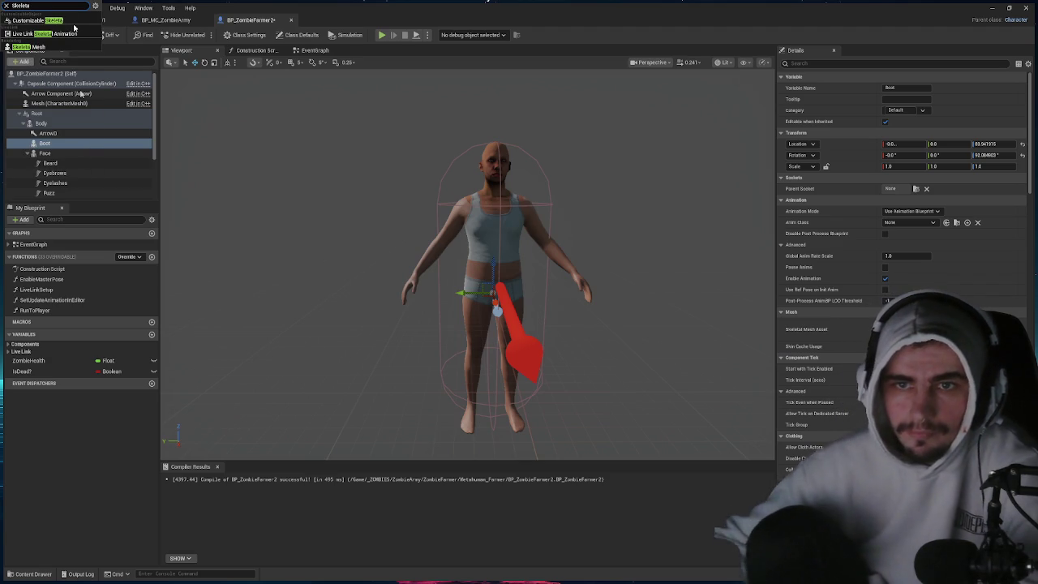
left_click(48, 47)
type("Pant")
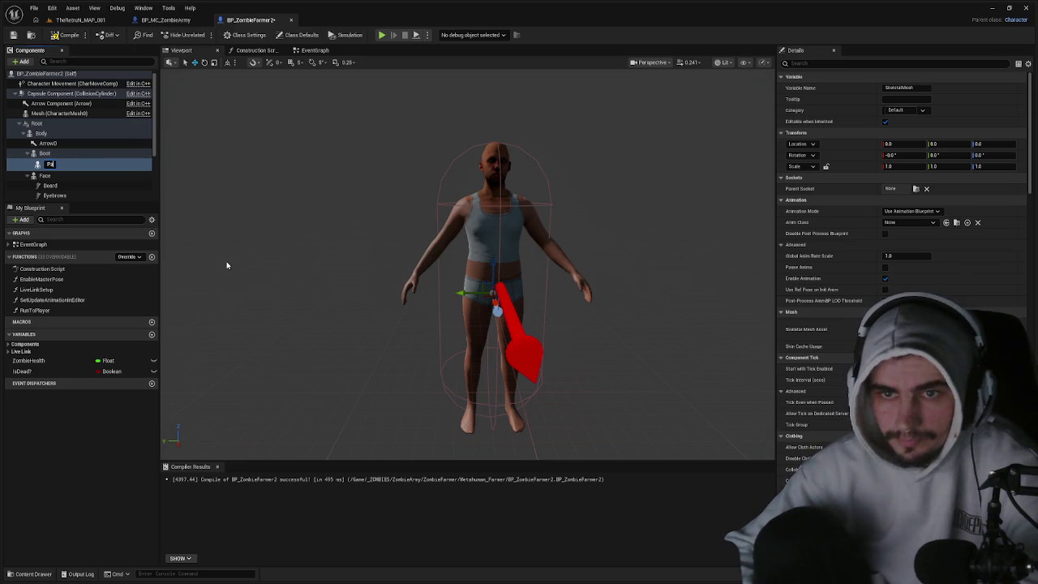
type("s")
key("Return")
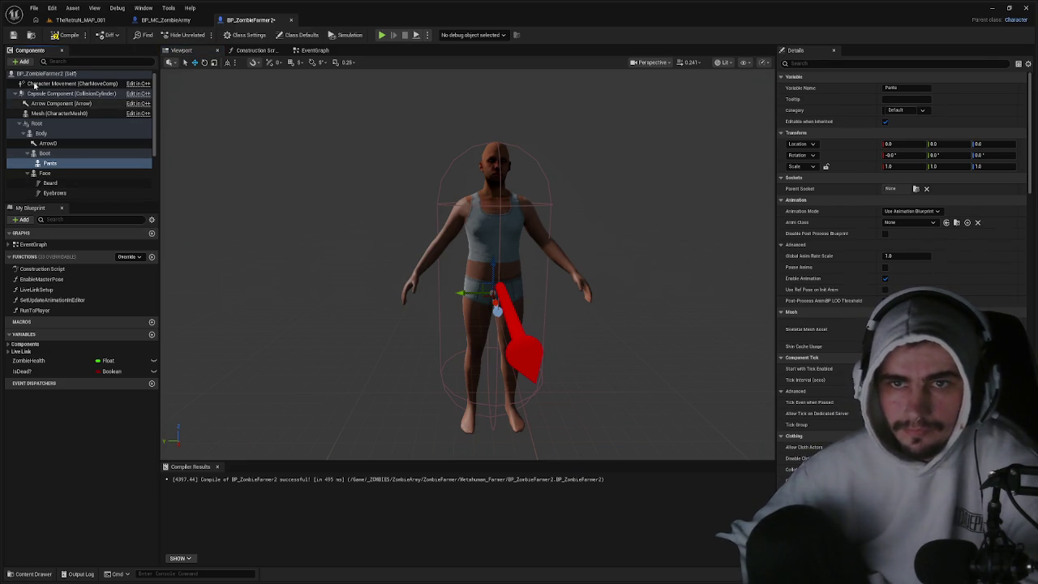
- Add a Shirt skeletal mesh under Pants, then delete it
left_click(22, 62)
type("skele")
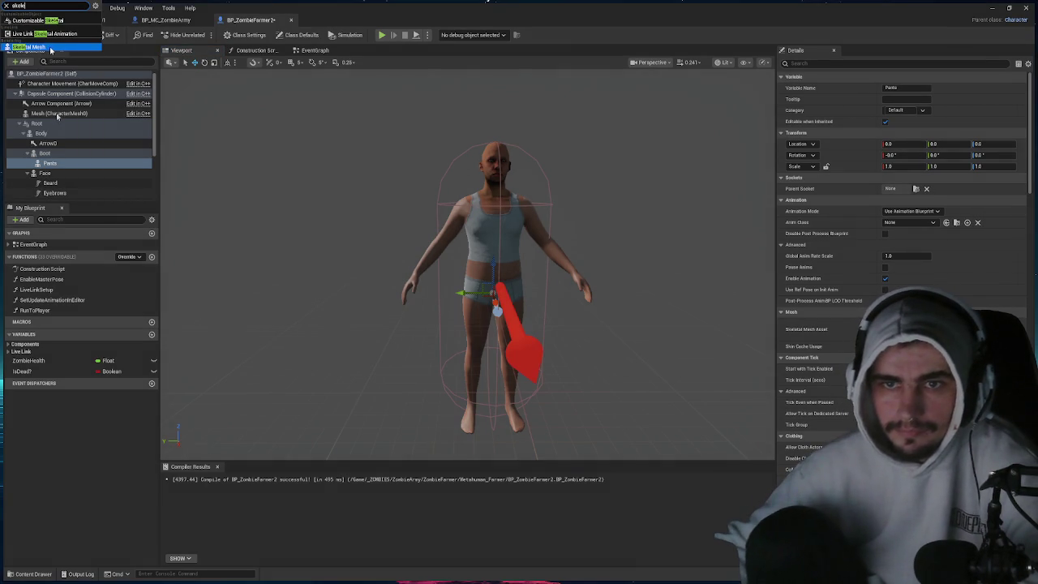
left_click(58, 117)
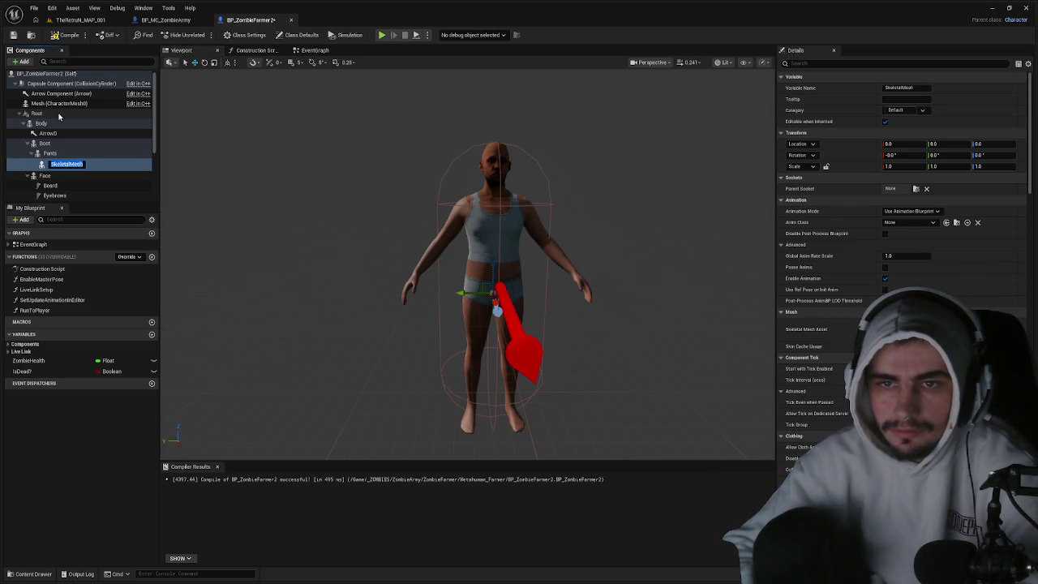
type("Shirt")
key("Return")
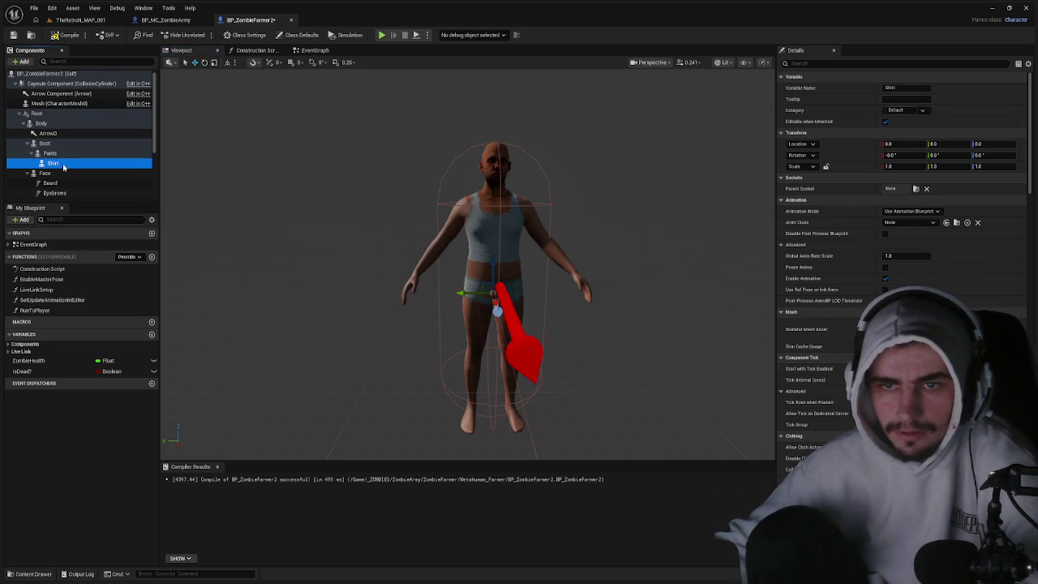
key("Delete")
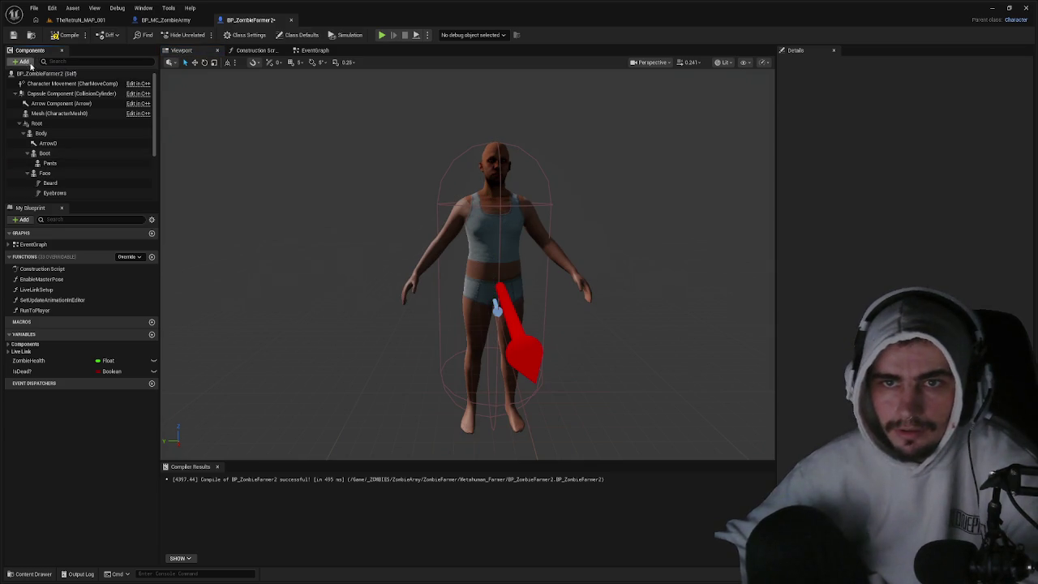
- Add a Hat skeletal mesh component and attach it to Face
left_click(22, 61)
type("skele")
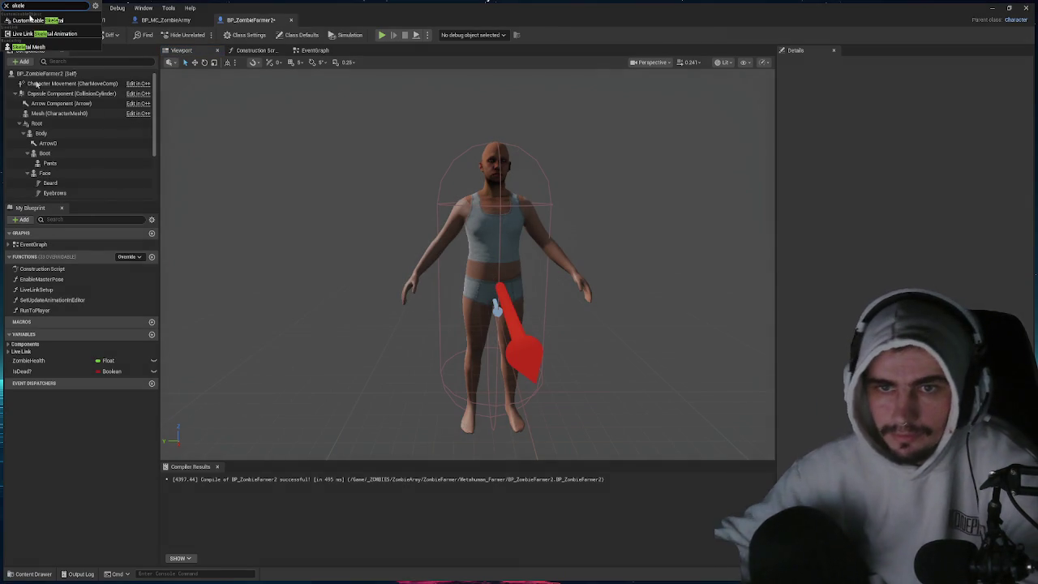
left_click(40, 47)
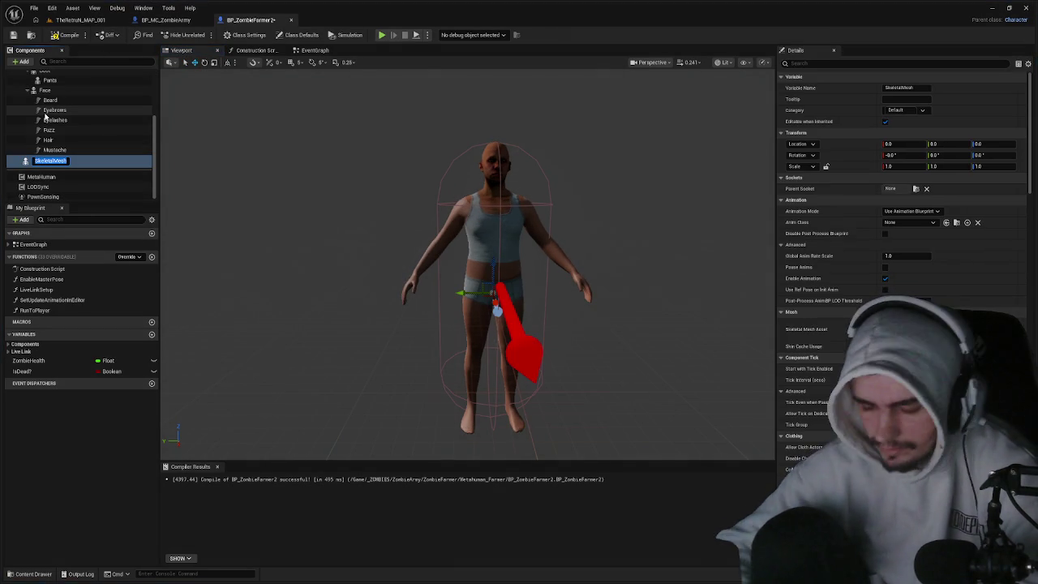
type("Hat")
key("Return")
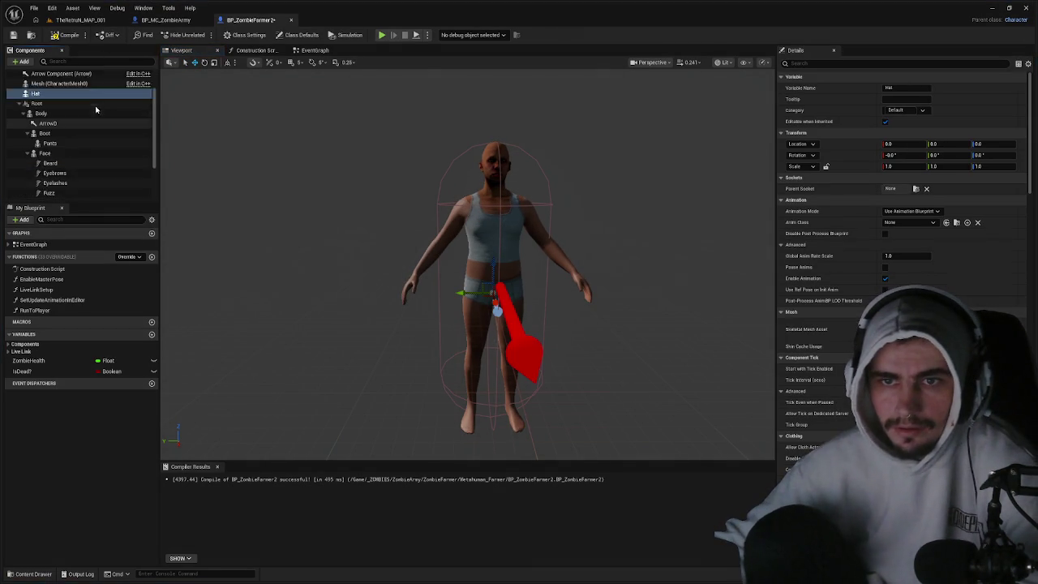
mouse_move(62, 108)
left_mouse_down()
mouse_move(95, 167)
mouse_move(77, 171)
mouse_move(62, 138)
left_mouse_up()
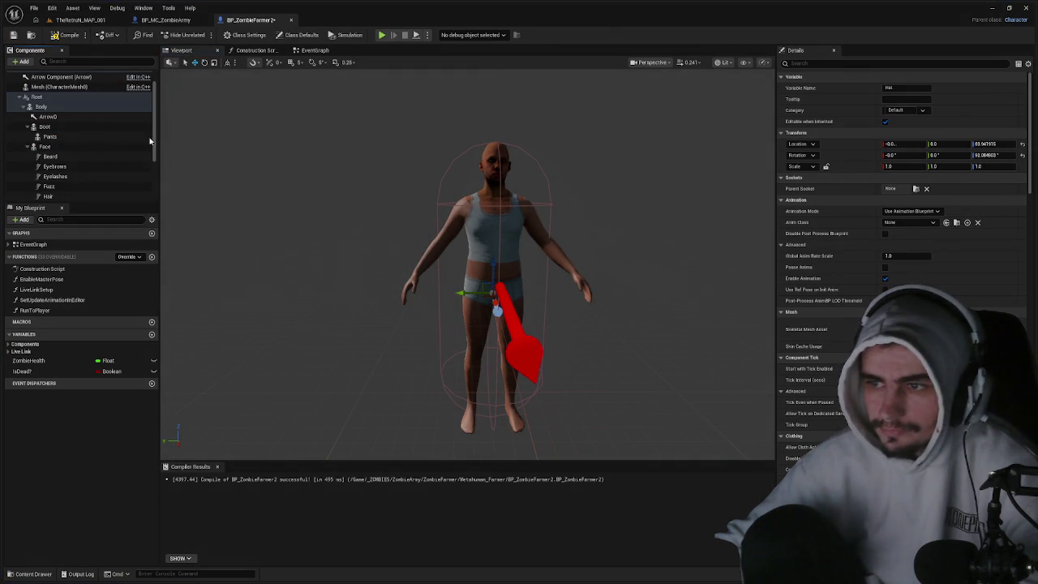
mouse_move(68, 117)
left_mouse_down()
mouse_move(61, 79)
mouse_move(50, 117)
left_mouse_up()
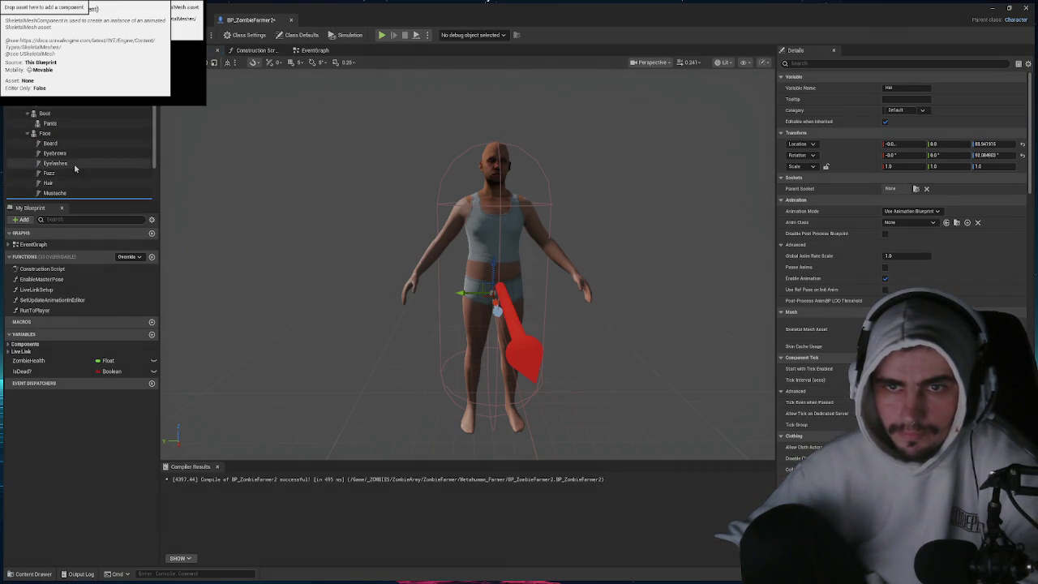
- Select the Boot component and open its Skeletal Mesh asset choices
left_click(50, 120)
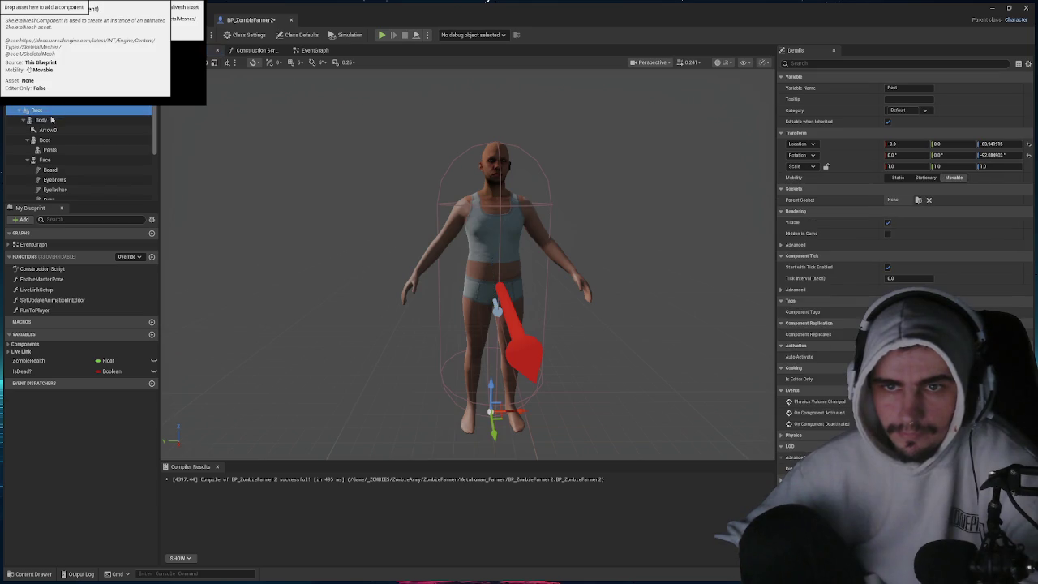
left_click(55, 128)
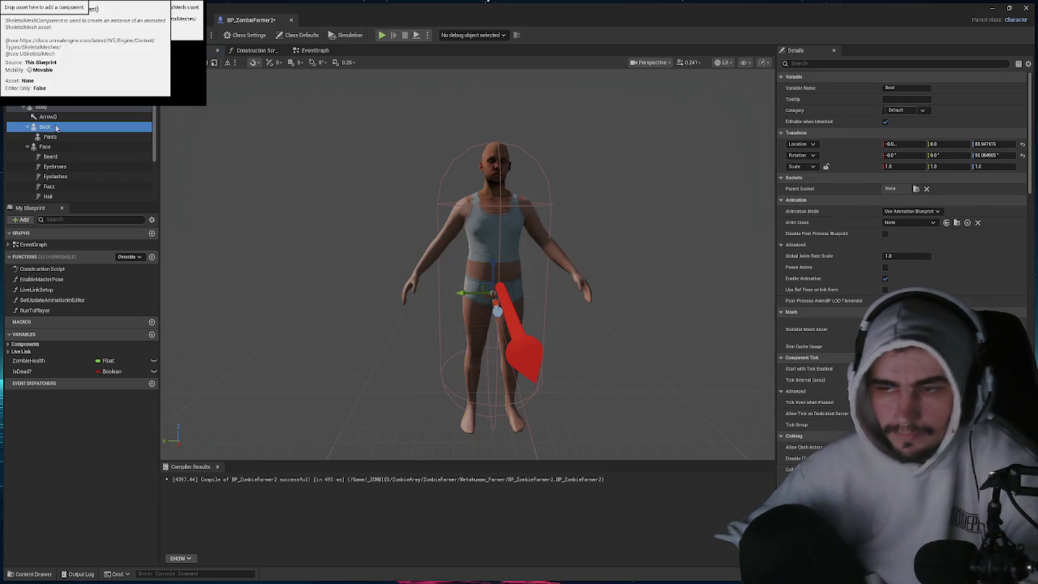
left_click(912, 224)
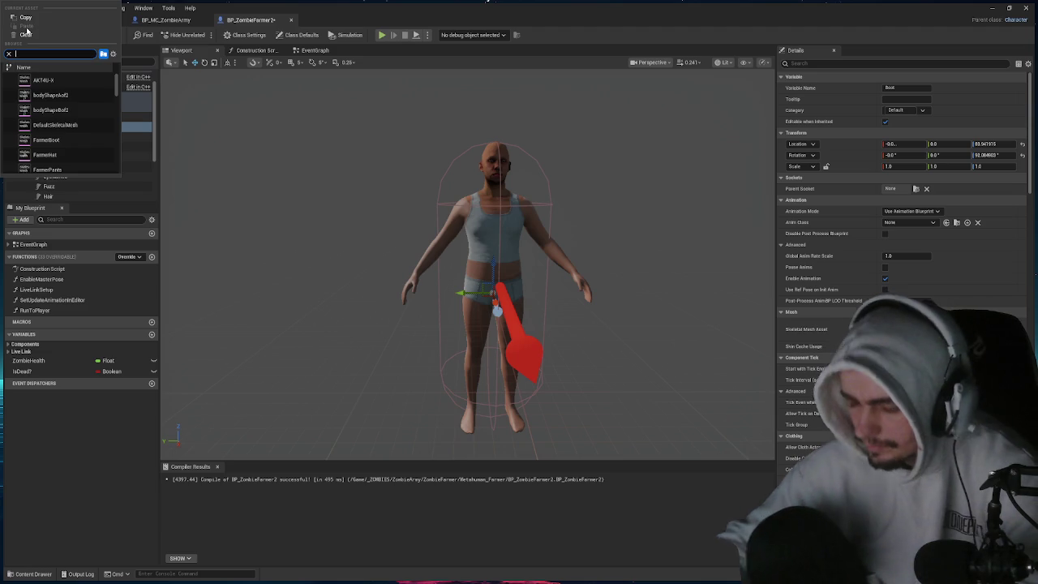
- Assign the FarmerBoot mesh to Boot and reset its location and rotation to zero
type("boot")
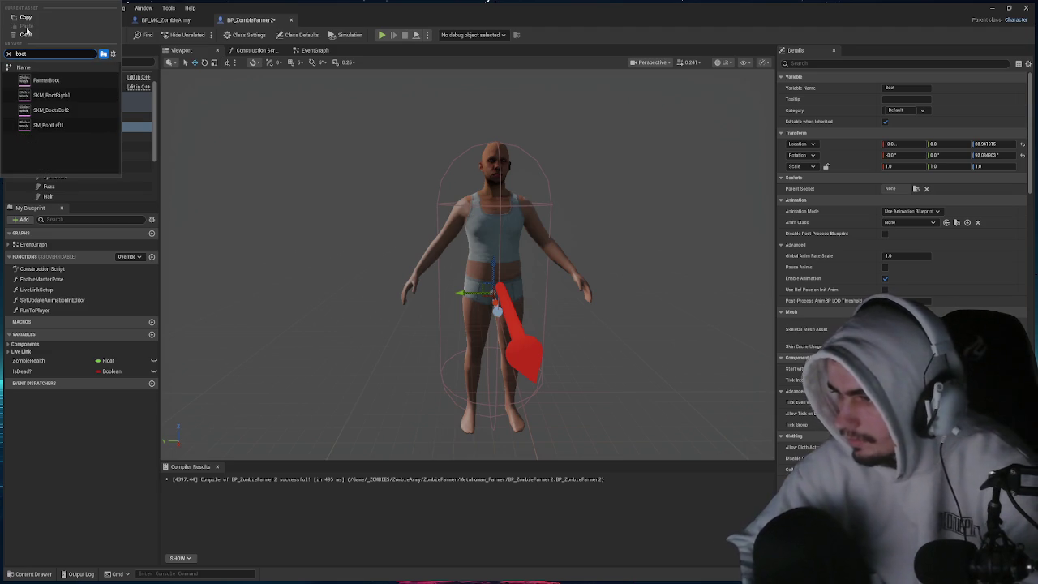
left_click(46, 80)
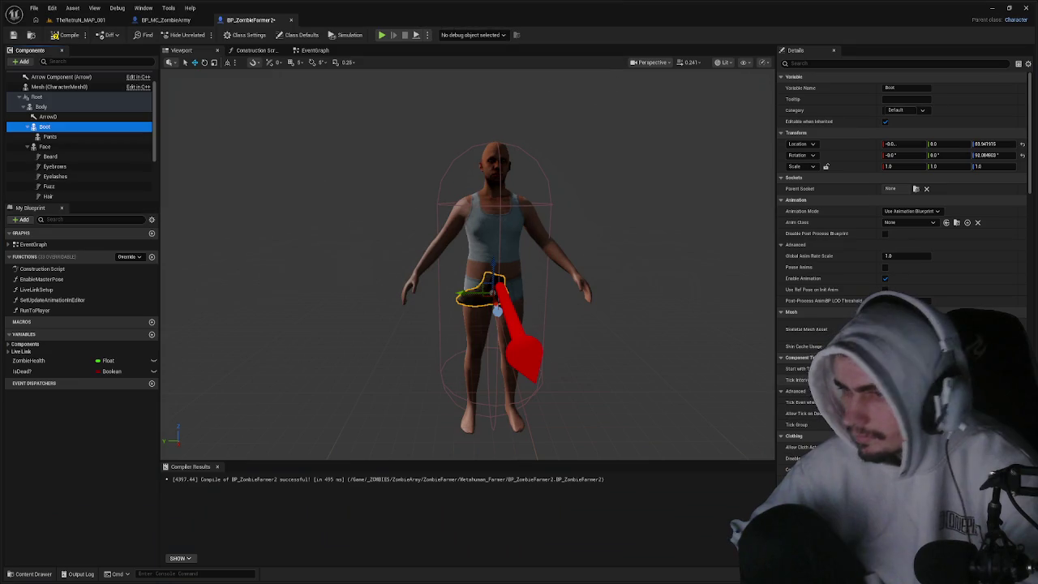
left_click(1023, 143)
left_click(1022, 155)
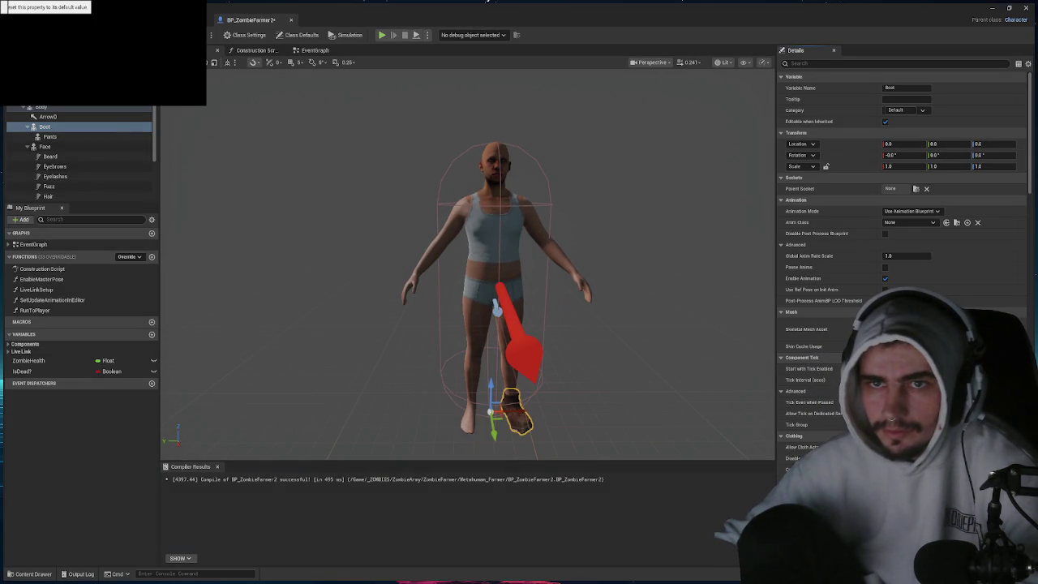
scroll(70, 122, "down", 1)
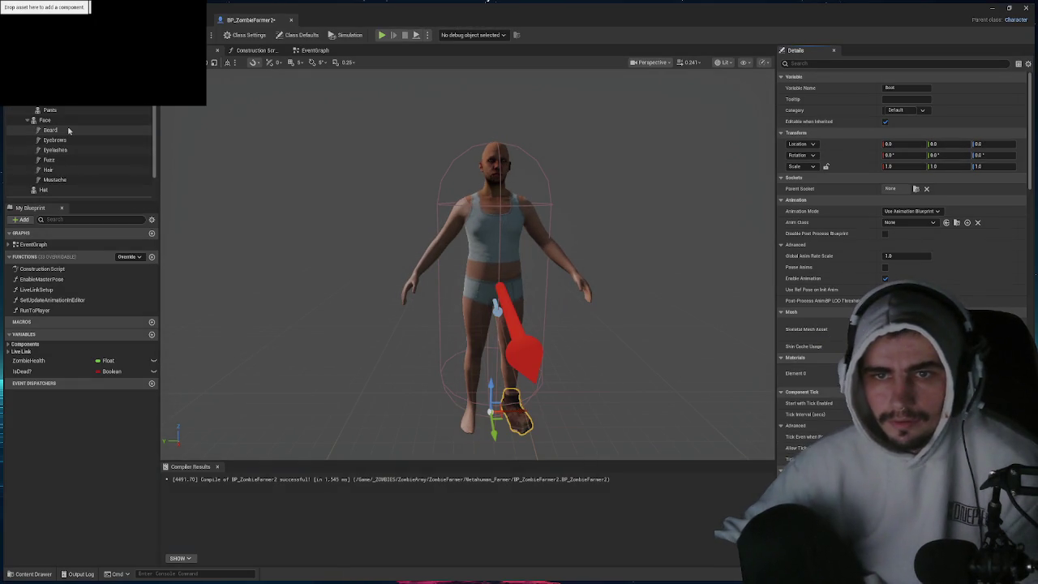
scroll(70, 132, "down", 1)
scroll(70, 136, "down", 1)
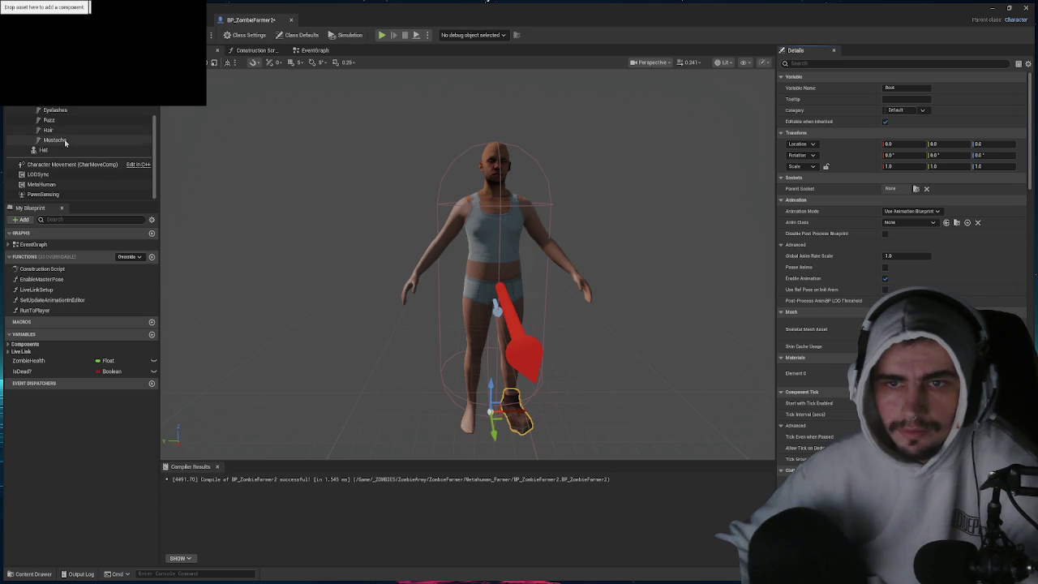
scroll(57, 148, "up", 1)
- Assign FarmerHat to the Hat component, compile, and reset its location and rotation
left_click(45, 163)
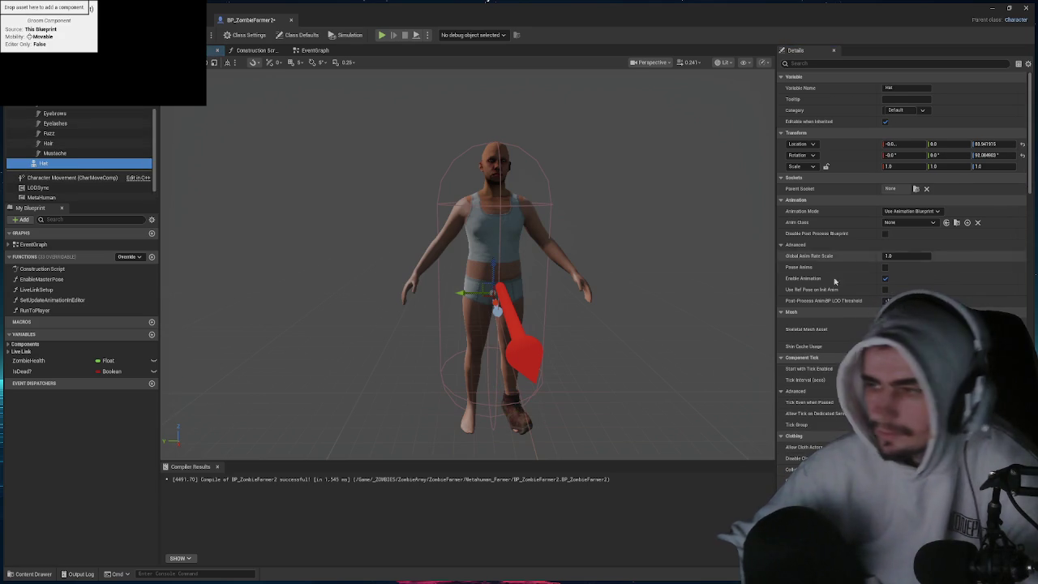
type("hat")
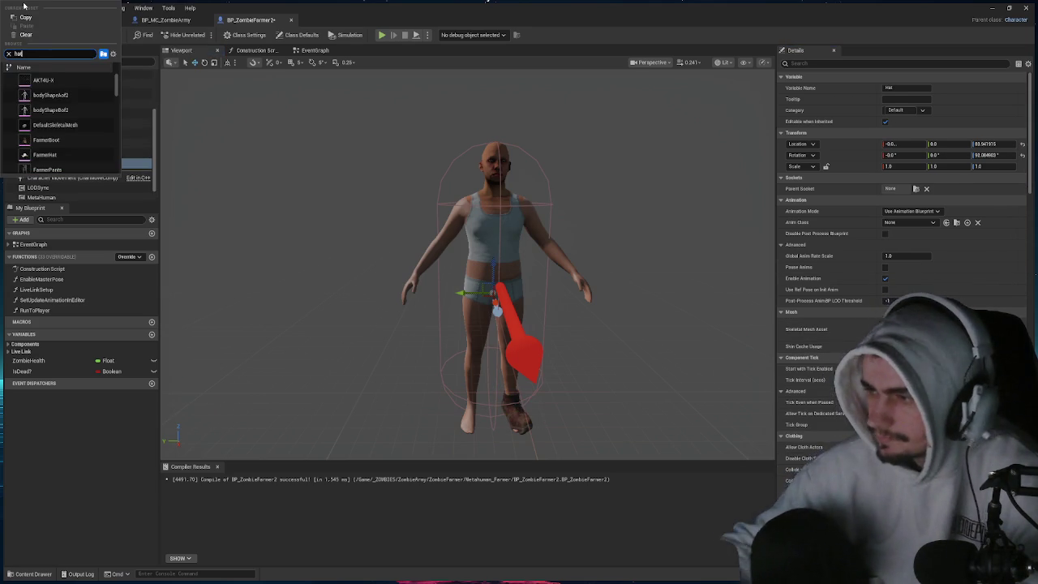
left_click(45, 80)
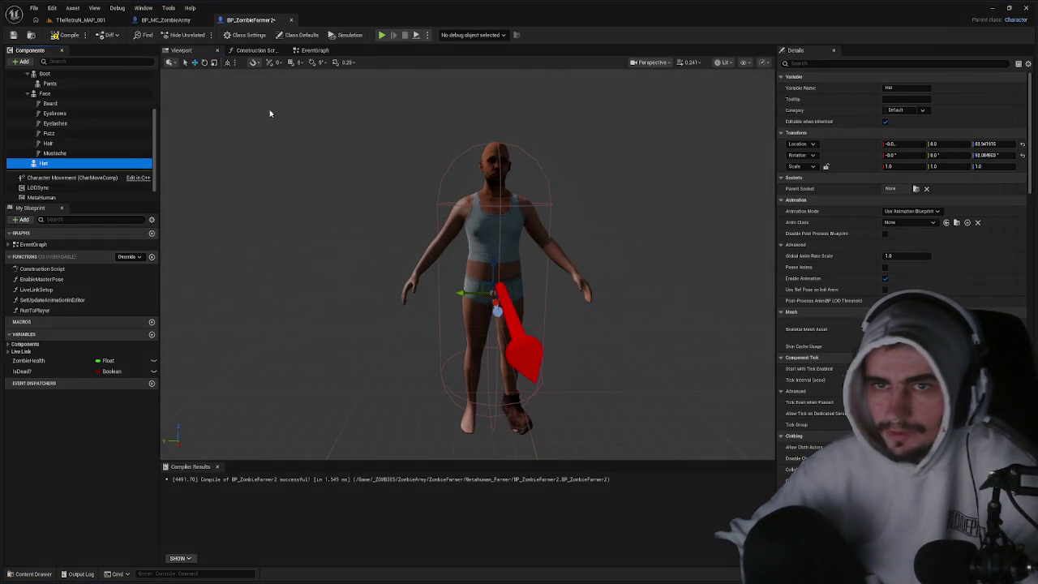
left_click(64, 38)
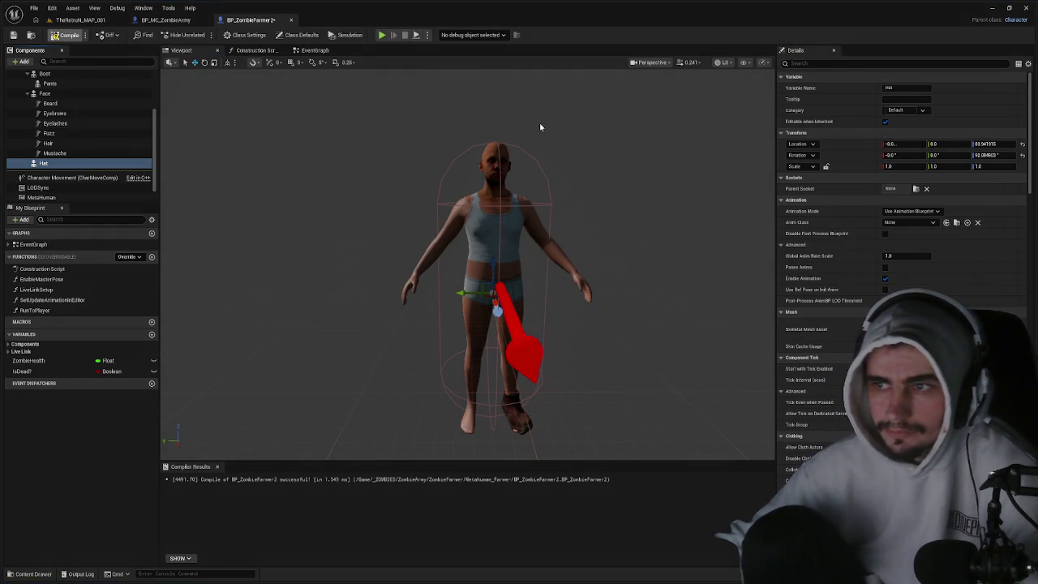
left_click(1023, 152)
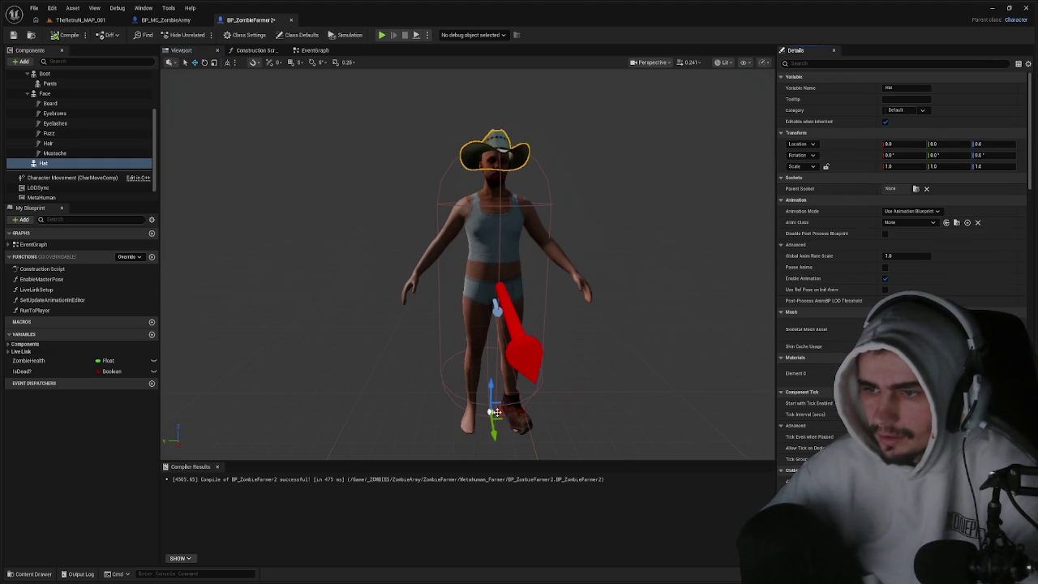
- Lower the hat onto the head and rotate it about -87.5° in yaw
left_click_drag(491, 388, 492, 394)
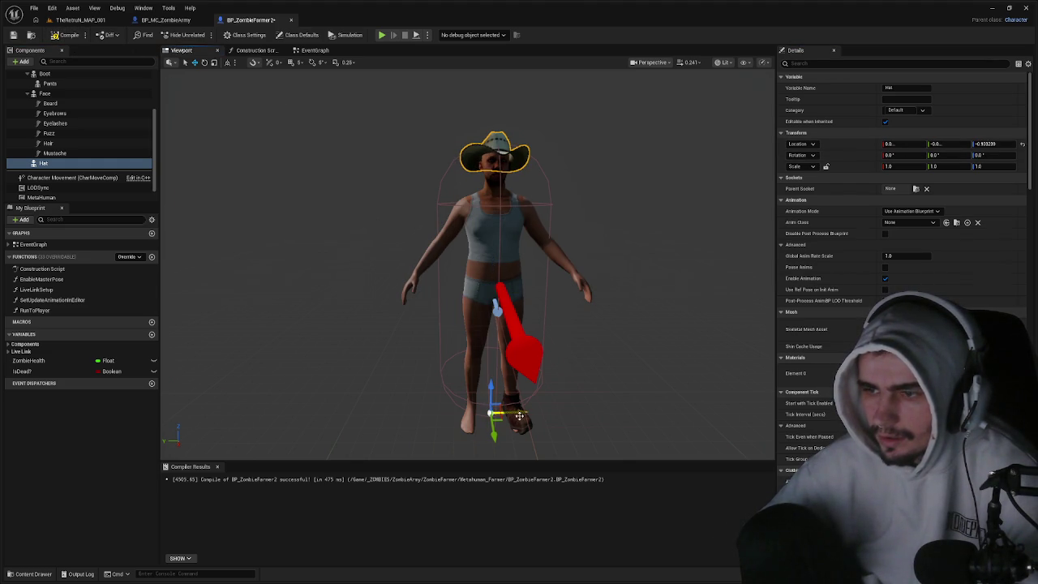
key("e")
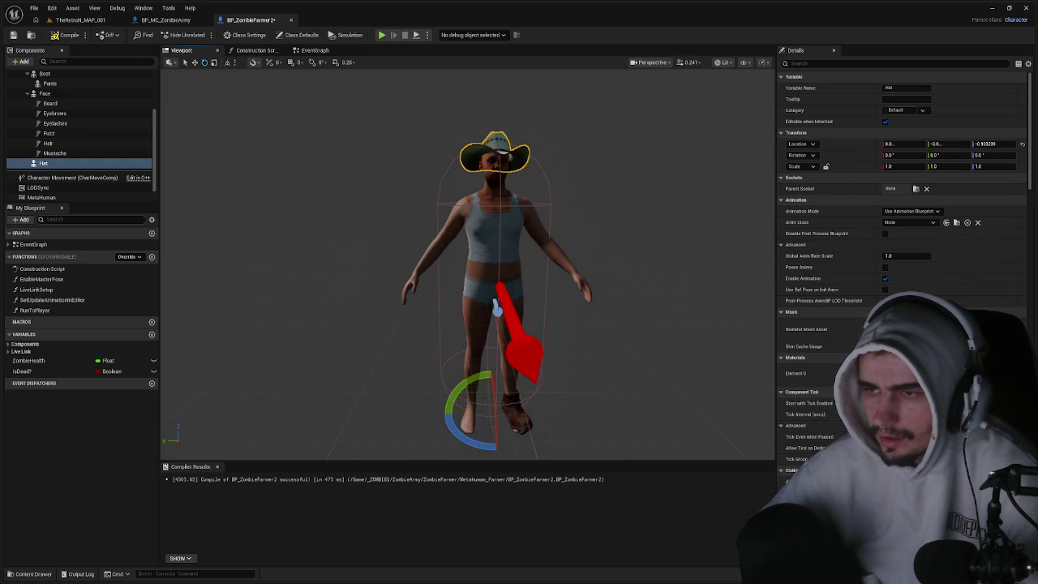
left_click_drag(480, 439, 554, 419)
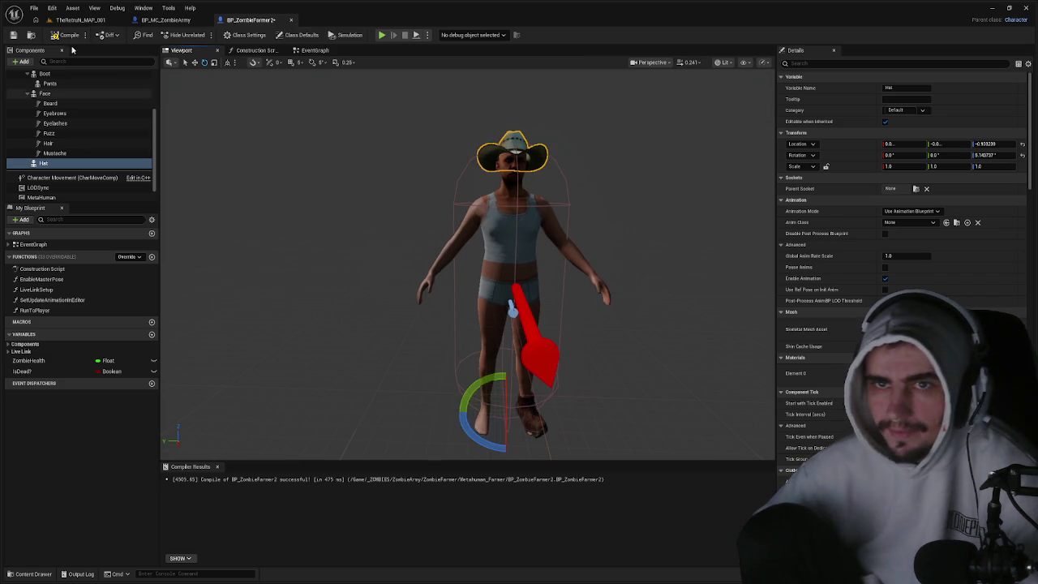
- Assign the FarmerPants mesh to the Pants component and compile
scroll(65, 112, "up", 1)
left_click(51, 97)
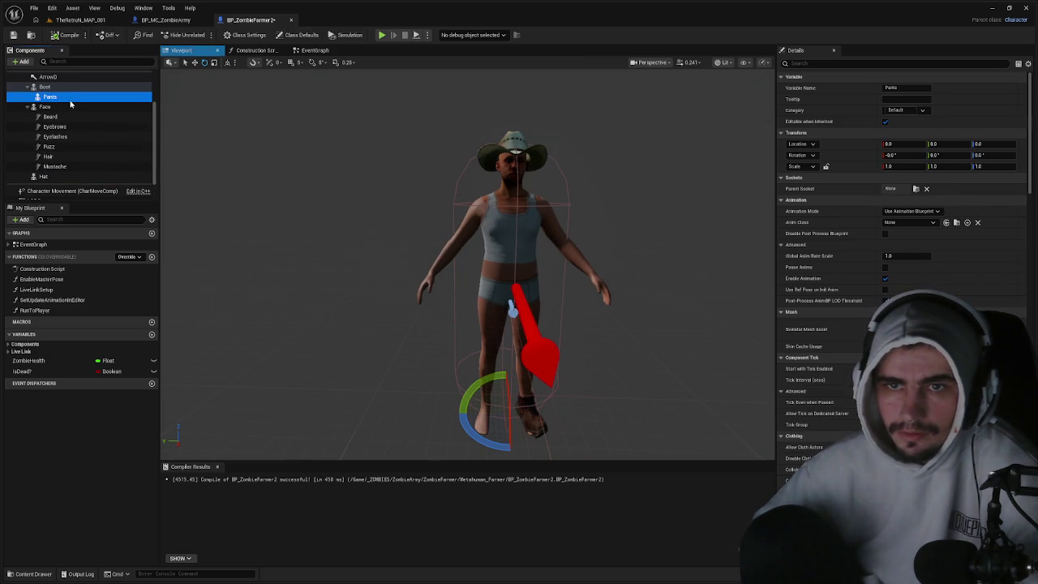
left_click(908, 328)
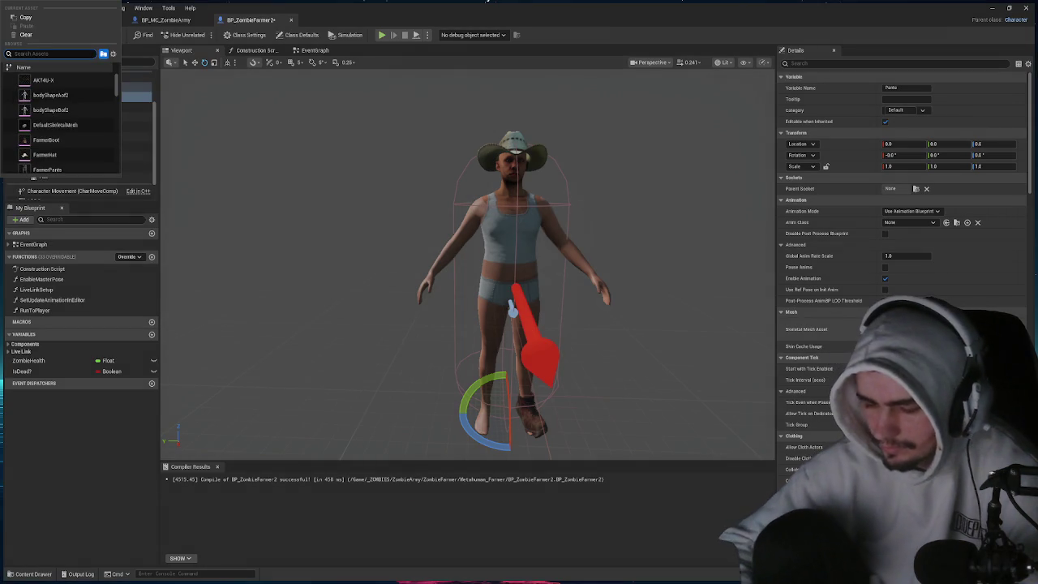
type("pants")
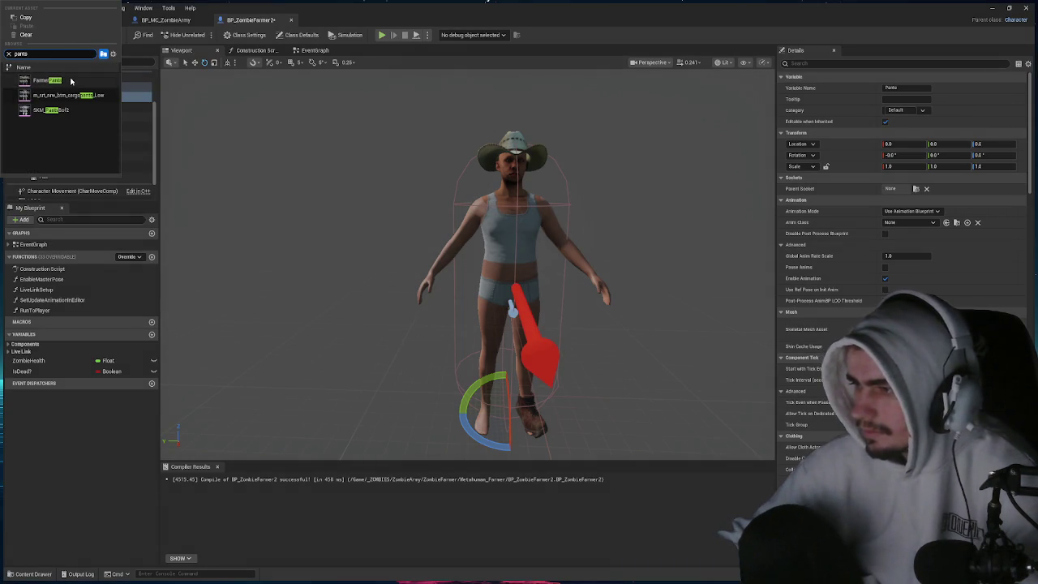
left_click(46, 80)
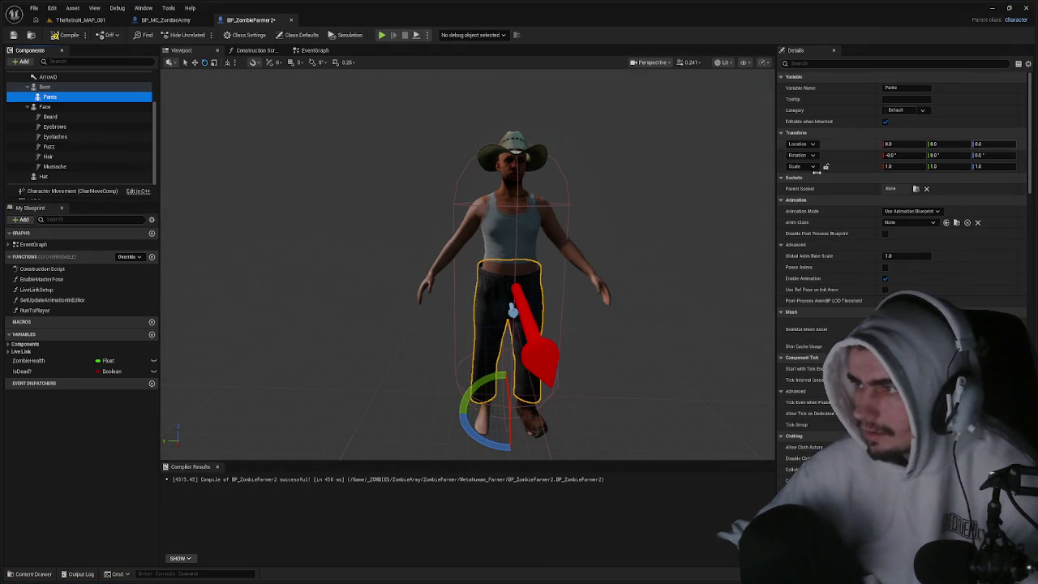
left_click(65, 36)
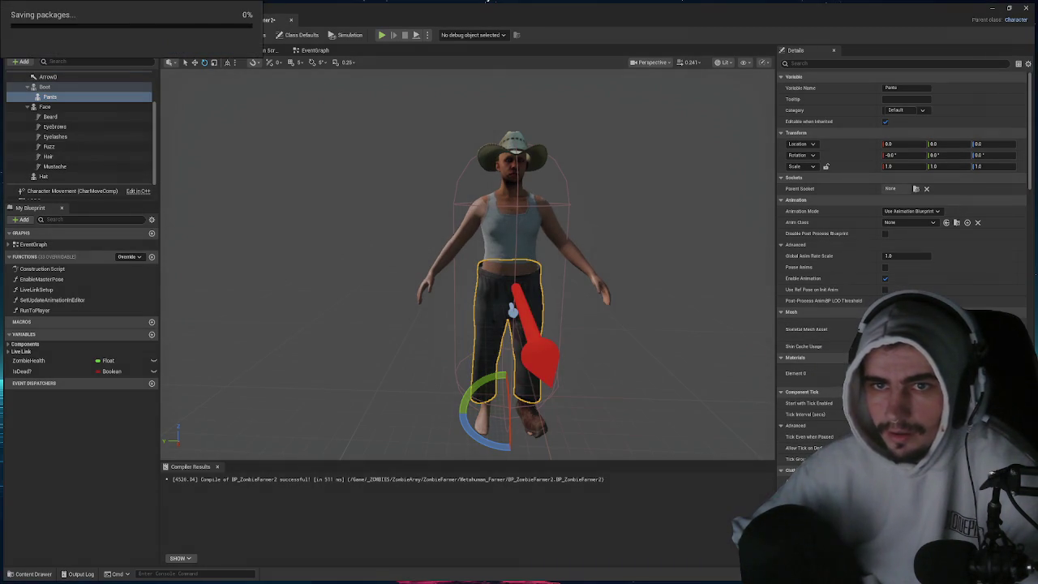
- Inspect the Body and Pants components in the Components tree
left_click(70, 99)
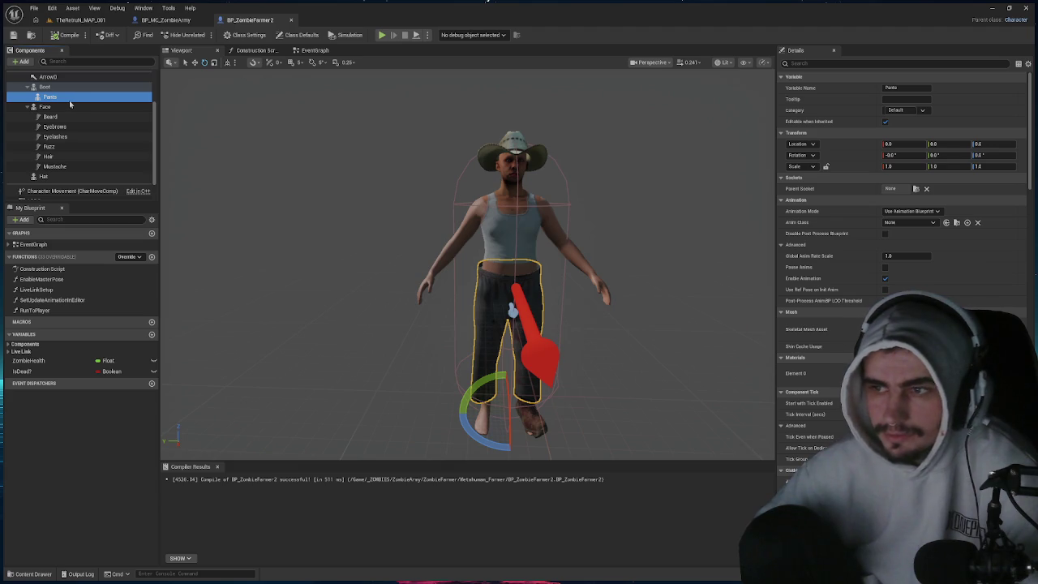
scroll(69, 122, "up", 2)
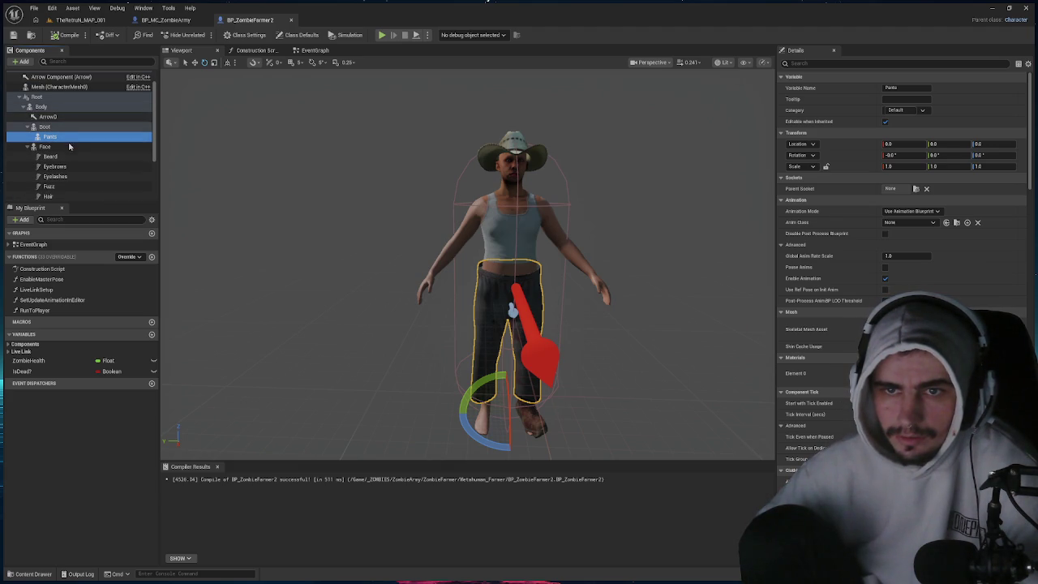
scroll(68, 143, "down", 2)
scroll(68, 146, "up", 3)
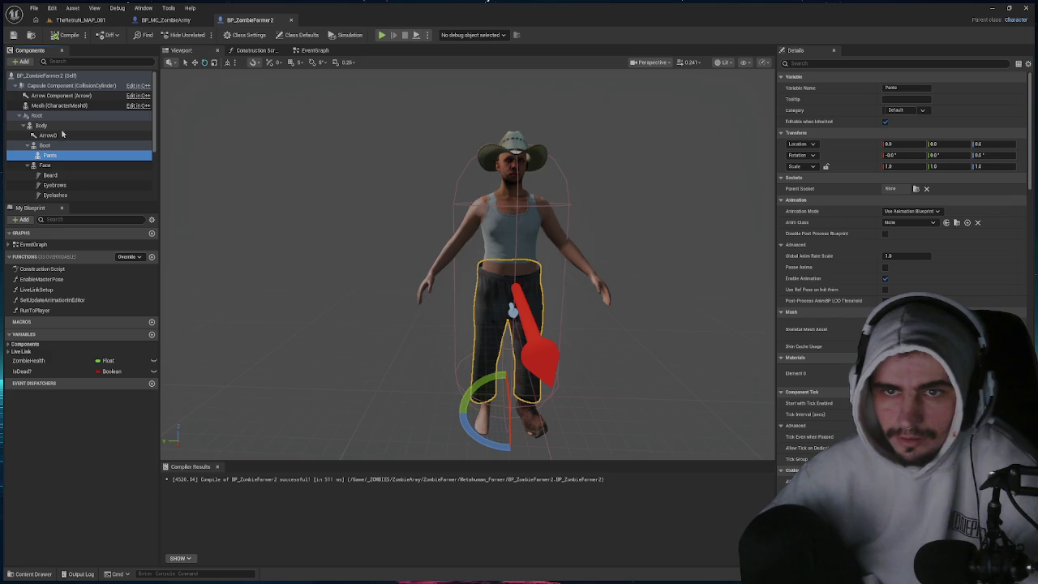
scroll(63, 143, "down", 3)
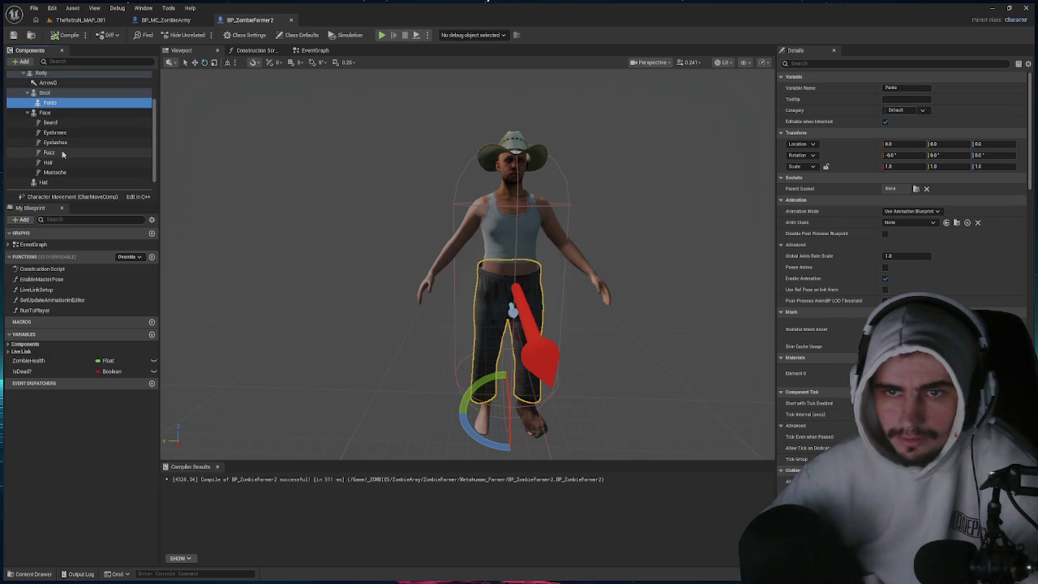
scroll(63, 153, "up", 3)
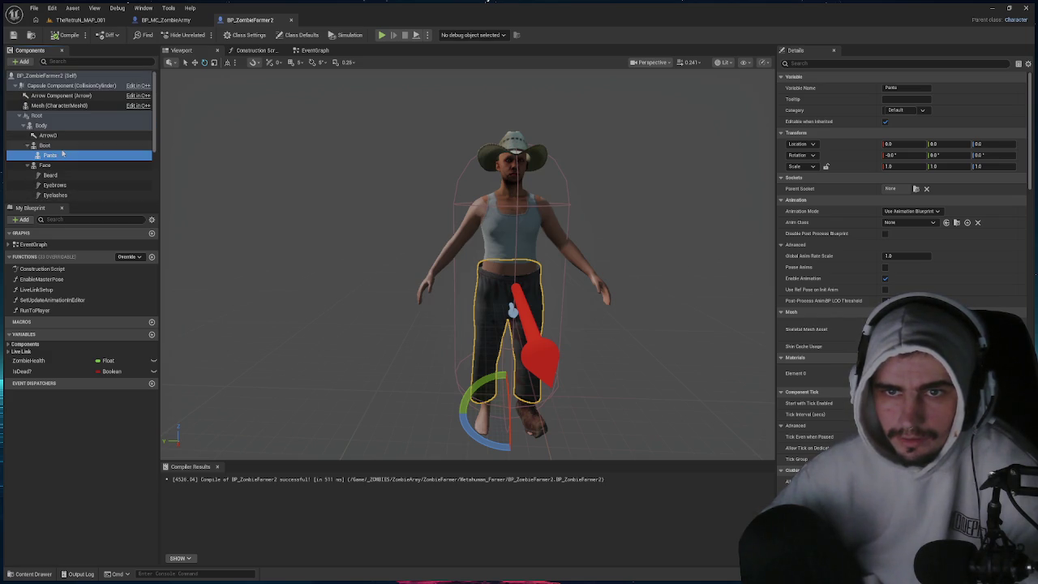
left_click(53, 126)
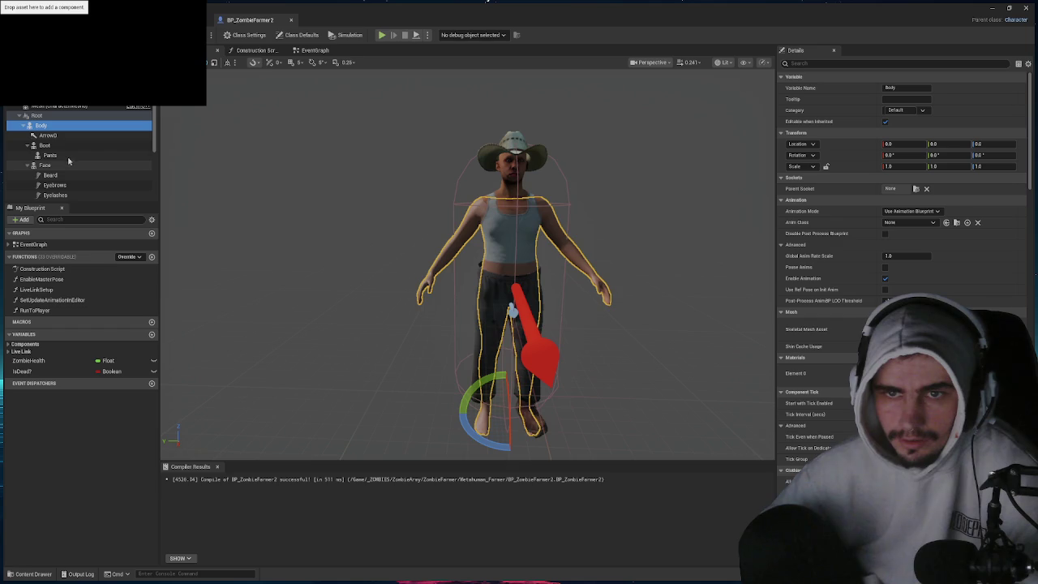
left_click(68, 156)
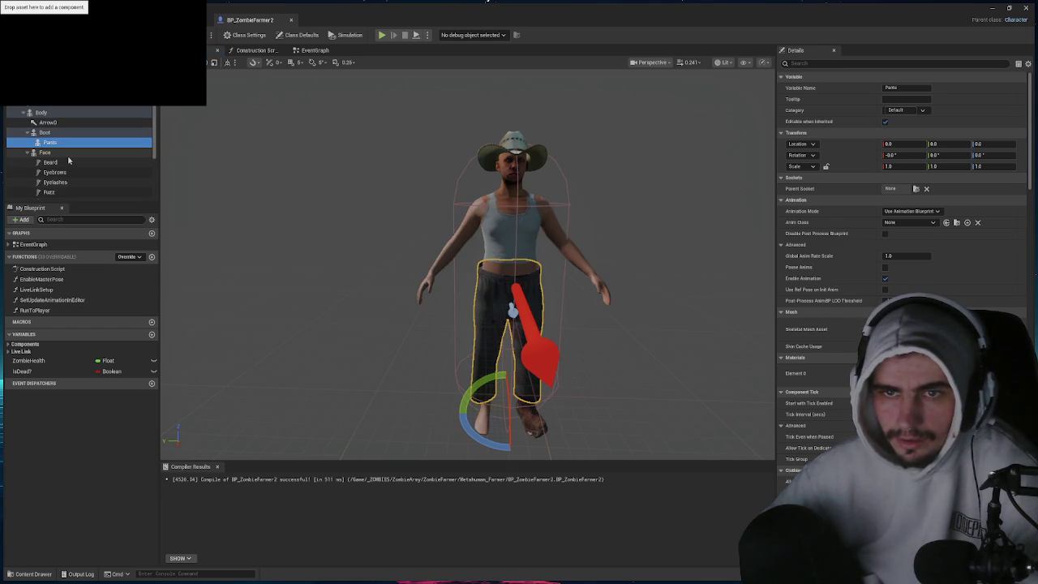
scroll(69, 159, "down", 3)
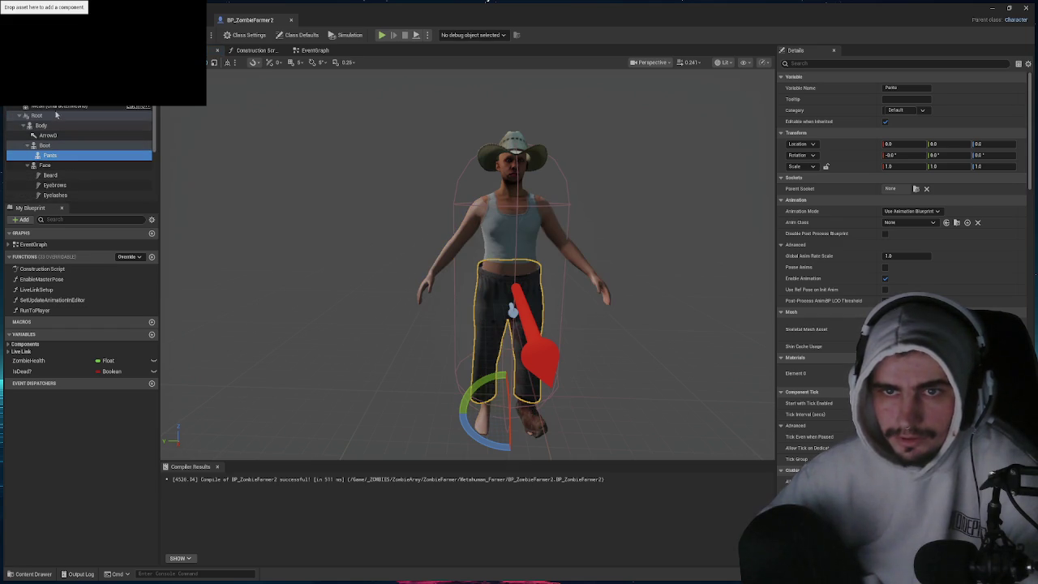
left_click(20, 62)
- Add a skeletal mesh component named Shirt under Pants
type("skeletal")
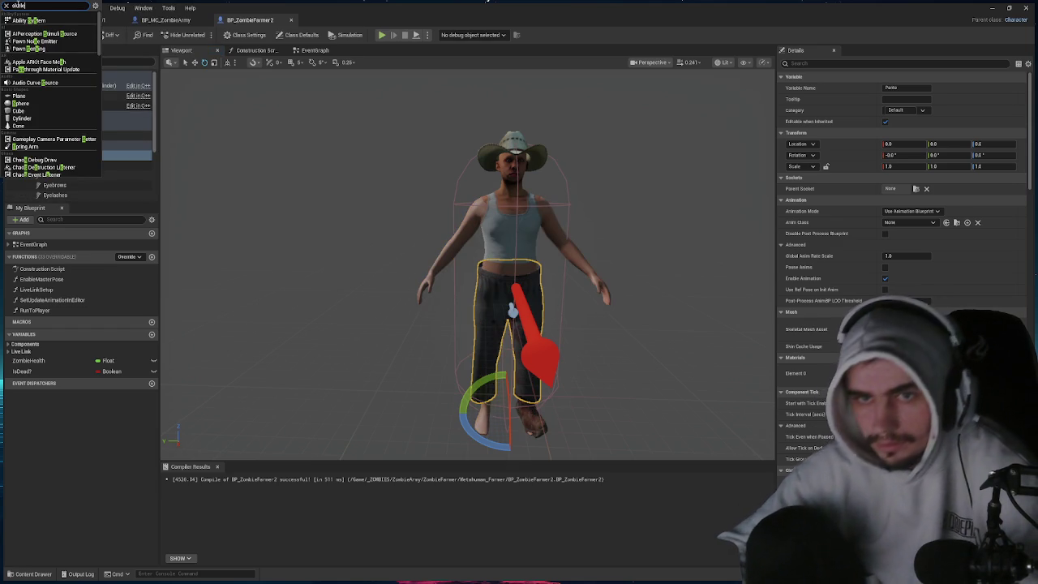
key("Down")
key("Down")
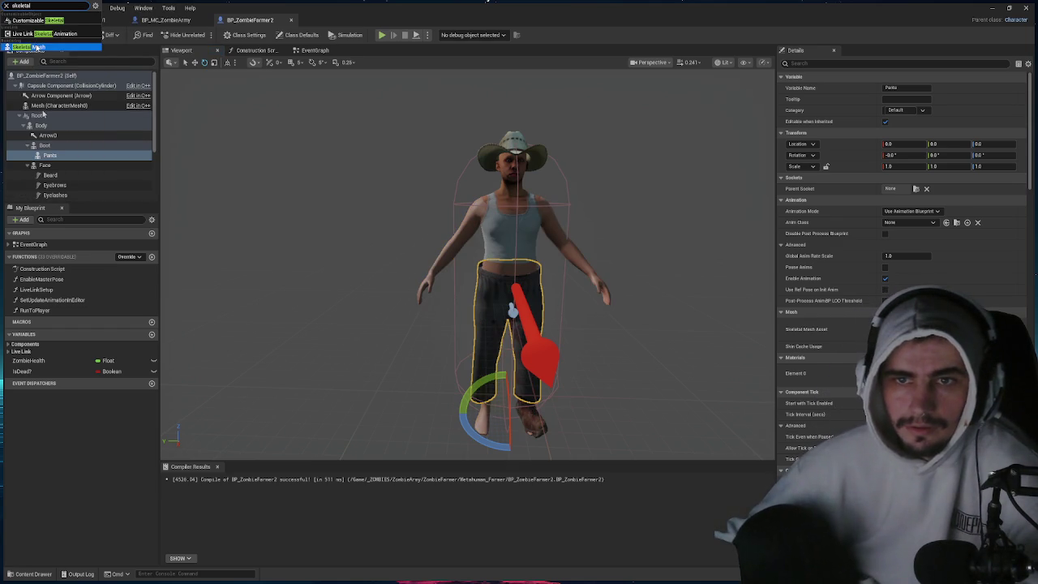
key("Return")
type("Shirt")
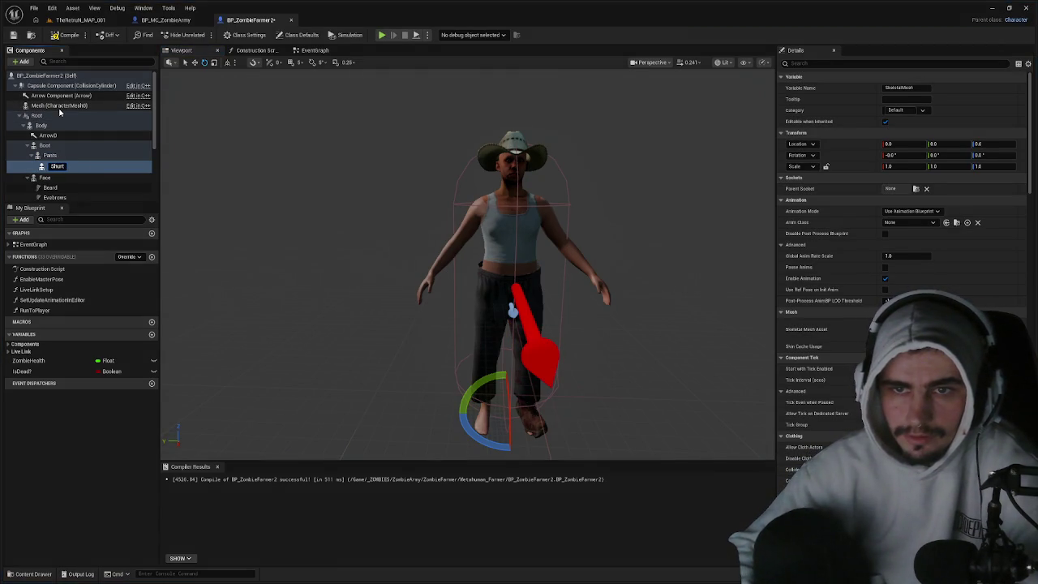
key("Return")
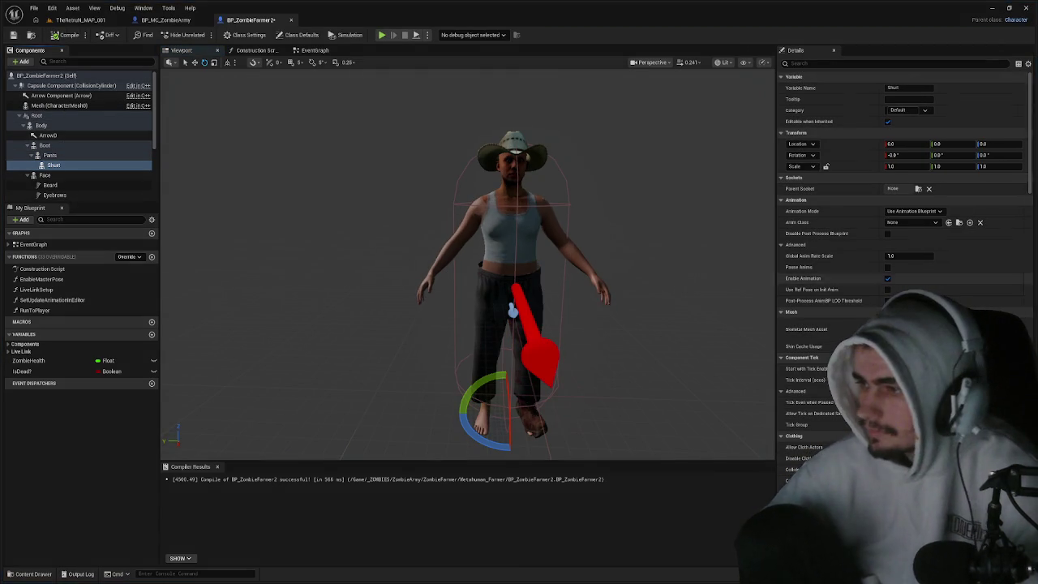
- Assign the FarmerShirt mesh to the Shirt component
left_click(909, 329)
type("shu")
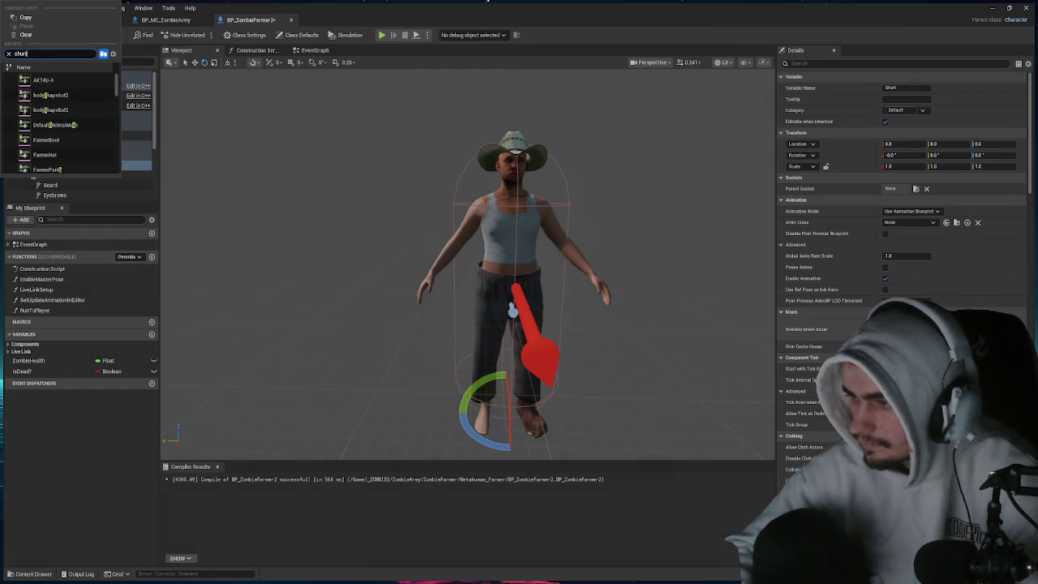
key("BackSpace")
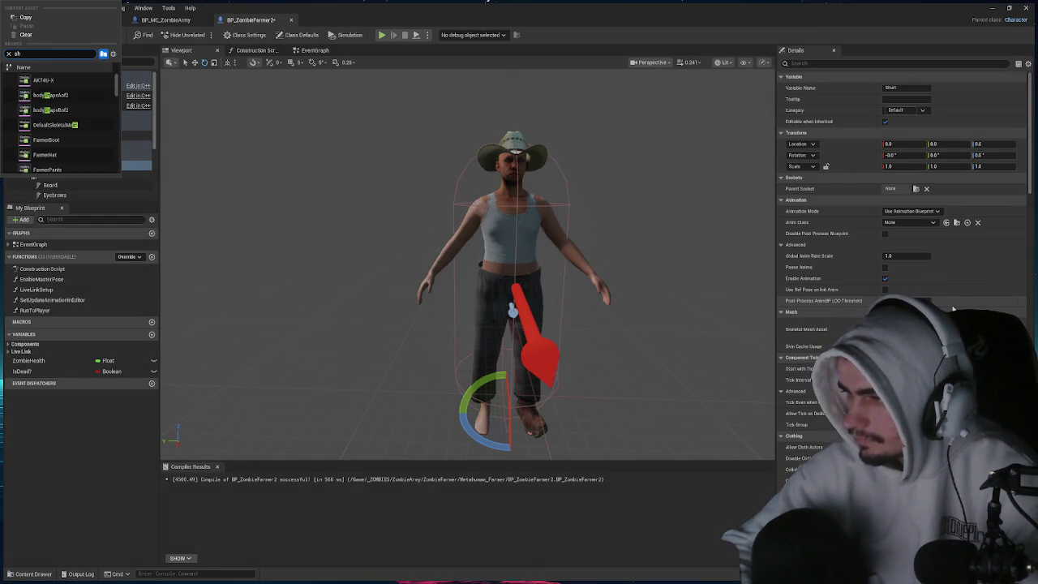
type("irt")
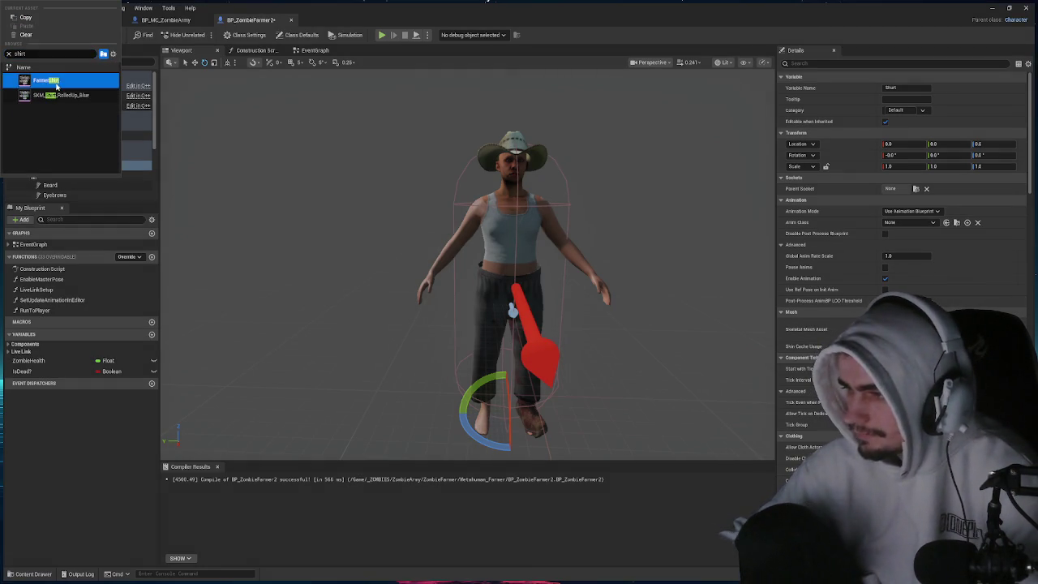
left_click(55, 81)
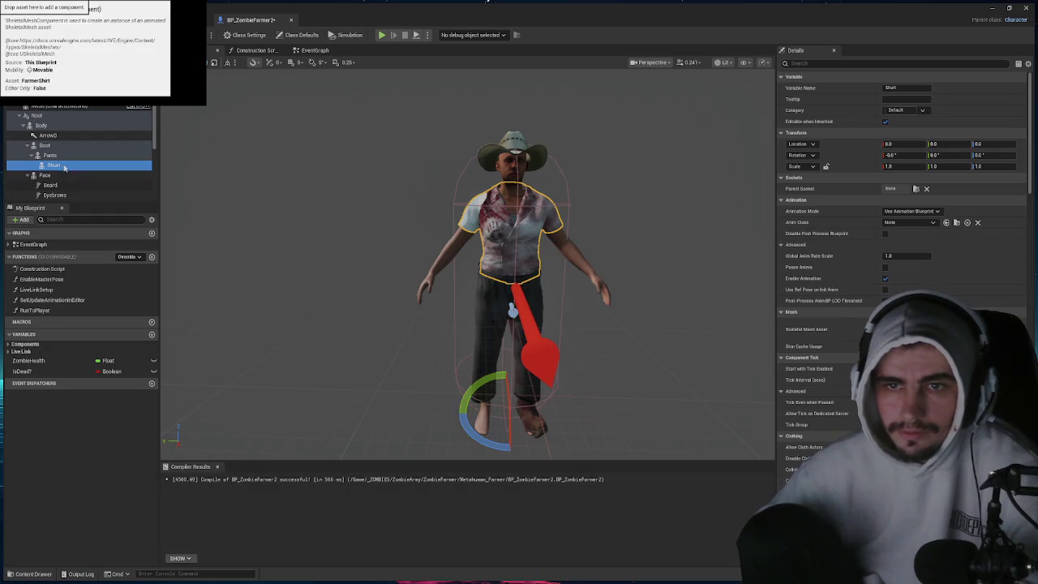
- Re-confirm the component name Shirt and switch to the Construction Script graph
left_click(69, 167)
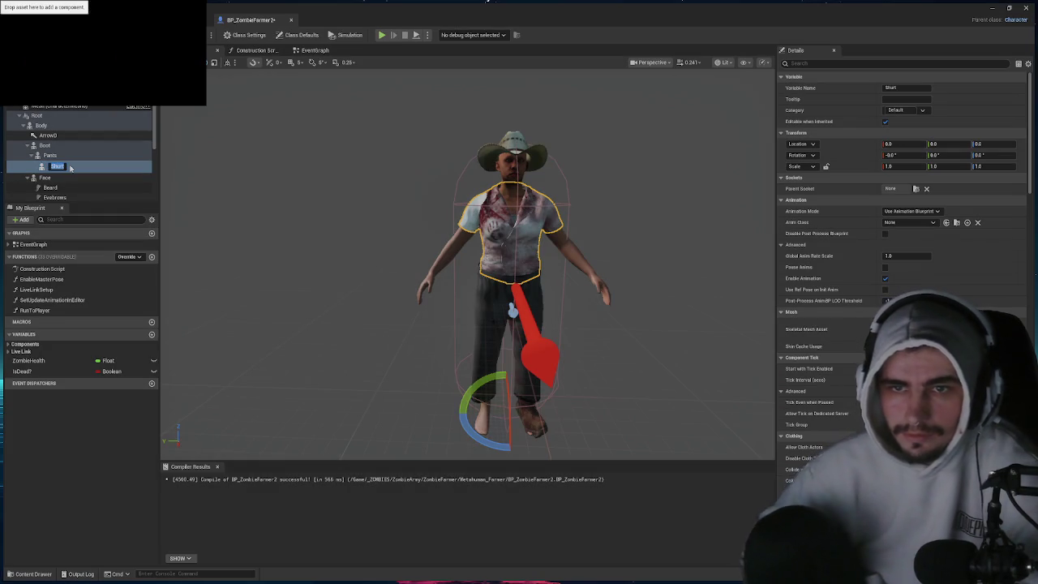
type("Shirt")
key("Return")
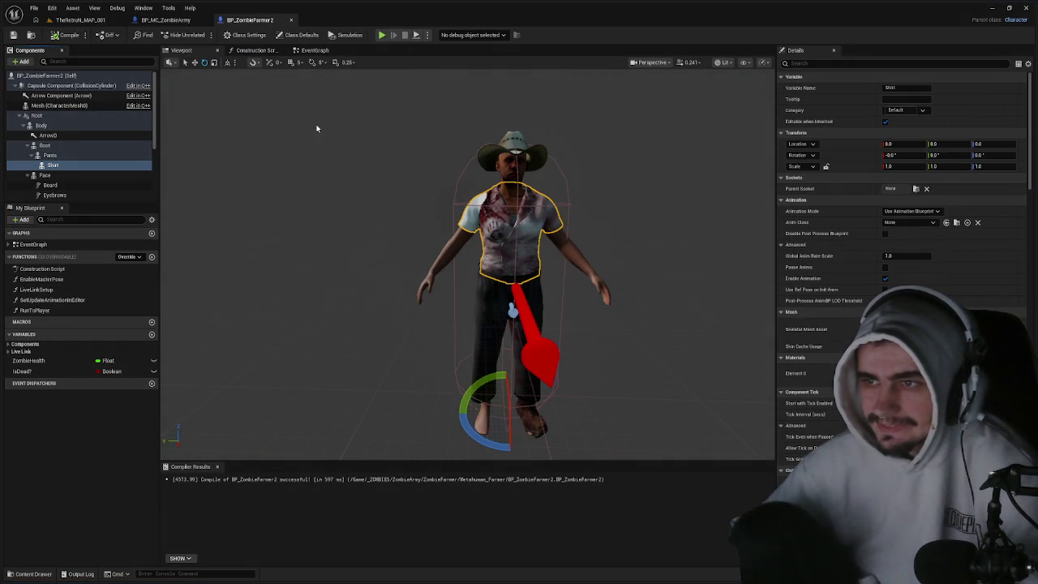
left_click(251, 50)
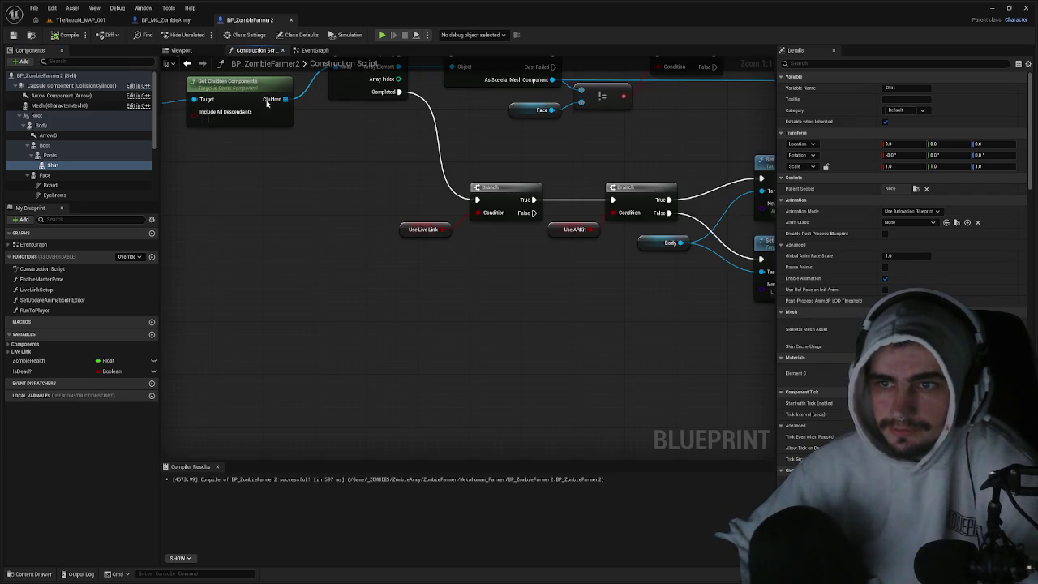
- Add a Set Leader Pose Component node after Construction Script, with Body as New Leader Bone Component
left_click_drag(293, 201, 447, 308)
mouse_move(303, 149)
left_mouse_down()
mouse_move(195, 150)
mouse_move(485, 164)
mouse_move(313, 167)
mouse_move(373, 165)
left_mouse_up()
type("setleader")
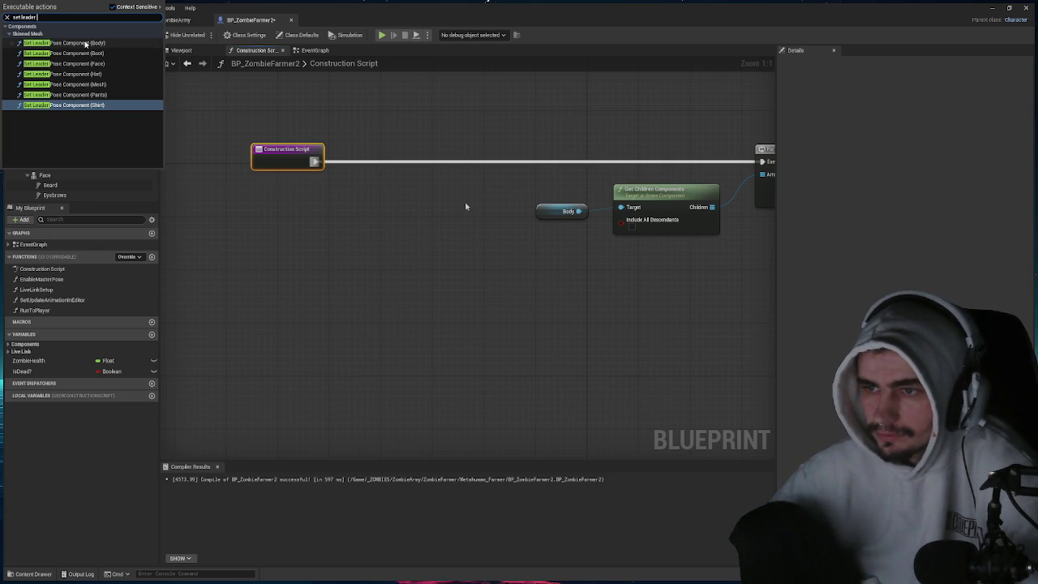
left_click(85, 44)
mouse_move(431, 182)
left_mouse_down()
mouse_move(449, 146)
mouse_move(408, 181)
left_mouse_up()
left_click(343, 128)
left_click_drag(341, 131, 357, 285)
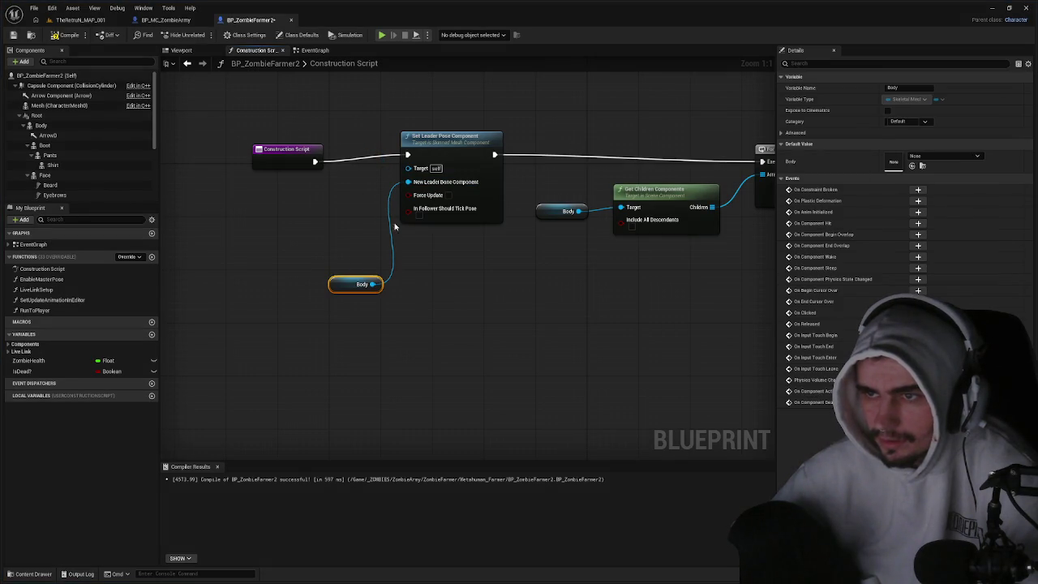
left_click_drag(457, 147, 457, 154)
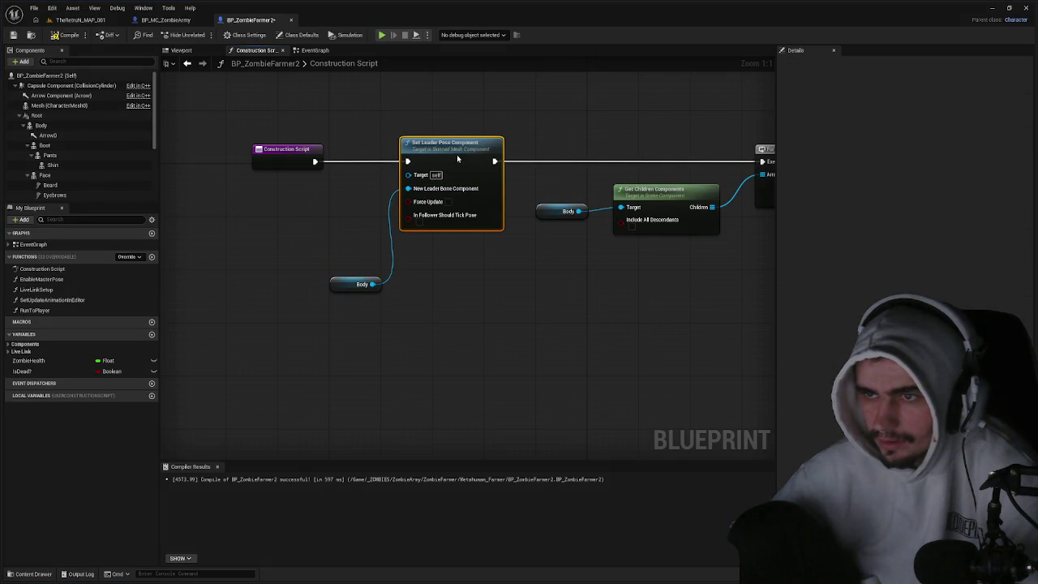
left_click(324, 200)
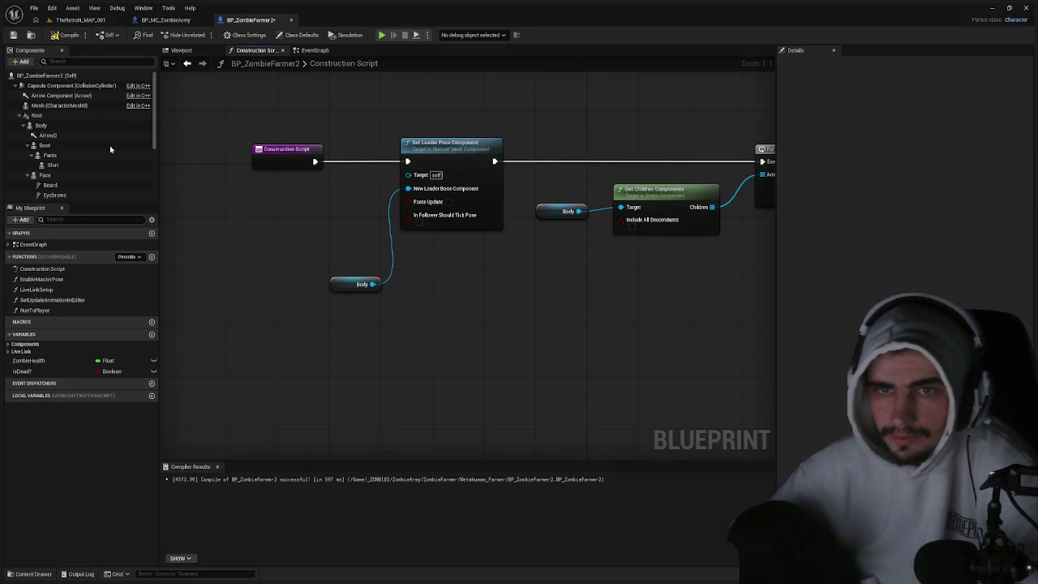
- Wire Boot, Pants, Shirt and Hat references into the node's Target, then view the zombie in 3D
left_click(48, 145)
mouse_move(185, 162)
left_mouse_down()
mouse_move(349, 167)
mouse_move(330, 258)
left_mouse_up()
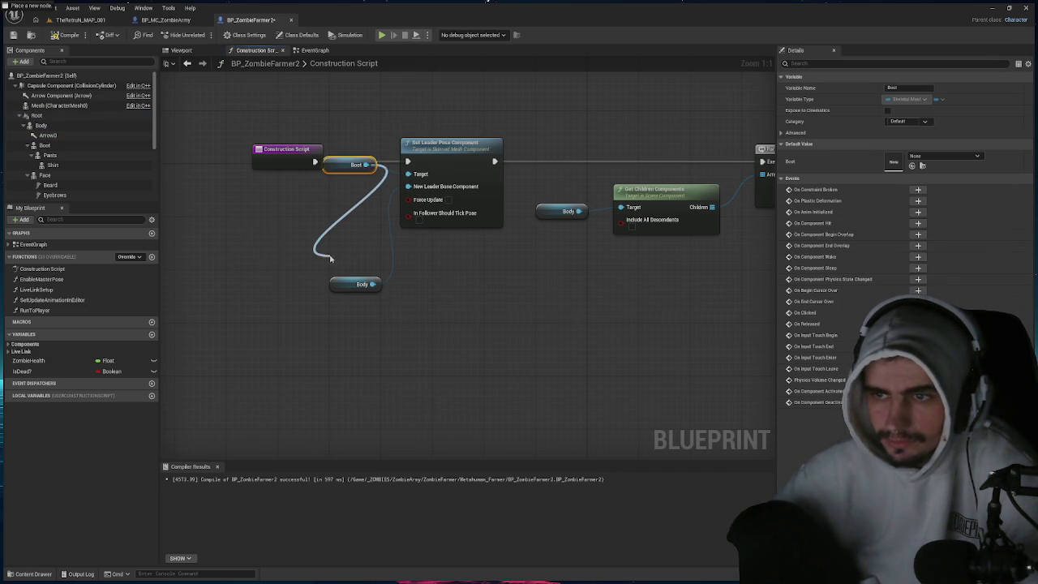
left_click_drag(330, 193, 408, 174)
left_click_drag(341, 167, 336, 267)
left_click(77, 156)
left_click_drag(416, 174, 414, 174)
left_click_drag(331, 174, 327, 250)
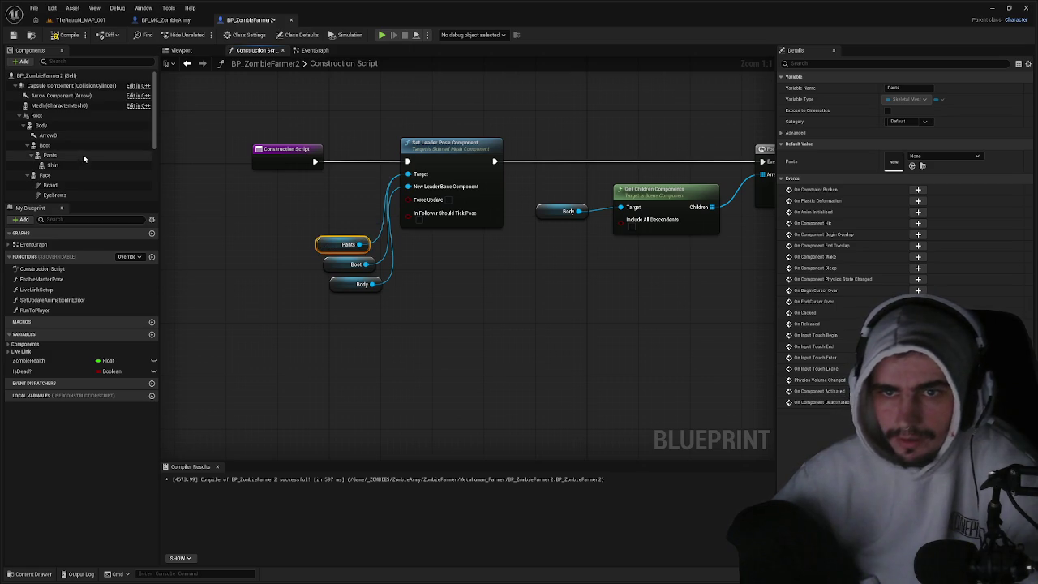
mouse_move(60, 166)
left_mouse_down()
mouse_move(333, 166)
mouse_move(316, 233)
left_mouse_up()
scroll(84, 190, "down", 3)
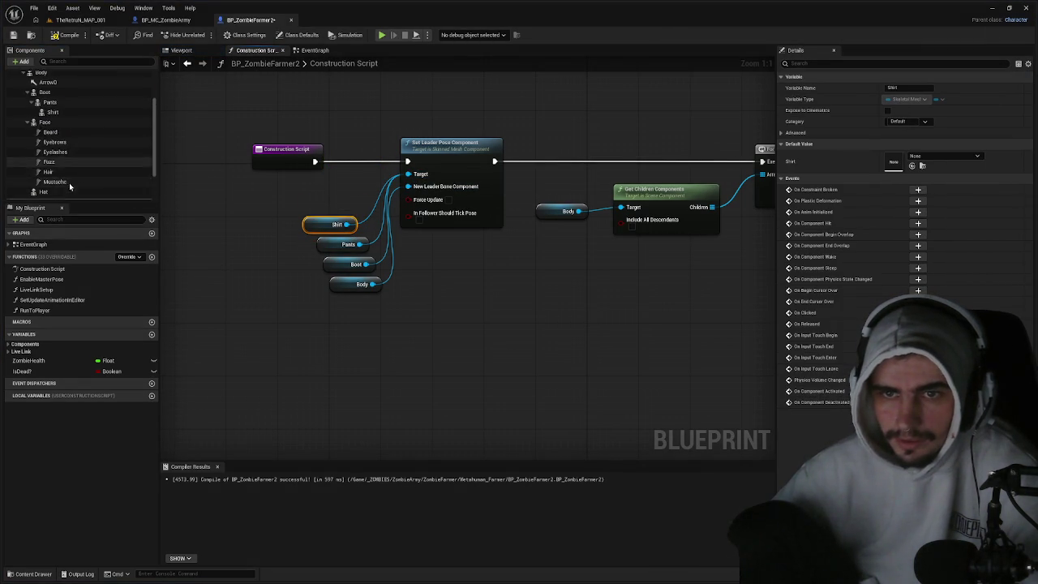
mouse_move(43, 178)
left_mouse_down()
mouse_move(341, 165)
mouse_move(337, 185)
mouse_move(303, 215)
left_mouse_up()
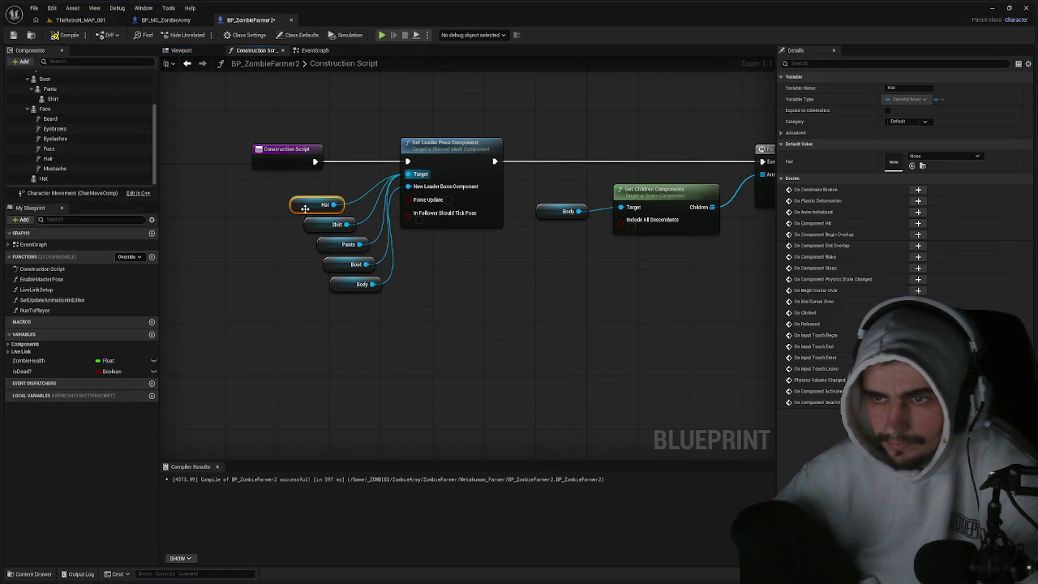
left_click(180, 50)
mouse_move(340, 120)
left_mouse_down()
mouse_move(260, 121)
mouse_move(305, 121)
mouse_move(358, 259)
left_mouse_up()
- Set Body's and Pants' Anim Class to ABP_ZombieArmy_C and compile the blueprint
left_click(357, 240)
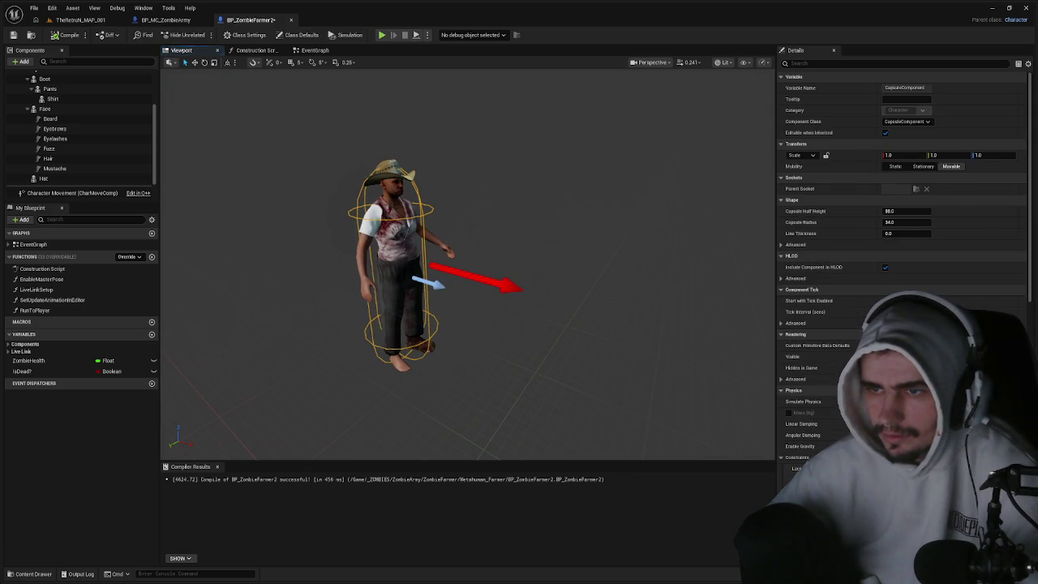
left_click(398, 252)
left_click(910, 222)
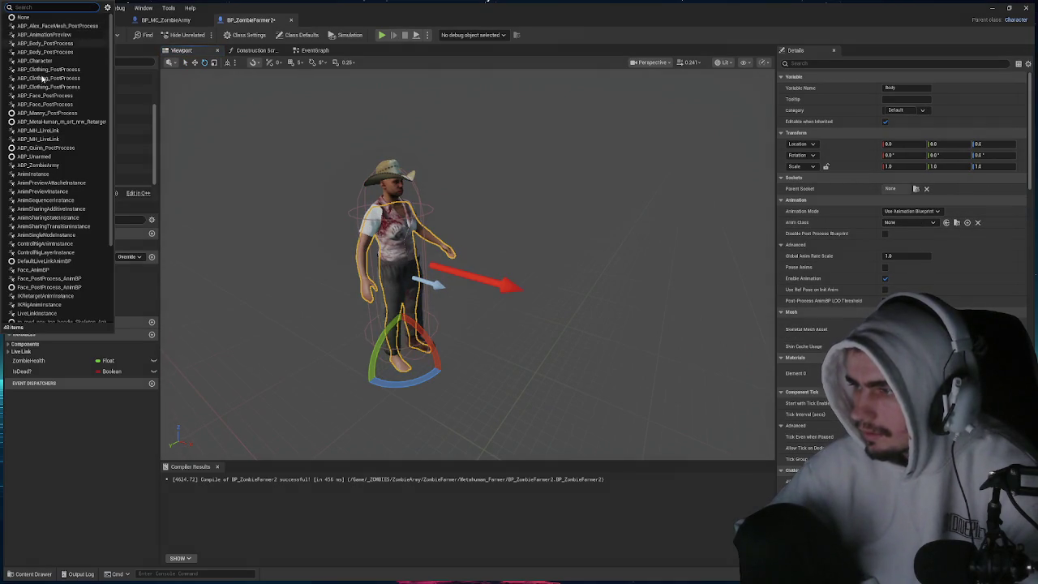
left_click(38, 164)
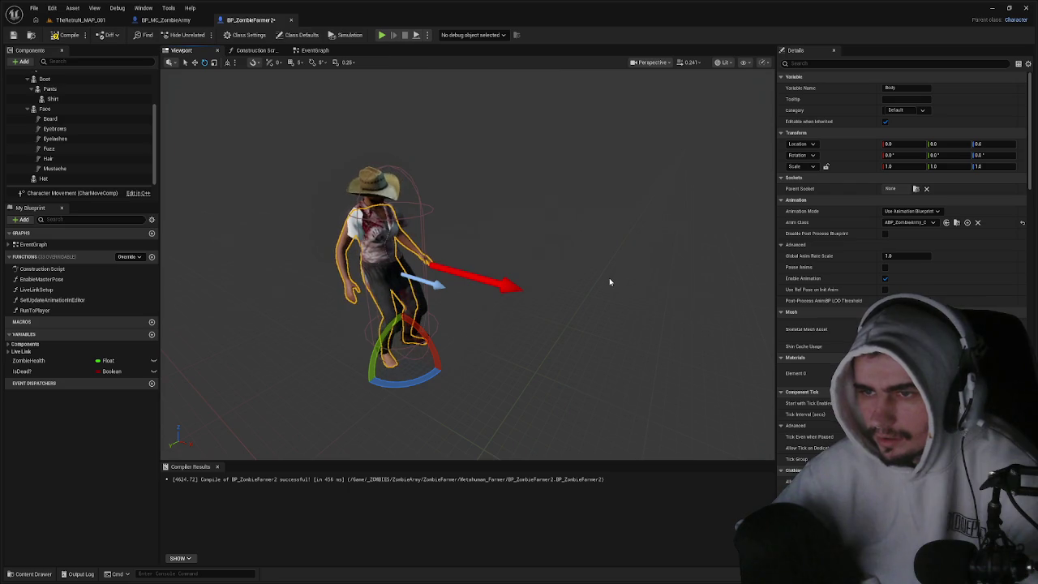
left_click(49, 89)
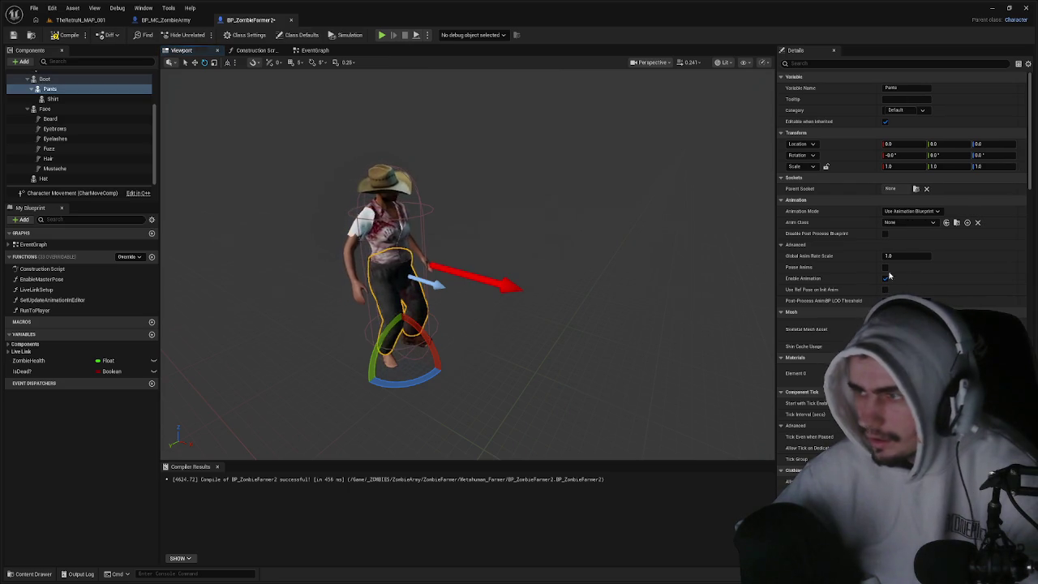
left_click(908, 222)
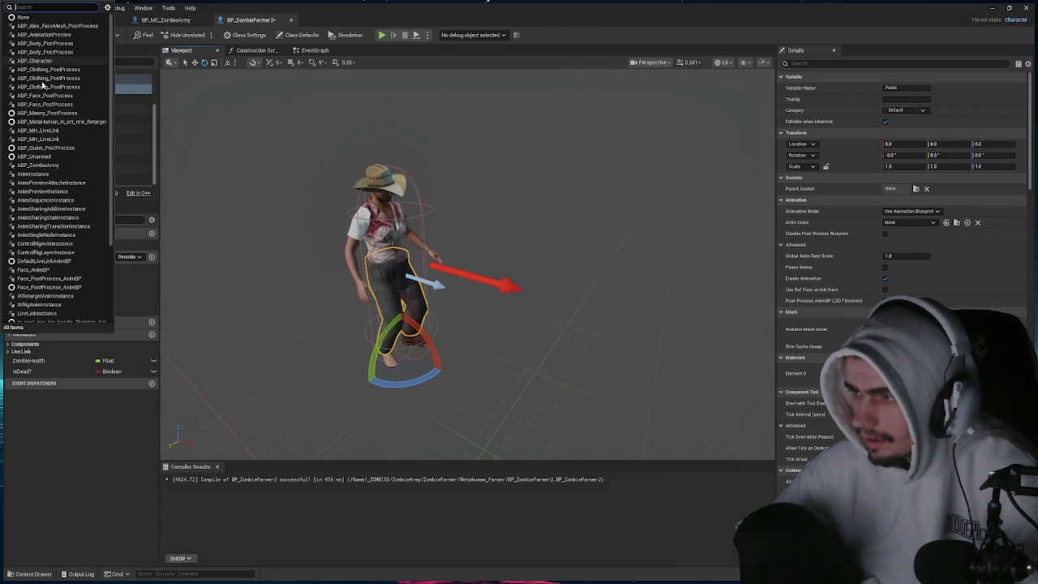
left_click(39, 165)
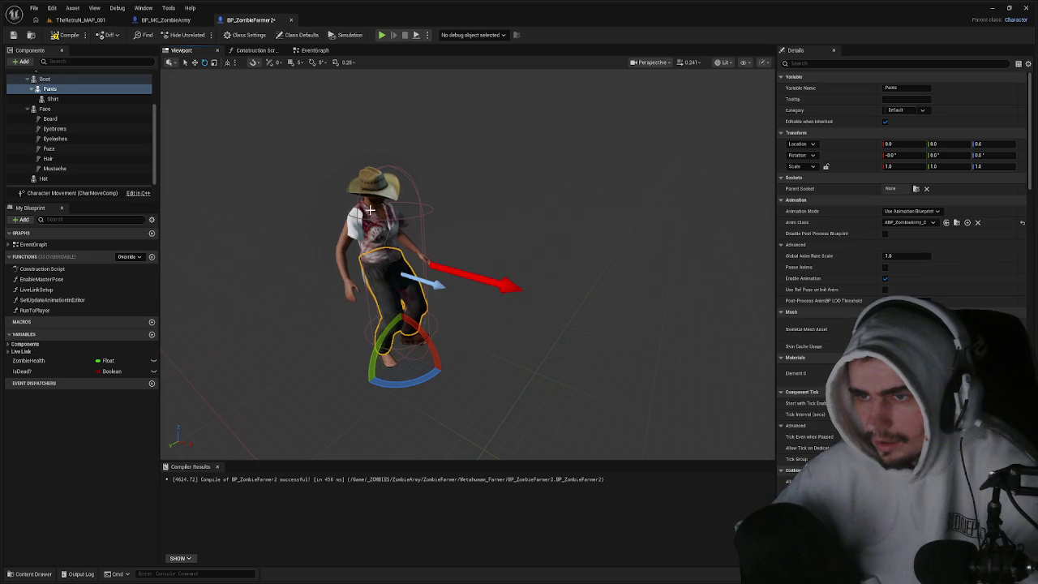
left_click(67, 35)
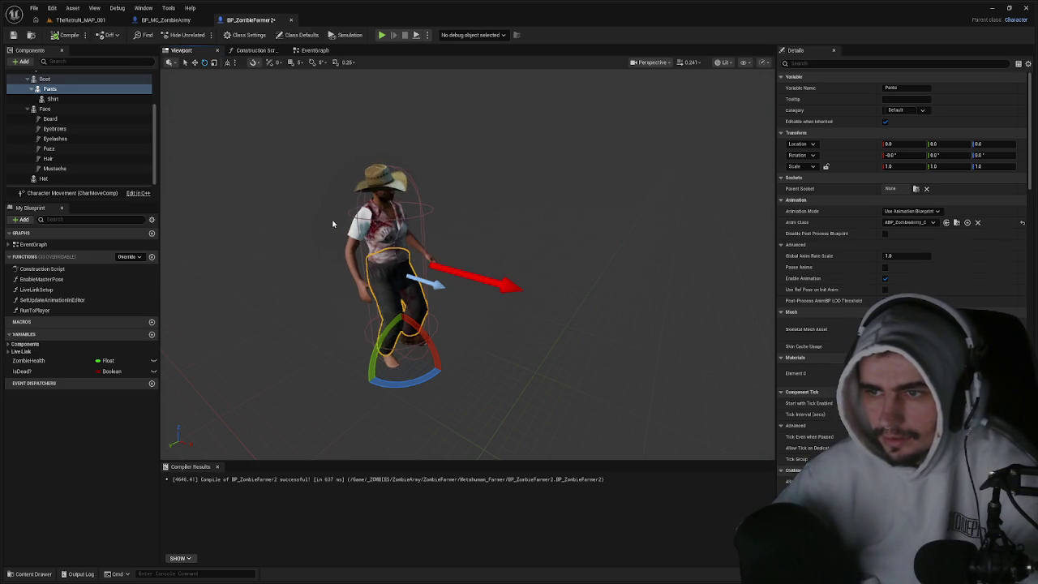
- Give Shirt the ABP_ZombieArmy_C Anim Class as well and recompile
key("w")
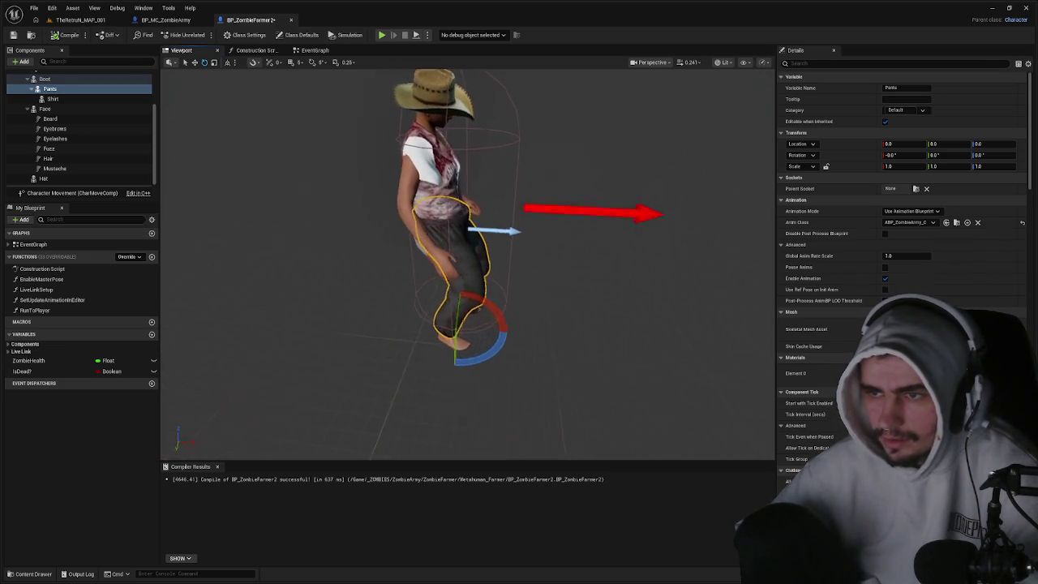
mouse_move(334, 222)
left_mouse_down()
mouse_move(324, 224)
mouse_move(334, 223)
left_mouse_up()
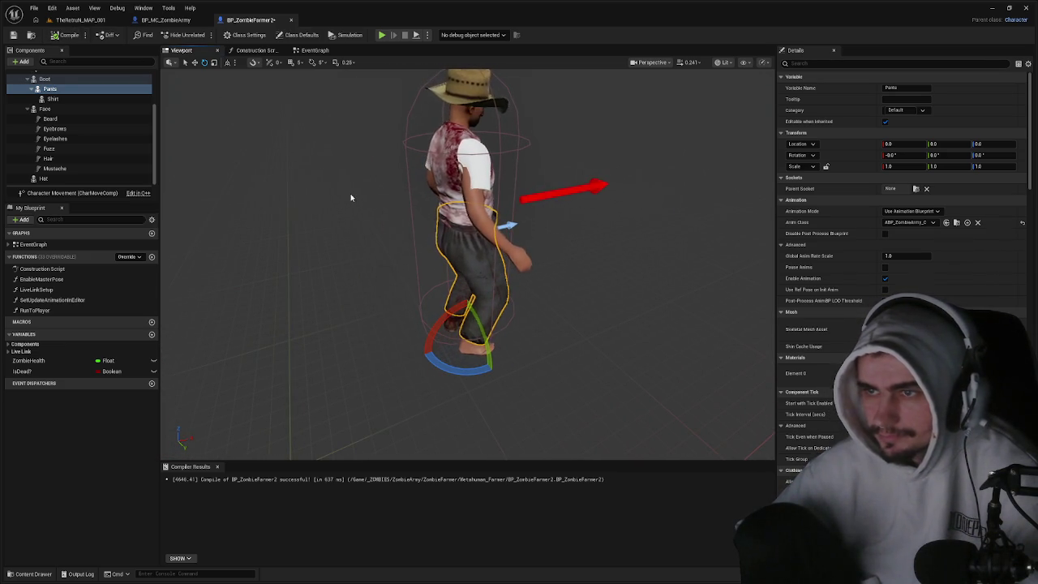
left_click(466, 166)
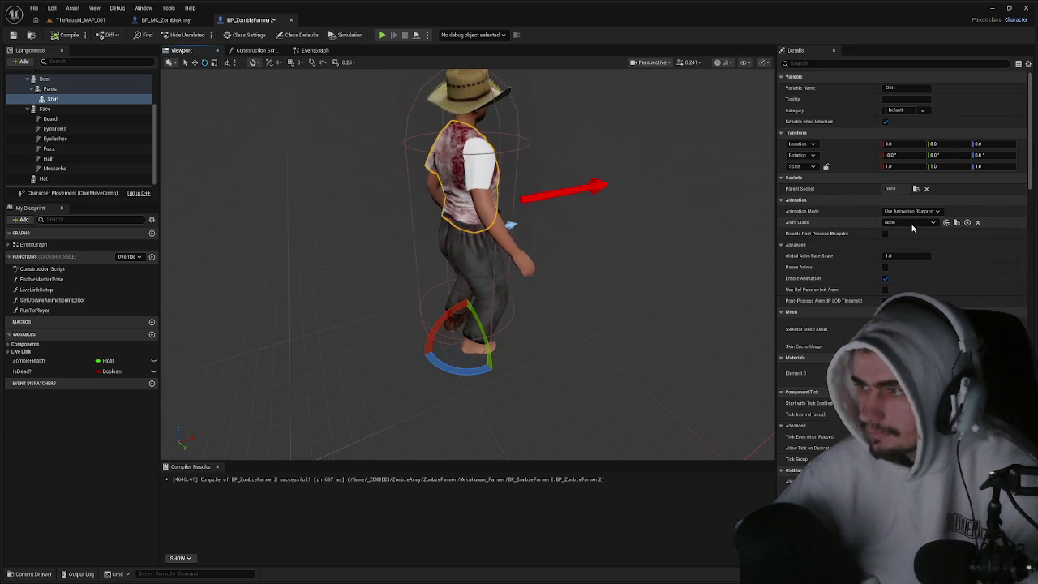
left_click(910, 223)
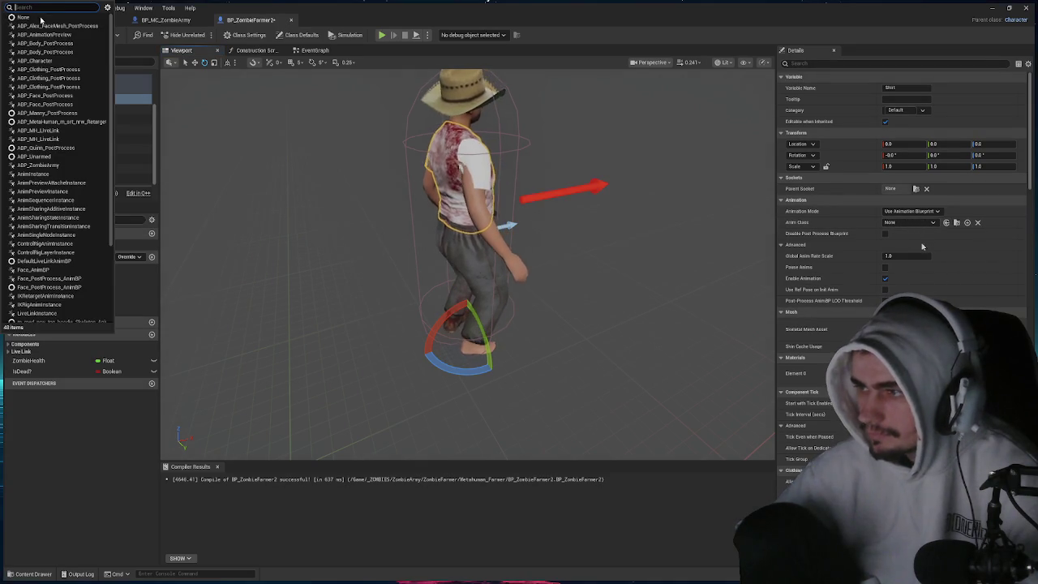
left_click(50, 165)
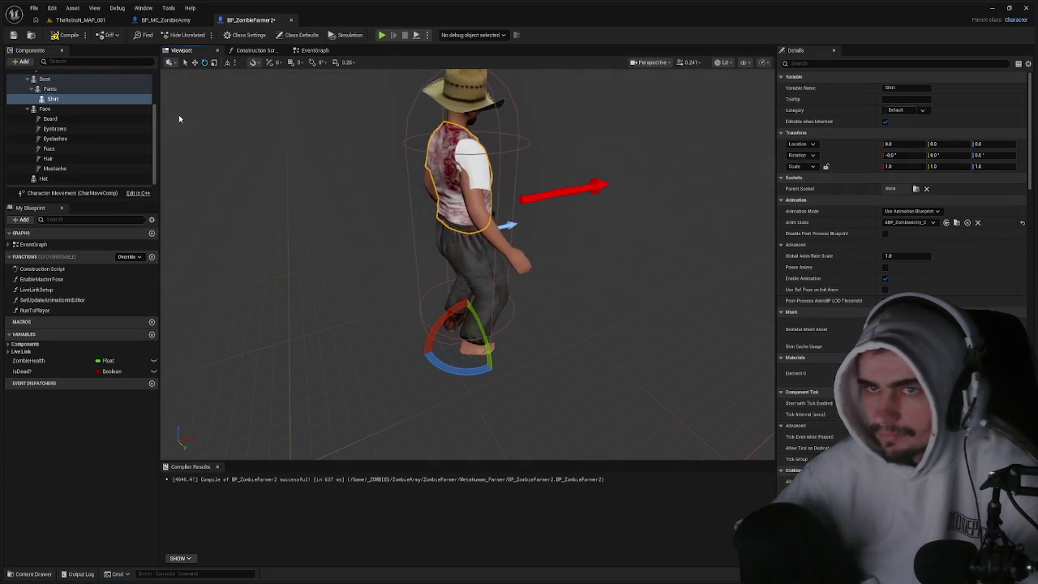
left_click(68, 36)
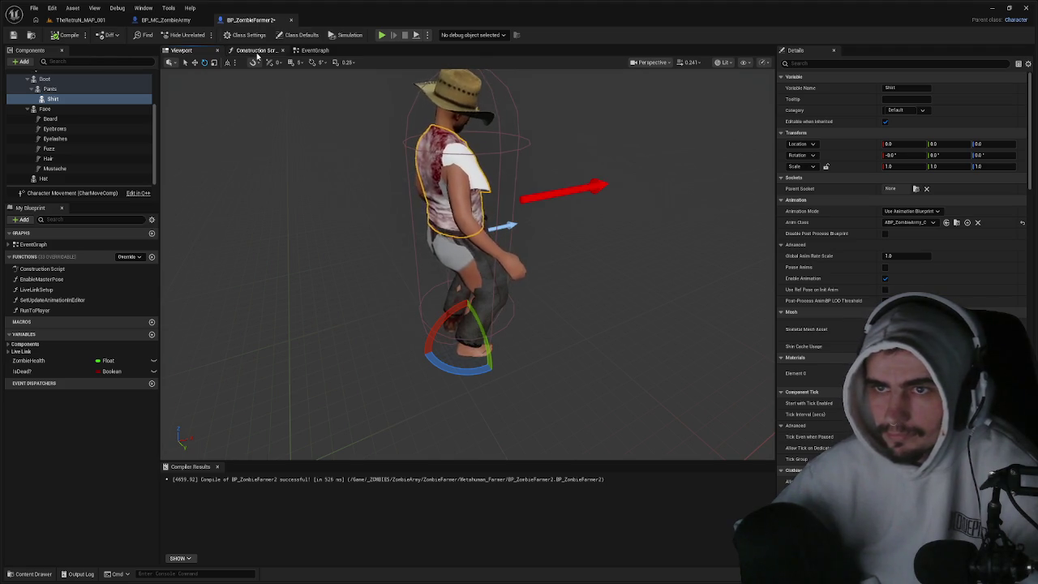
- Reparent Pants and Boot directly under Body in the Components tree, then return to the level map
scroll(60, 118, "up", 3)
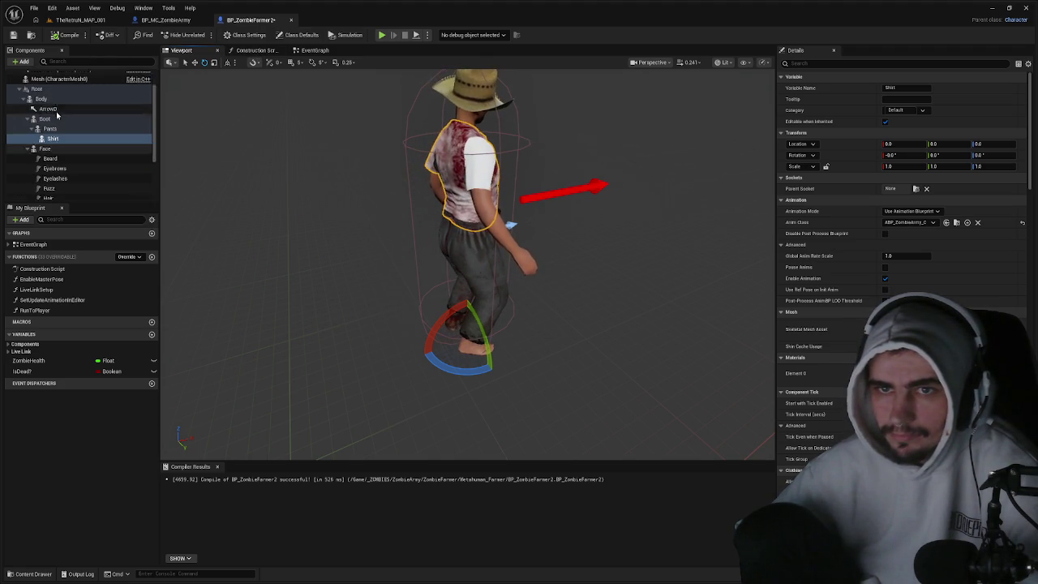
left_click(56, 142)
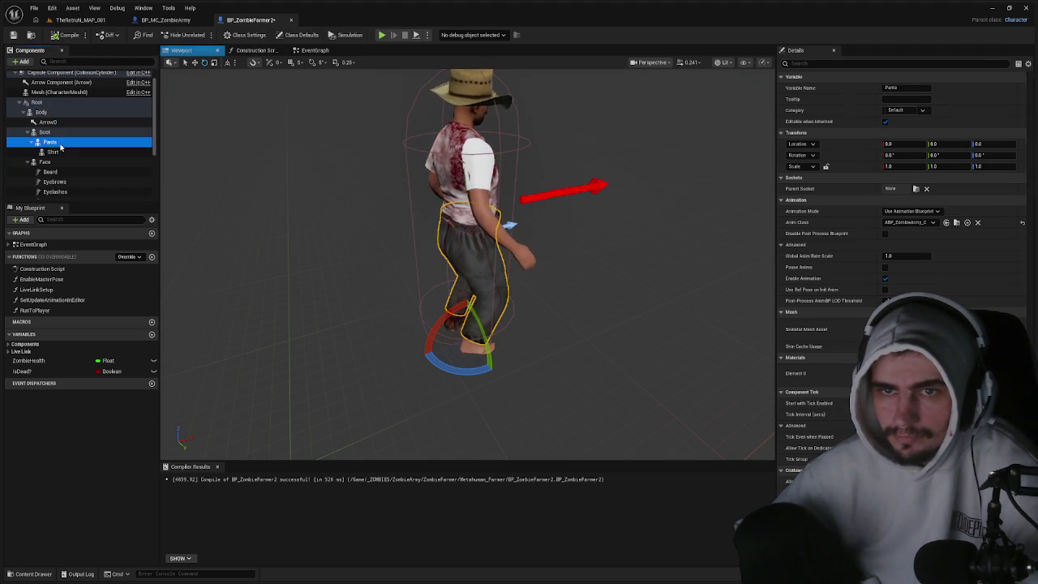
left_click_drag(49, 146, 50, 114)
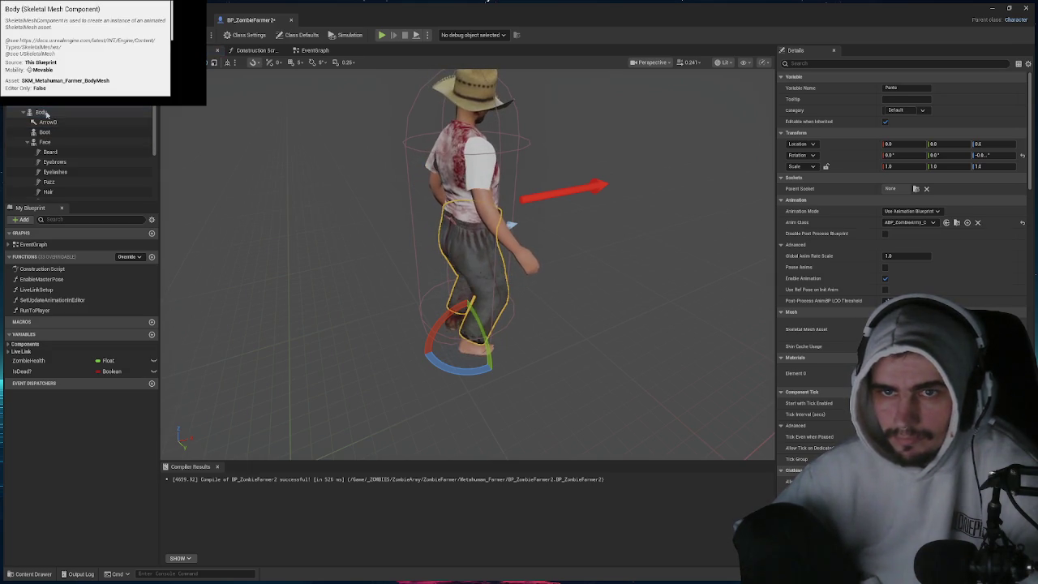
mouse_move(71, 126)
left_mouse_down()
mouse_move(61, 114)
mouse_move(58, 135)
left_mouse_up()
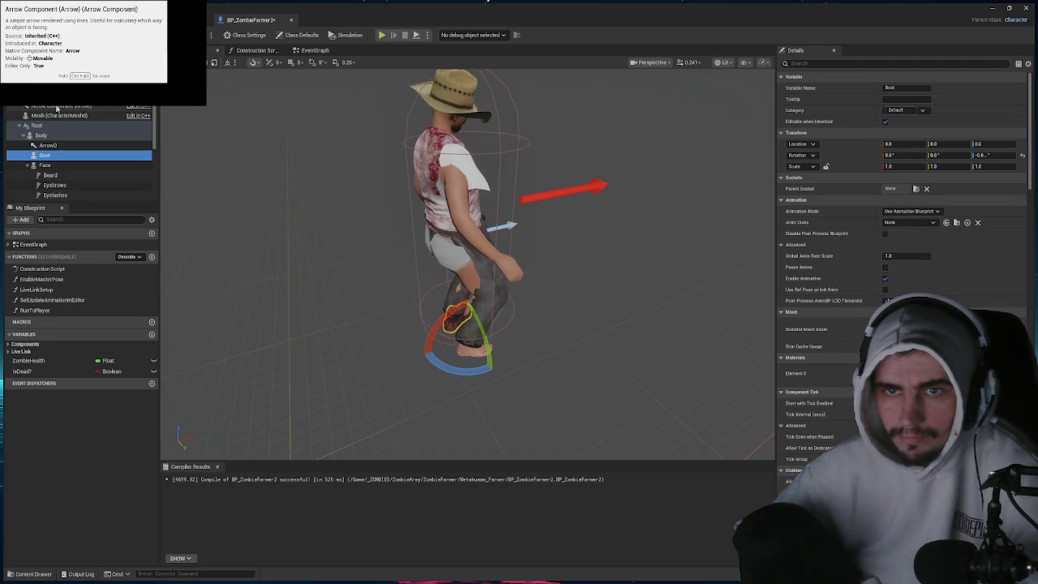
scroll(101, 135, "up", 1)
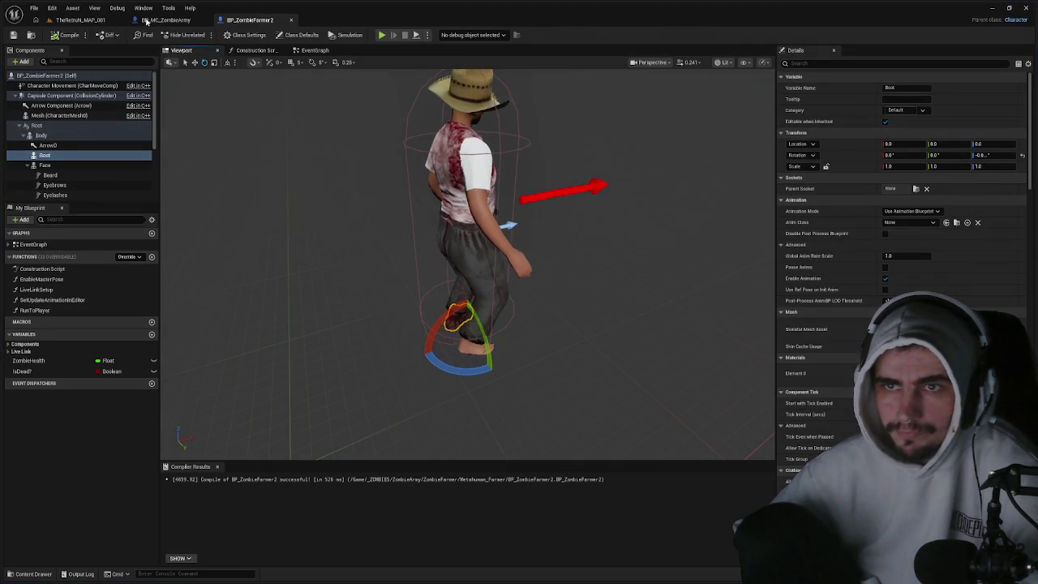
left_click(81, 19)
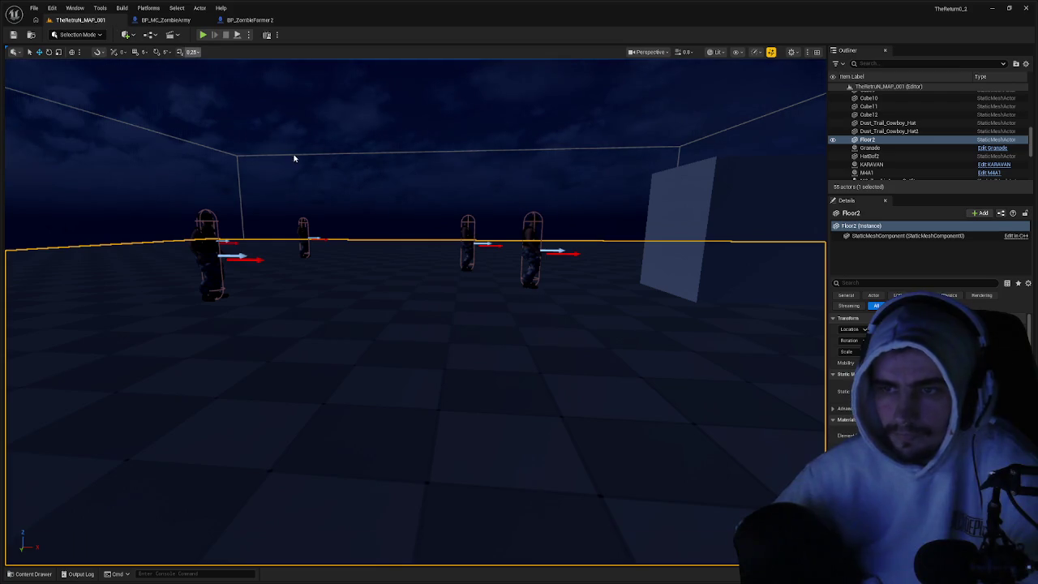
- Place a BP_ZombieFarmer2 instance in the level, rotated about 96 degrees
key("ctrl+space")
mouse_move(208, 432)
left_mouse_down()
mouse_move(336, 322)
mouse_move(354, 328)
left_mouse_up()
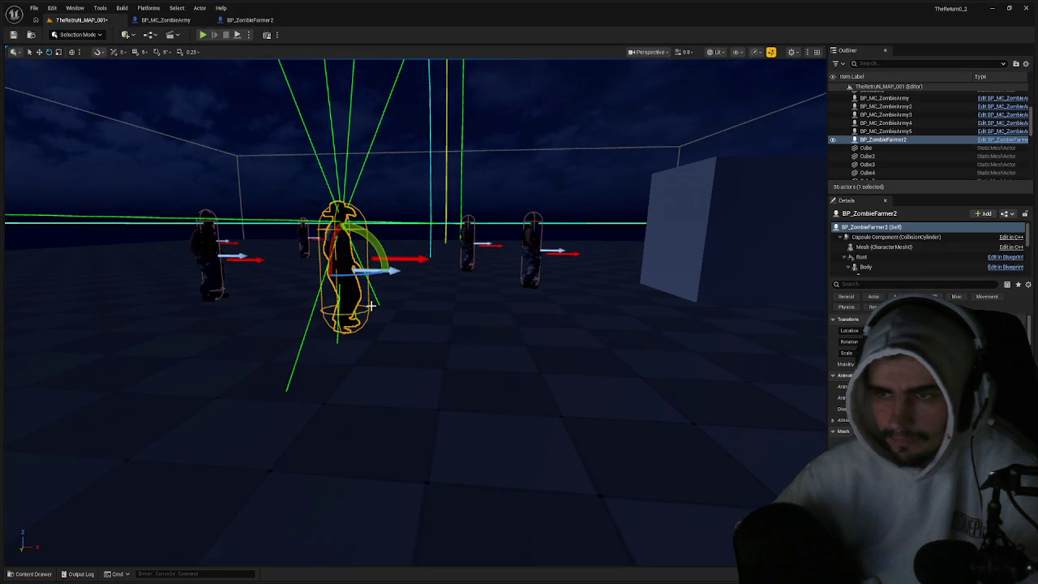
left_click_drag(357, 276, 312, 277)
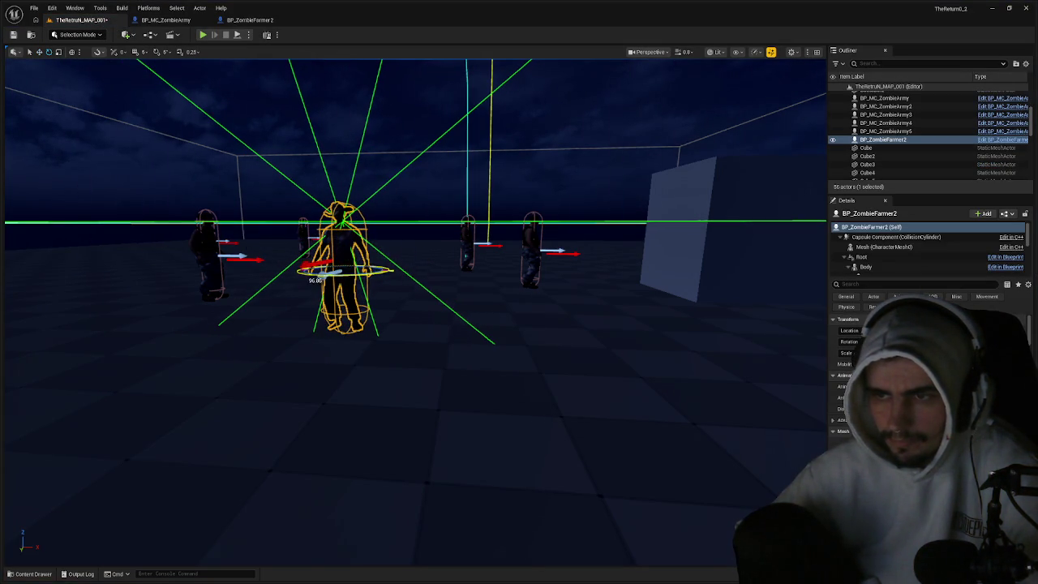
- Play-test the level, then stop and go back to the BP_ZombieFarmer2 blueprint
key("alt+p")
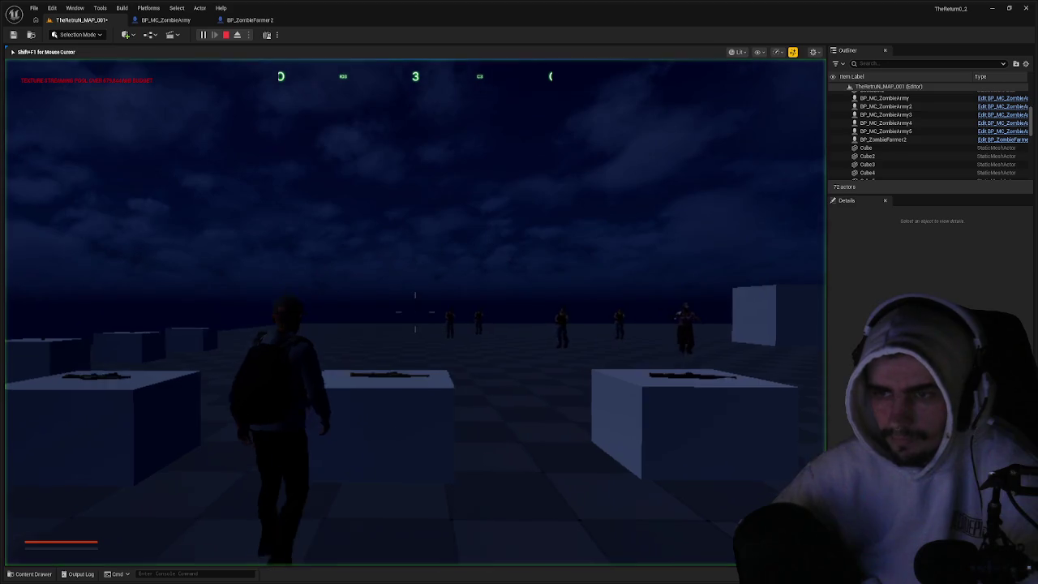
key("w")
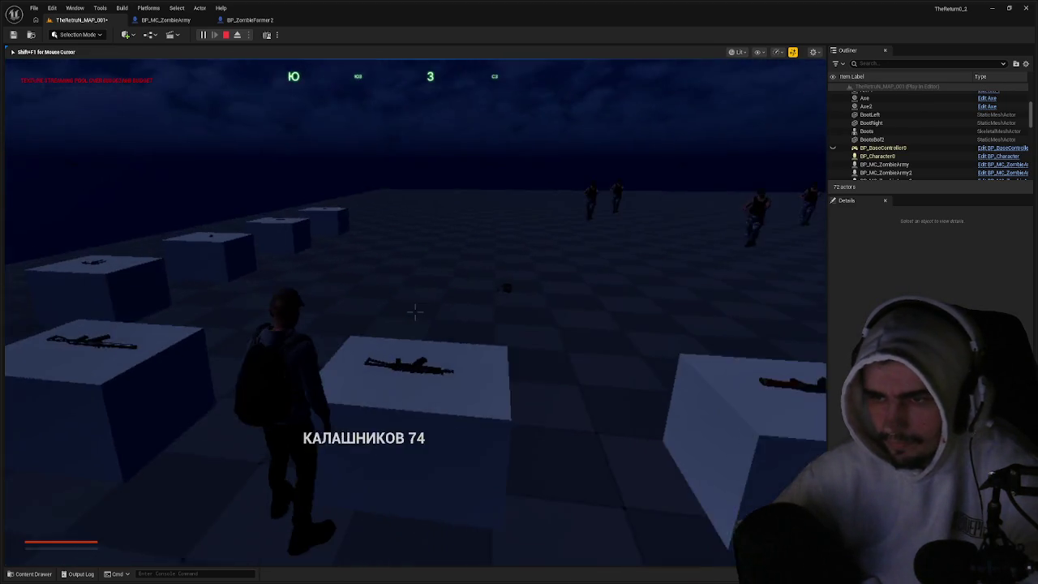
key("w")
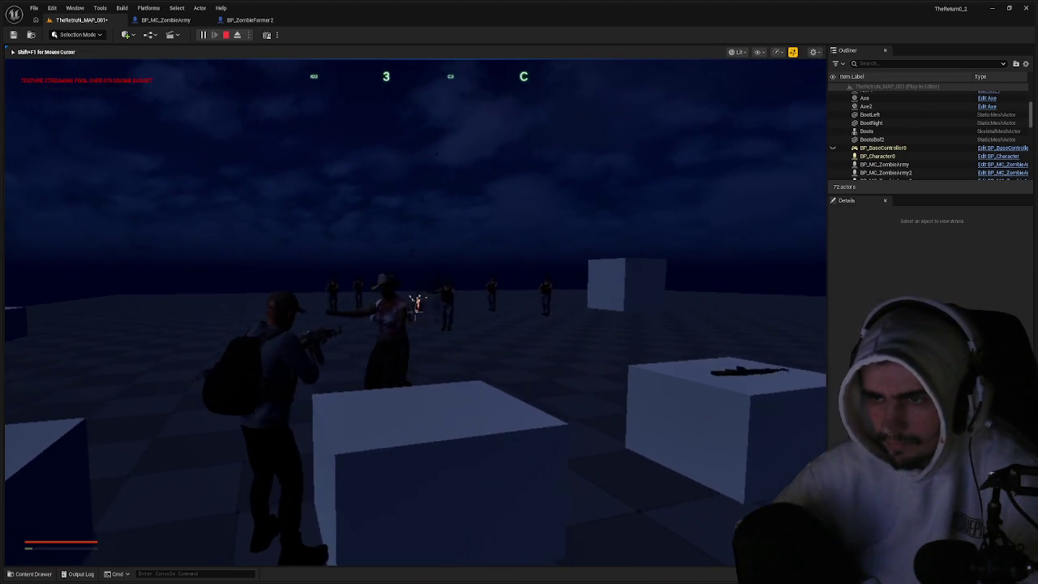
key("w")
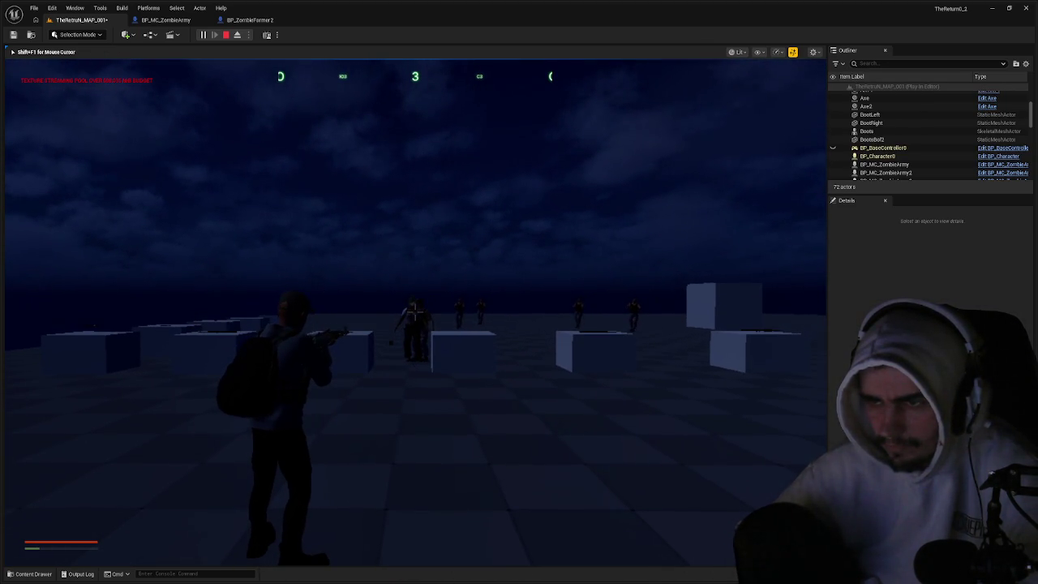
key("Escape")
left_click(250, 19)
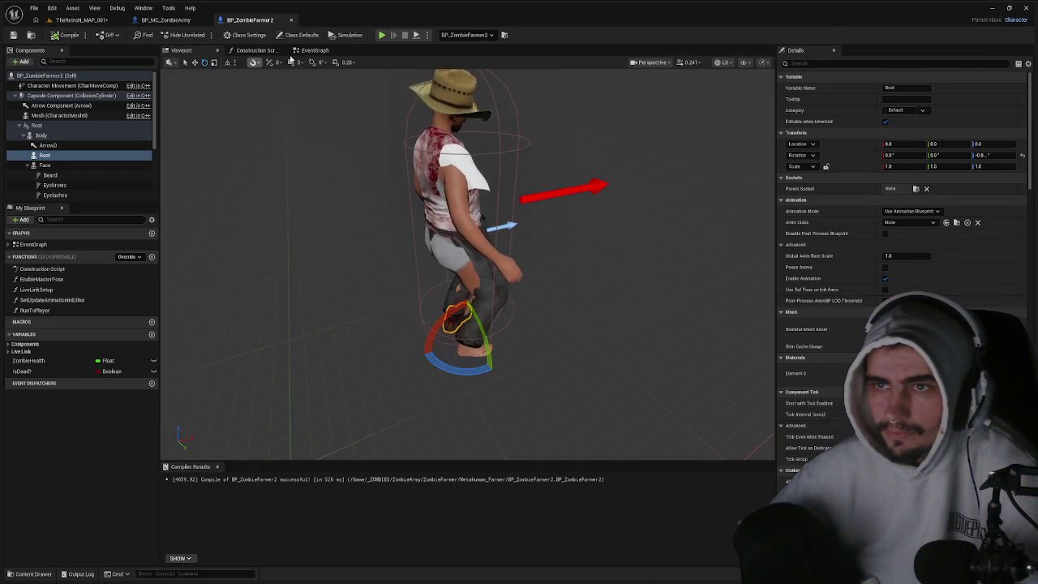
- Stop the preview simulation, add 'Zombie' to the actor Tags, compile, and start a level play-test
left_click(284, 52)
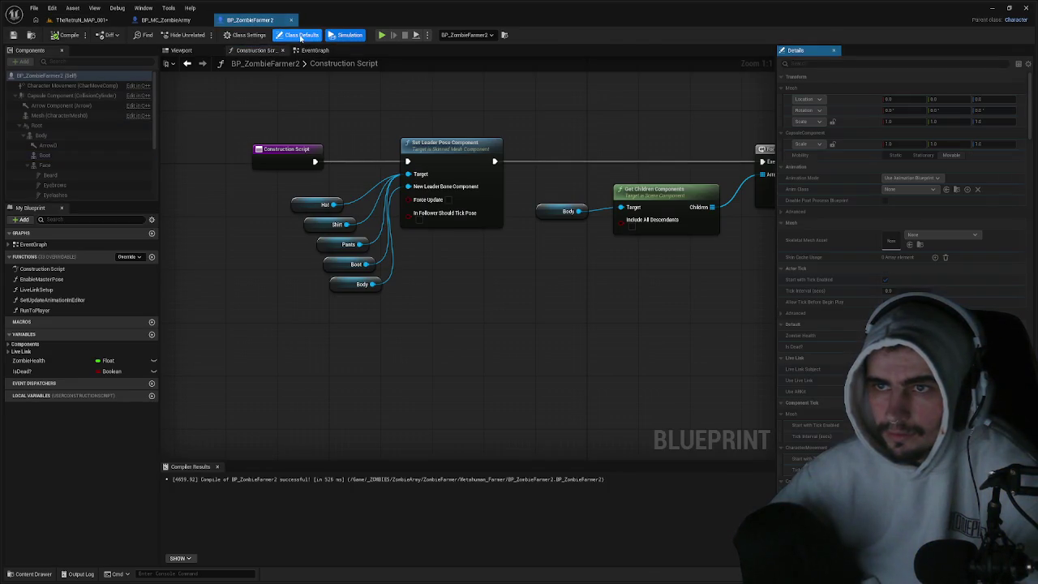
left_click(180, 50)
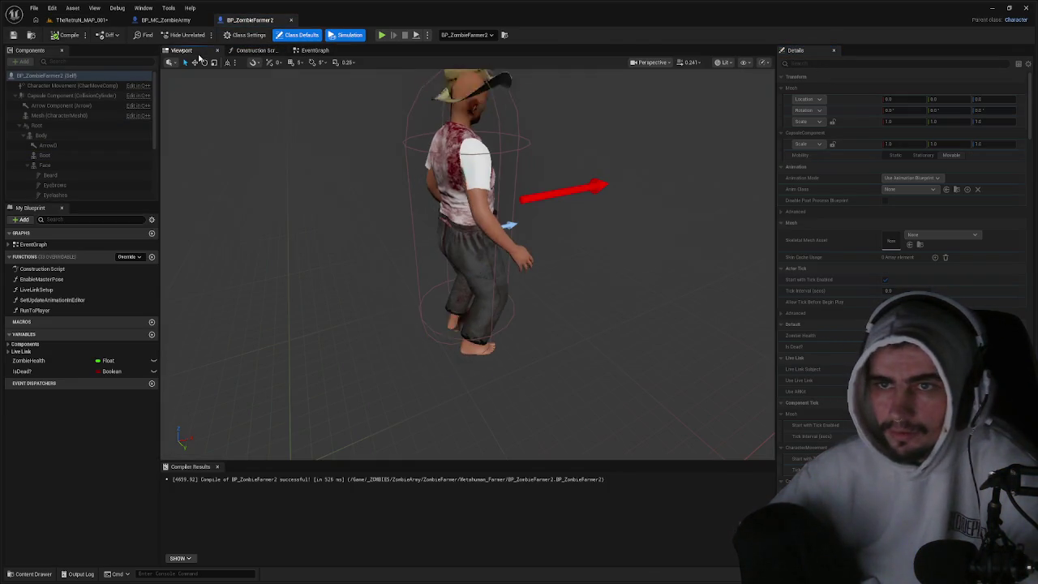
left_click(340, 35)
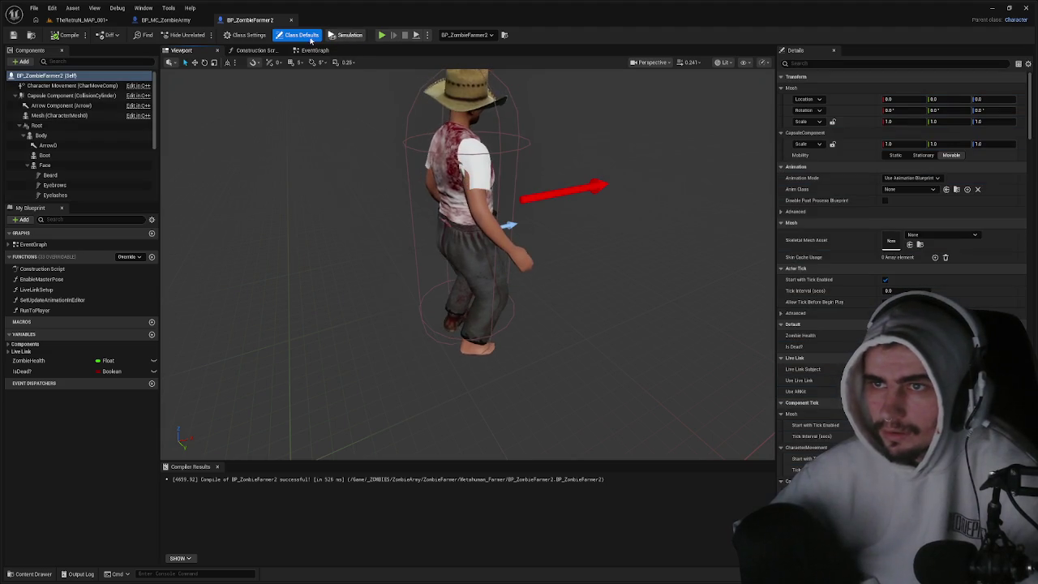
left_click(859, 63)
type("tag")
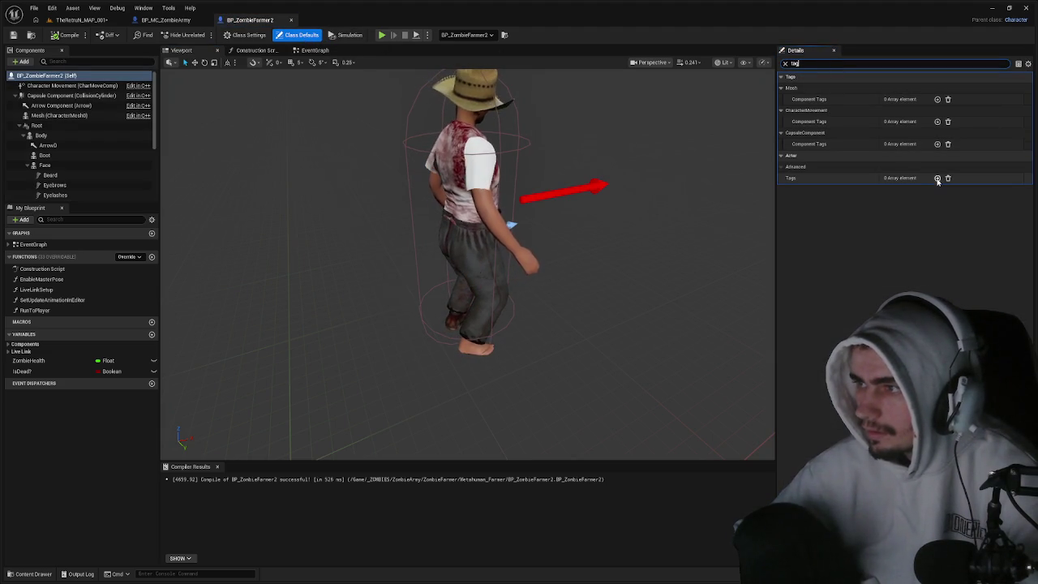
left_click(901, 189)
type("Z")
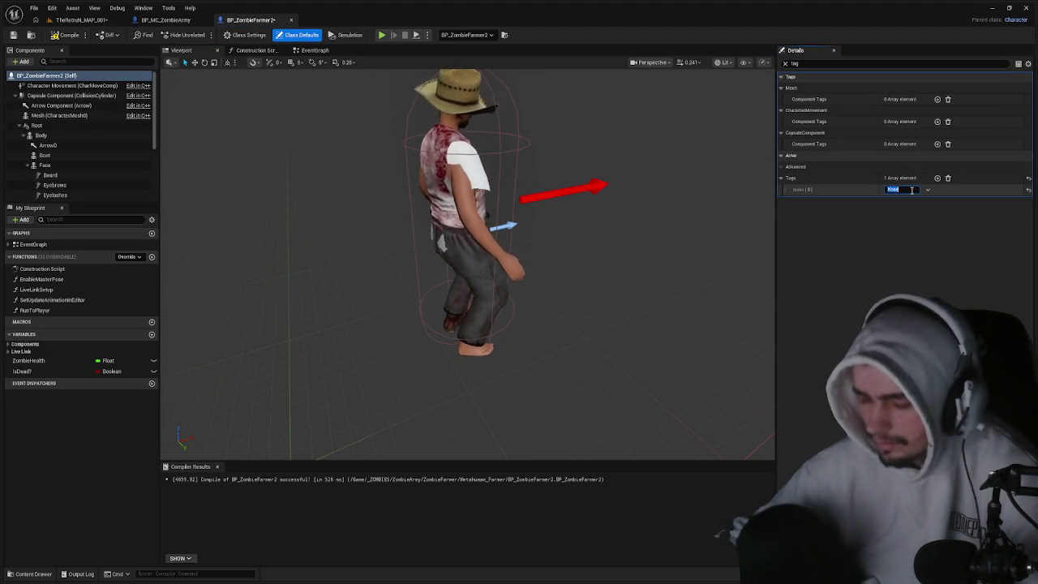
type("ombie")
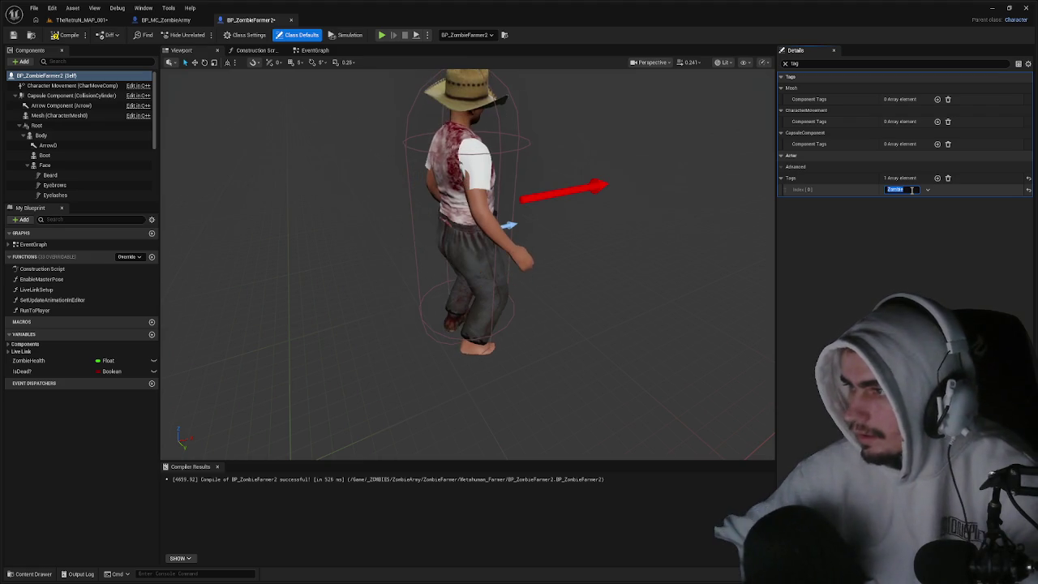
key("Return")
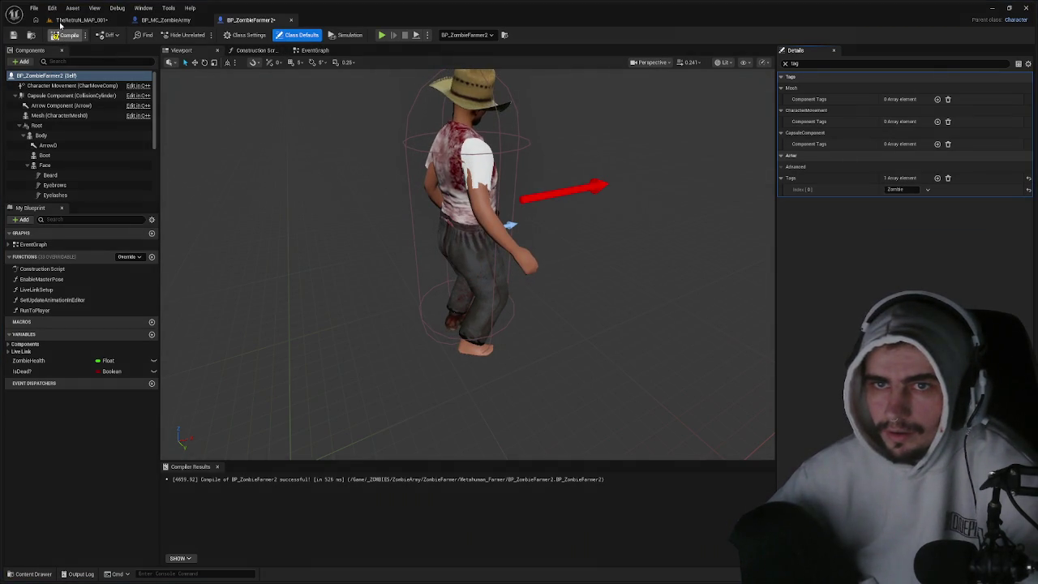
left_click(71, 22)
left_click(204, 35)
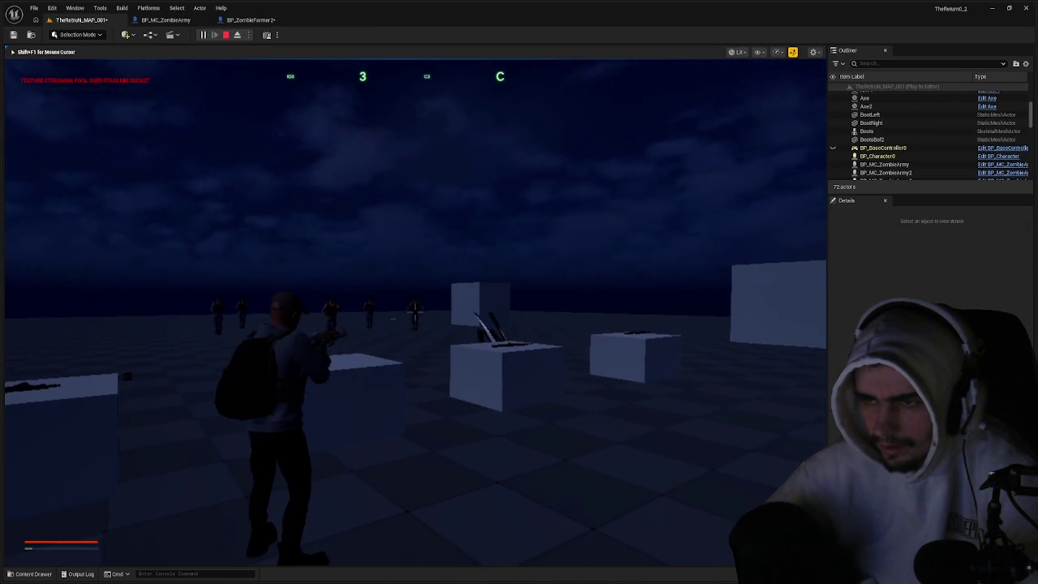
- Finish the play-test, inspect the farmer's Body mesh in BP_ZombieFarmer2, and return to the level
key("w")
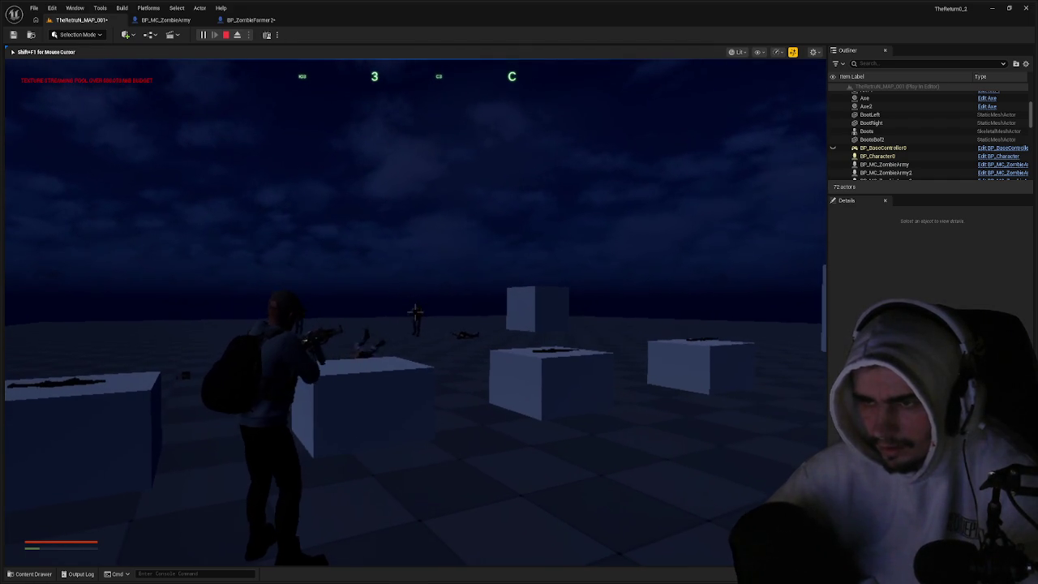
key("Escape")
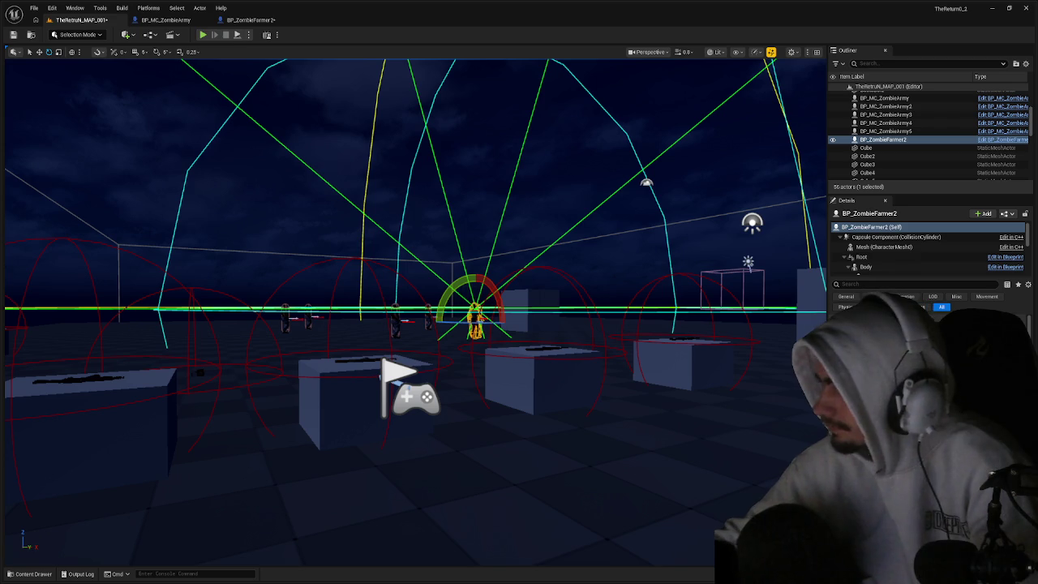
left_click(251, 21)
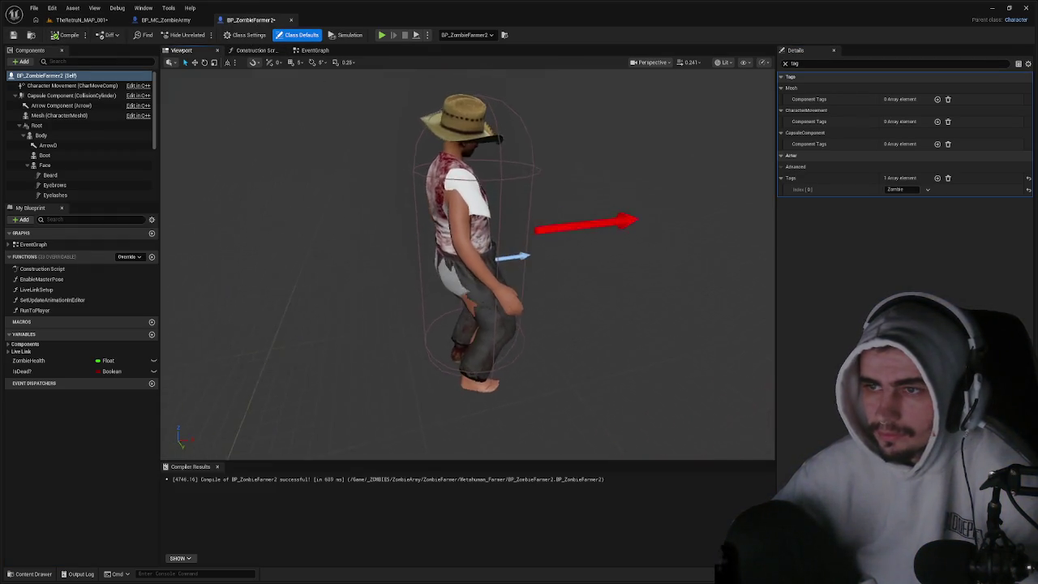
mouse_move(552, 151)
left_mouse_down()
mouse_move(600, 151)
mouse_move(553, 151)
left_mouse_up()
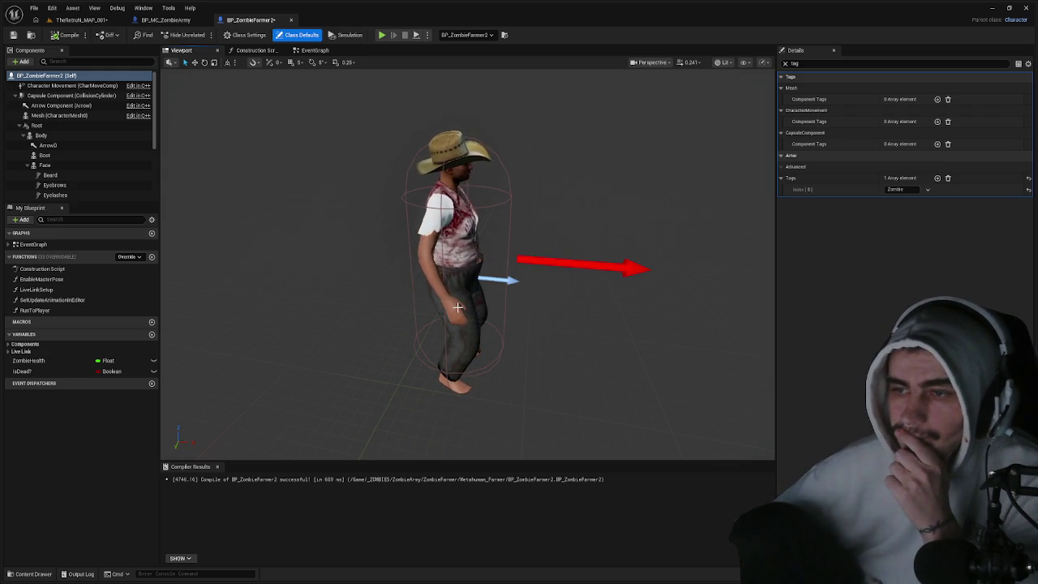
left_click(454, 260)
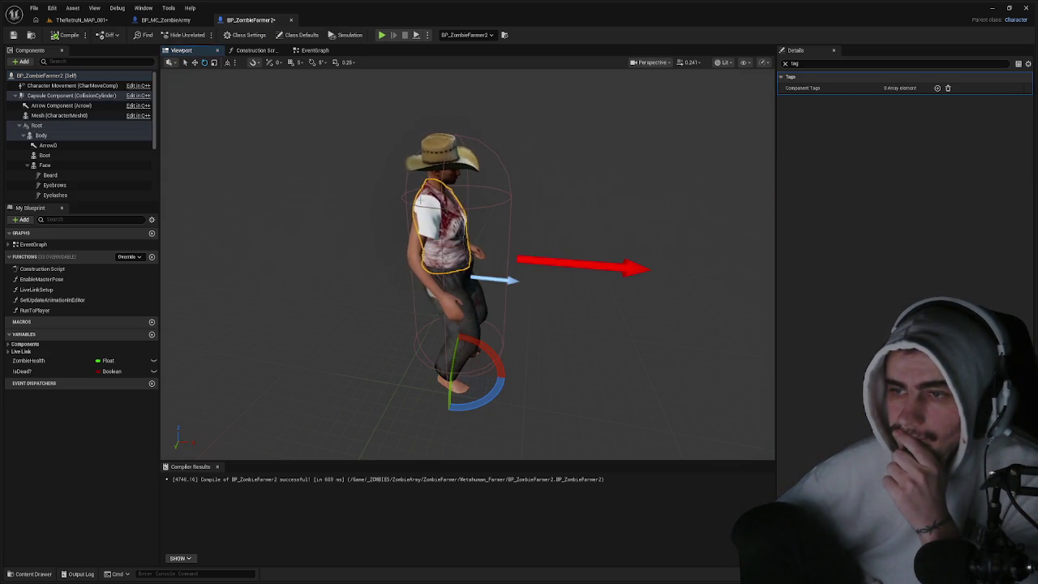
left_click(81, 19)
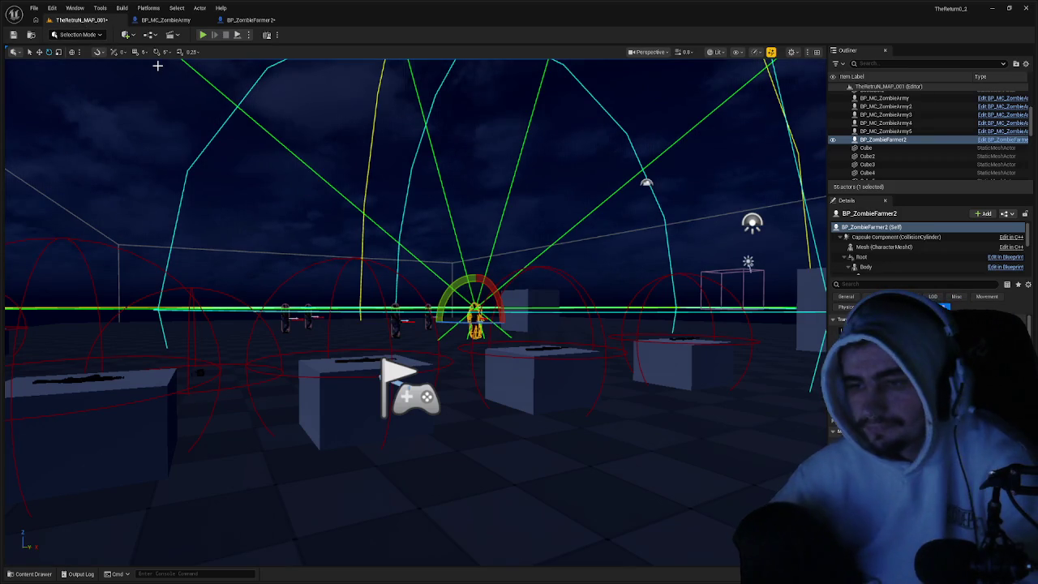
- Browse to ZombieFarmer > cloth in the Content Drawer and open the FarmerPants skeletal mesh
key("ctrl+space")
left_click(273, 457)
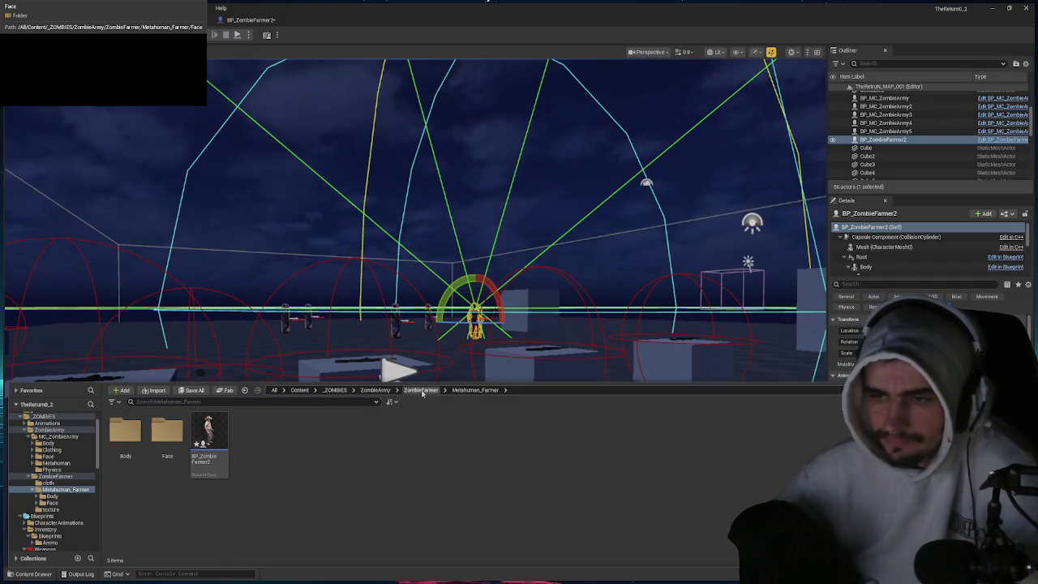
left_click(421, 390)
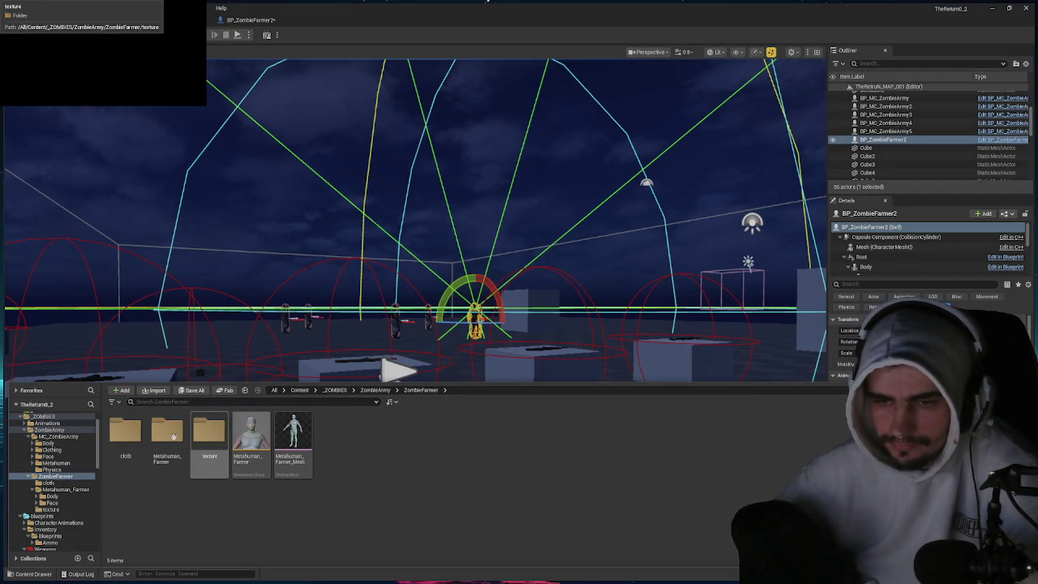
double_click(128, 438)
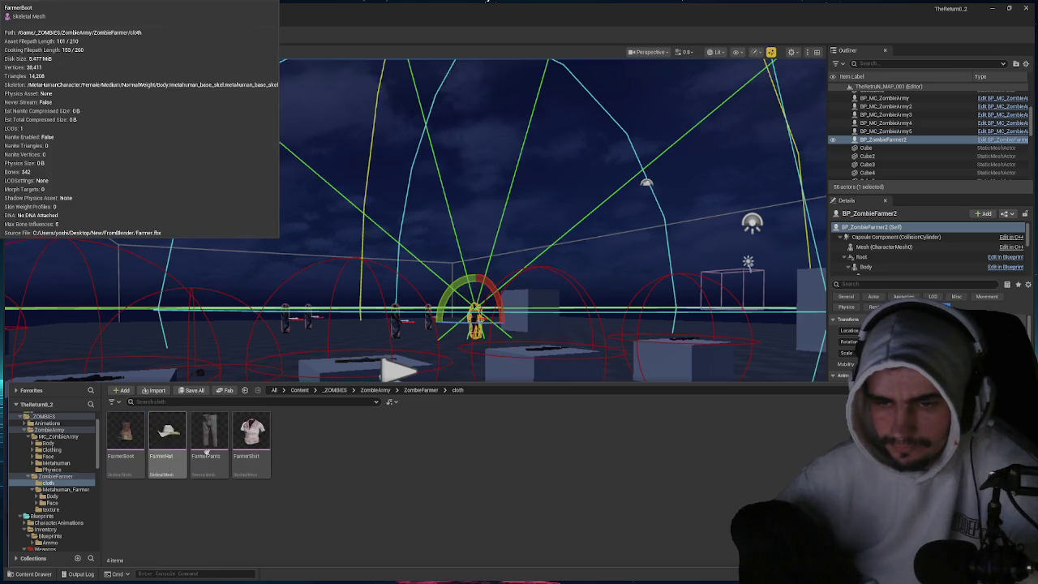
right_click(215, 442)
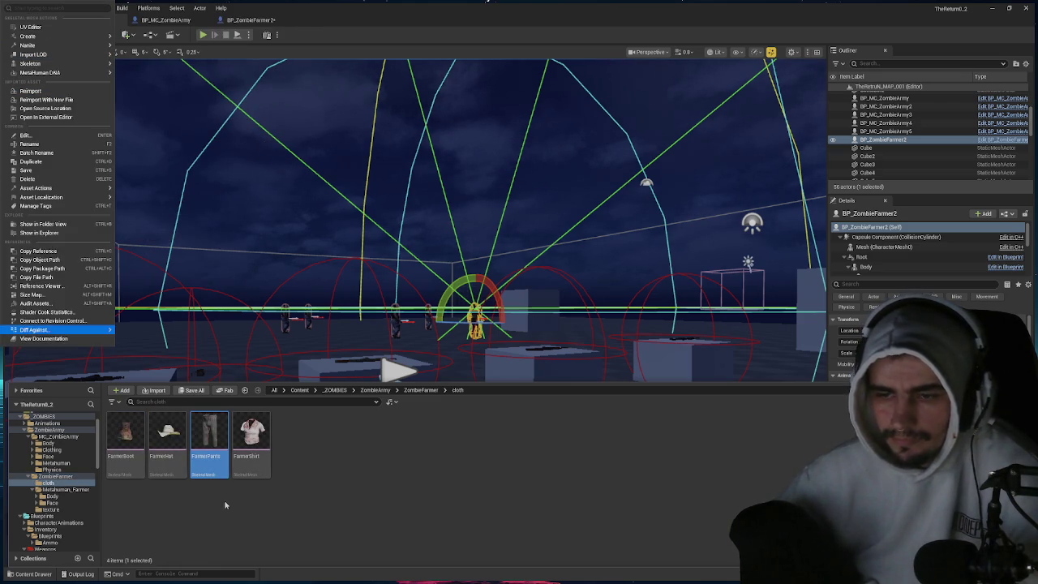
left_click(224, 492)
left_click(219, 442)
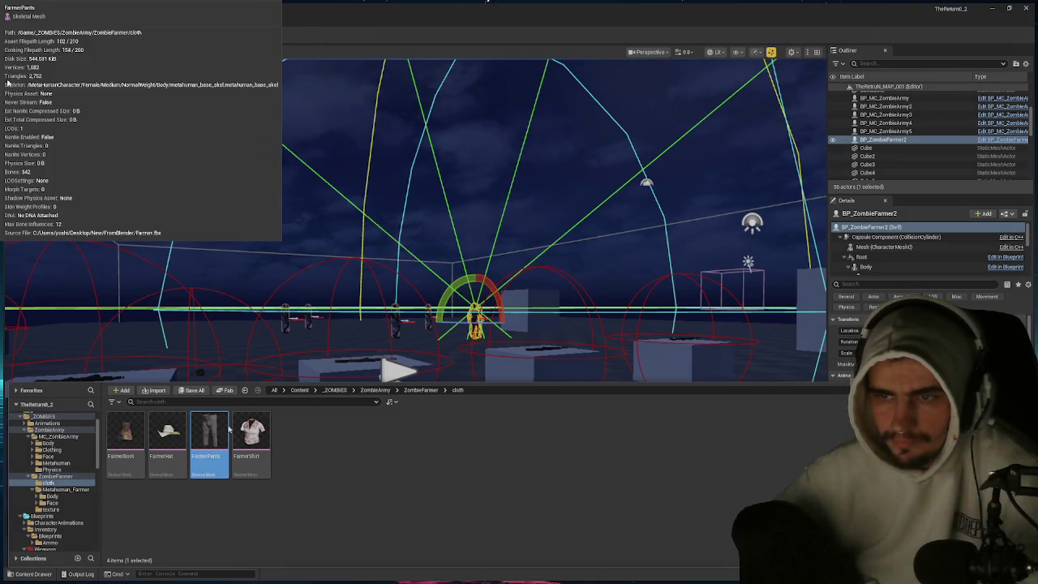
double_click(228, 432)
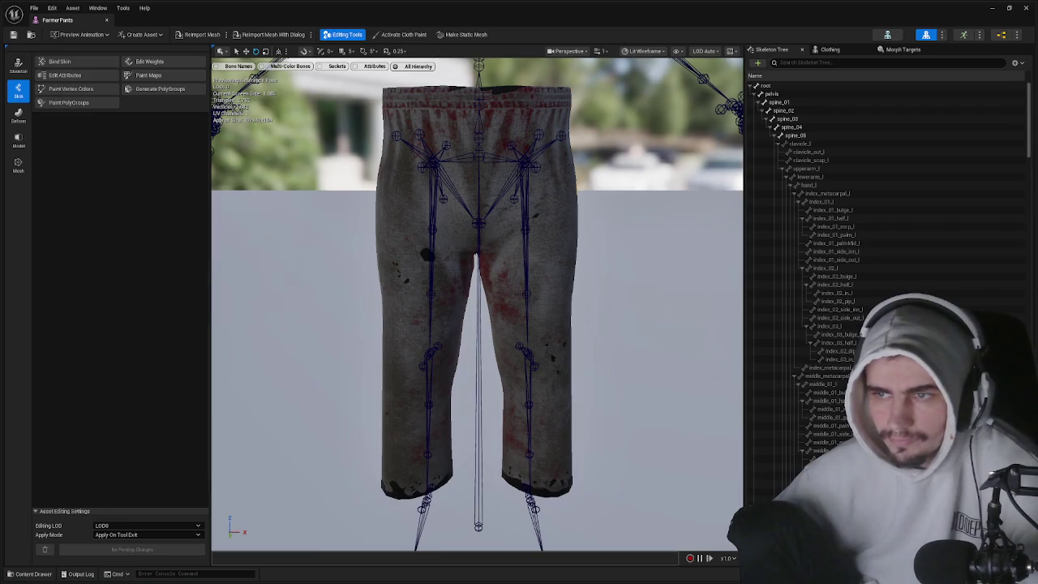
- Simplify FarmerPants to about 1 percent target and apply it to the asset
left_click(19, 144)
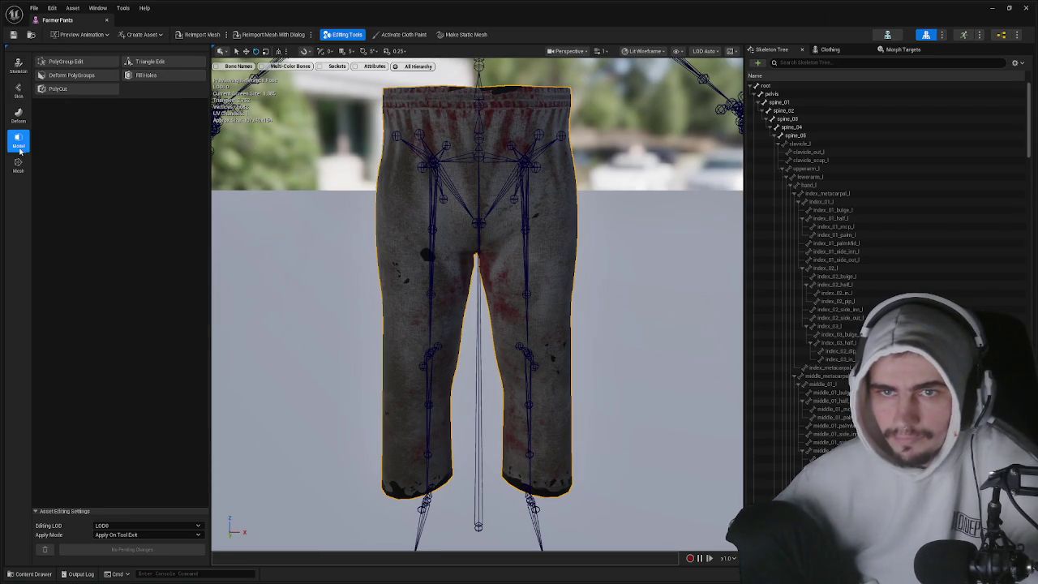
left_click(19, 165)
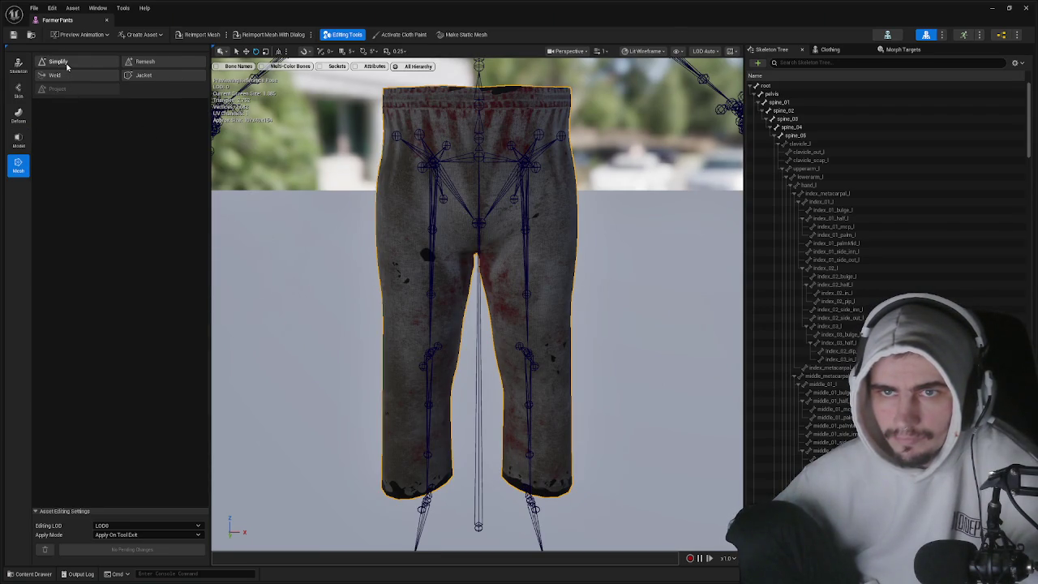
left_click(67, 65)
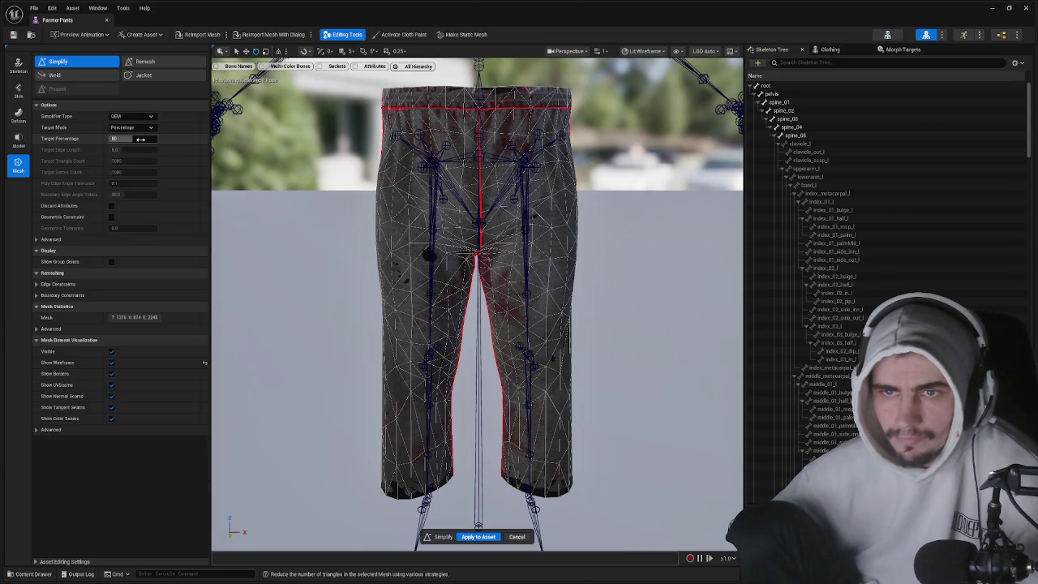
mouse_move(140, 139)
left_mouse_down()
mouse_move(113, 138)
mouse_move(154, 139)
mouse_move(141, 139)
left_mouse_up()
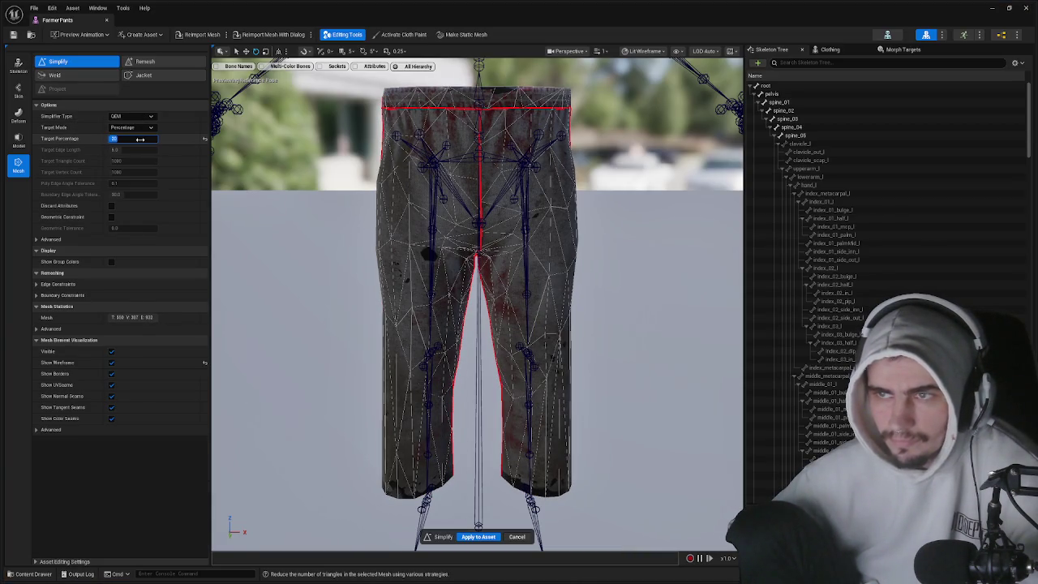
left_click(480, 537)
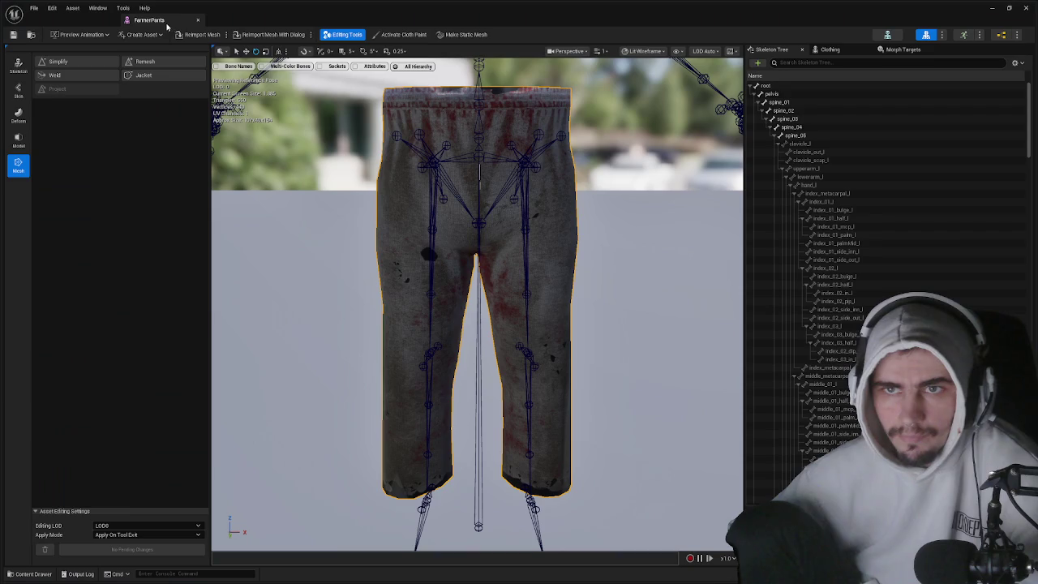
- Dock the FarmerPants editor tab, return to the level map and open the Content Drawer
double_click(63, 5)
left_click_drag(63, 5, 357, 19)
left_click(81, 20)
key("ctrl+space")
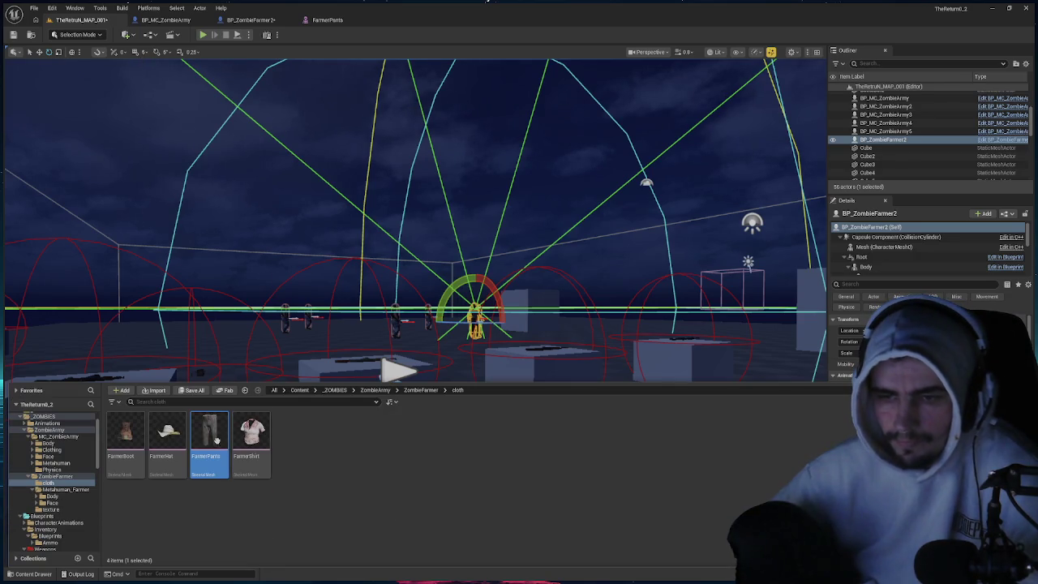
- Open FarmerShirt in its mesh editor and apply Mesh > Simplify to the asset
left_click(248, 430)
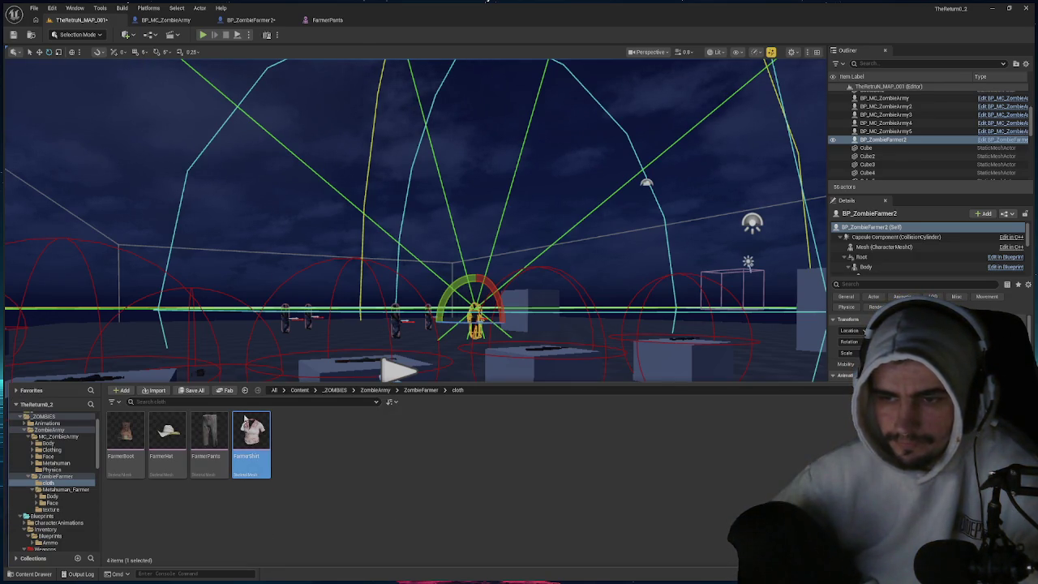
double_click(247, 421)
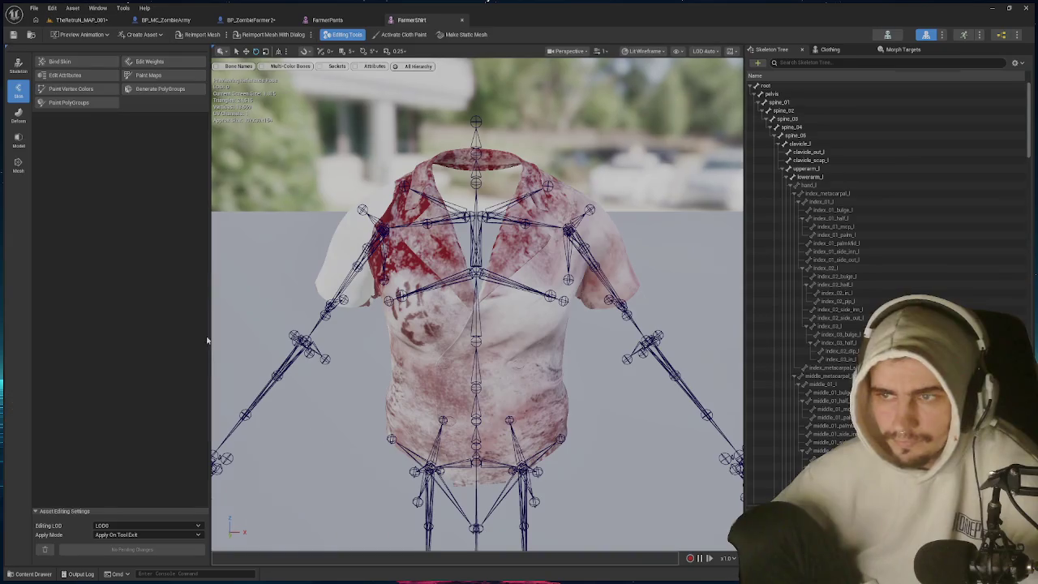
left_click(17, 167)
left_click(59, 62)
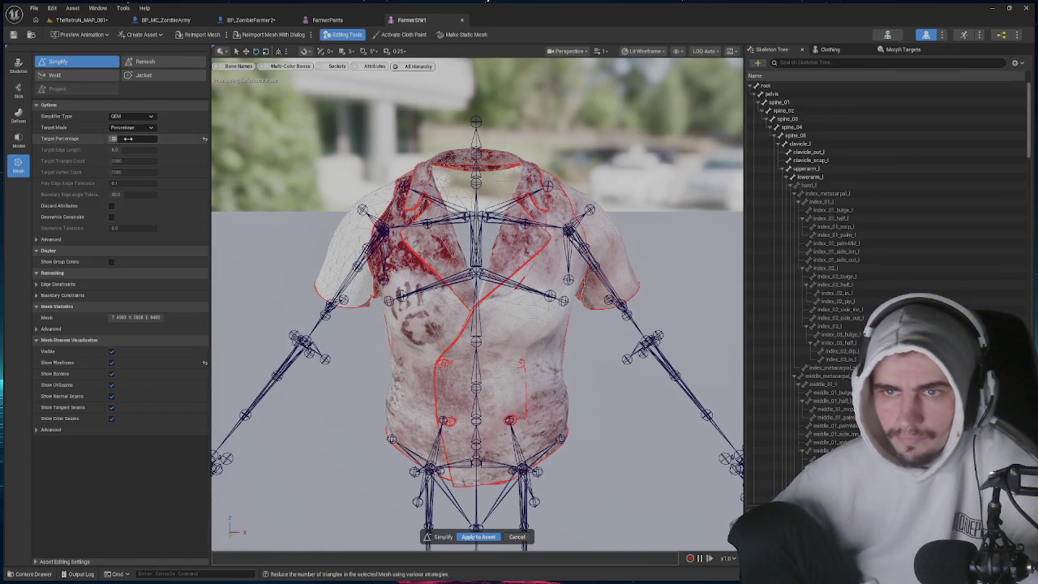
left_click(477, 537)
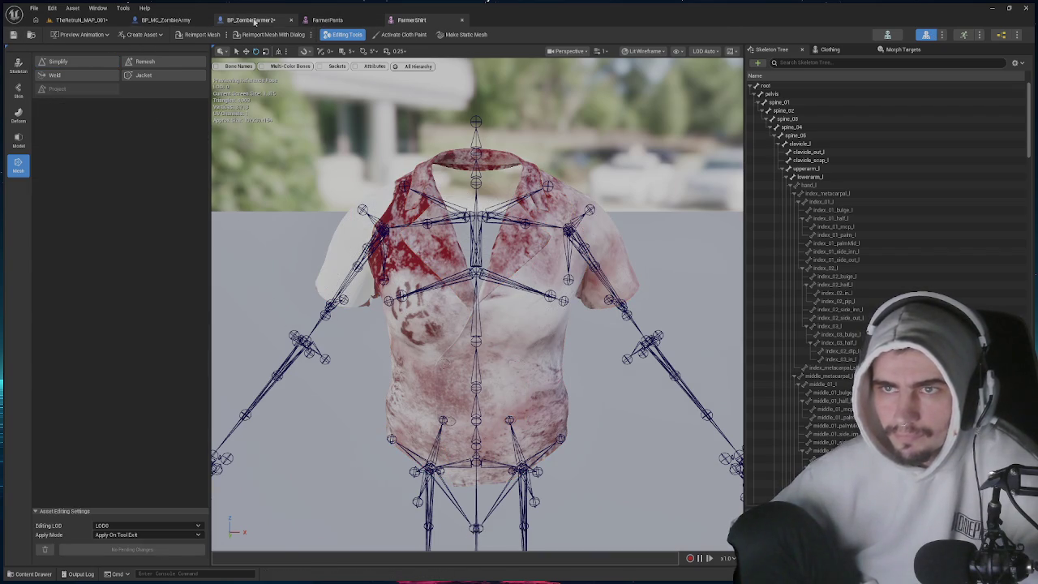
- In BP_ZombieFarmer2, select Body, move Shirt up the component tree and clear the Details search
left_click(251, 20)
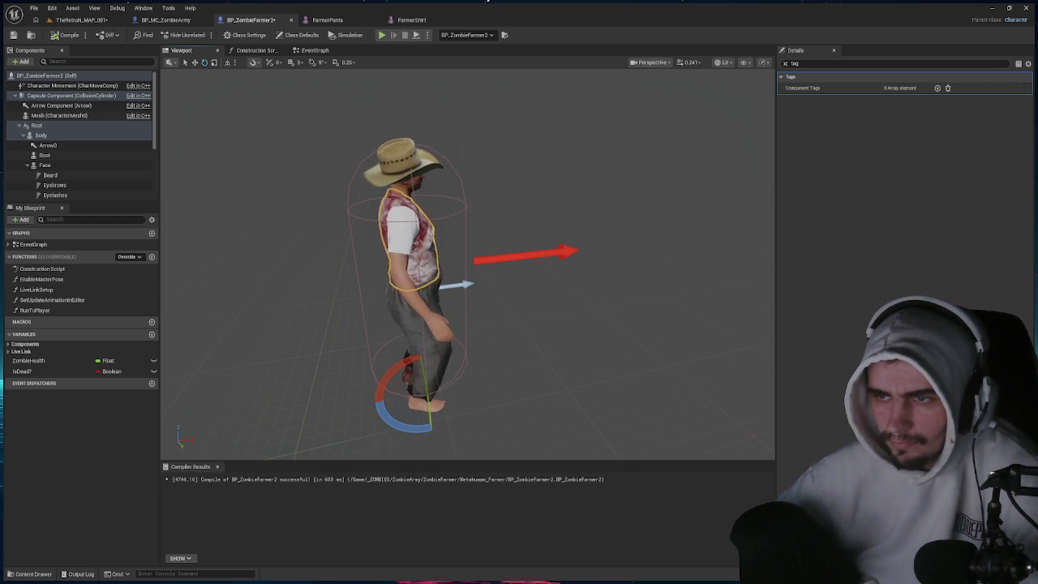
left_click(402, 261)
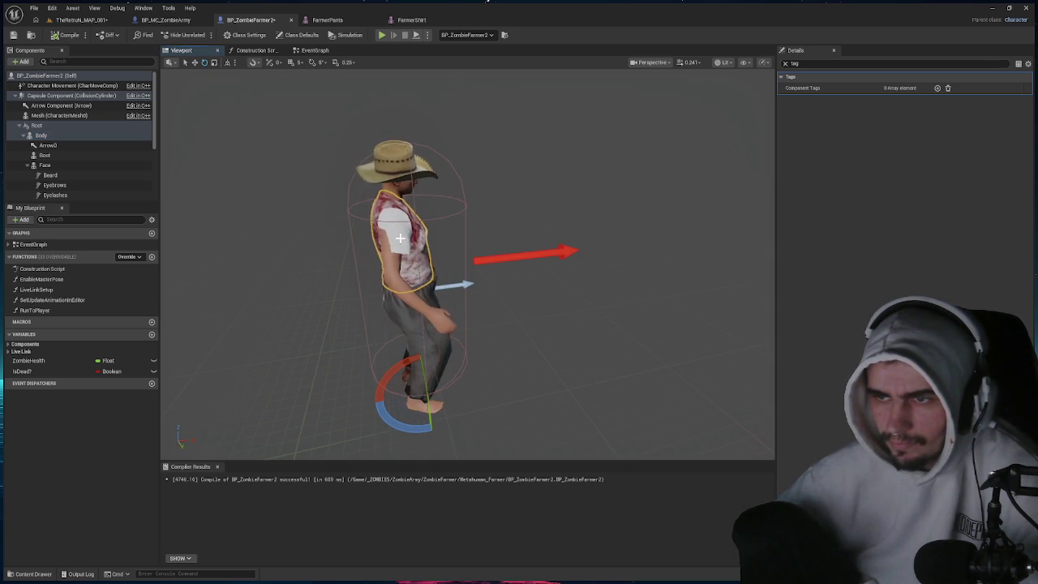
scroll(102, 166, "down", 3)
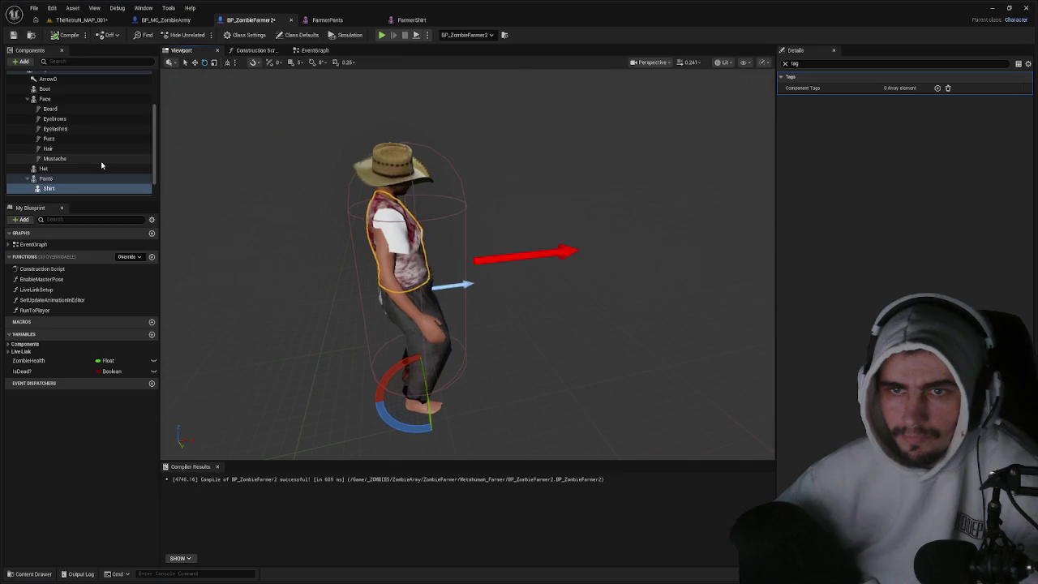
left_click_drag(68, 182, 61, 114)
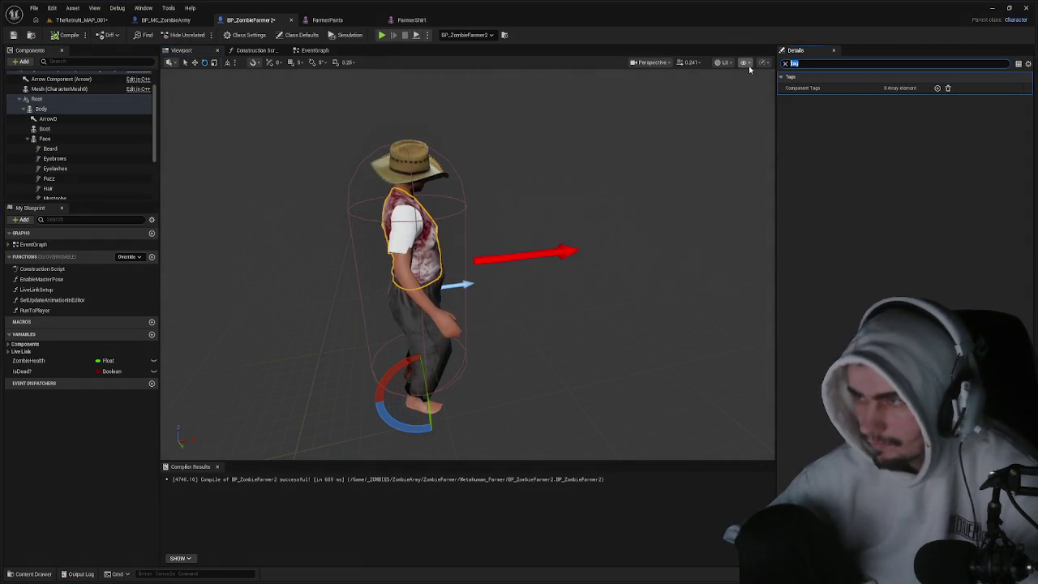
key("BackSpace")
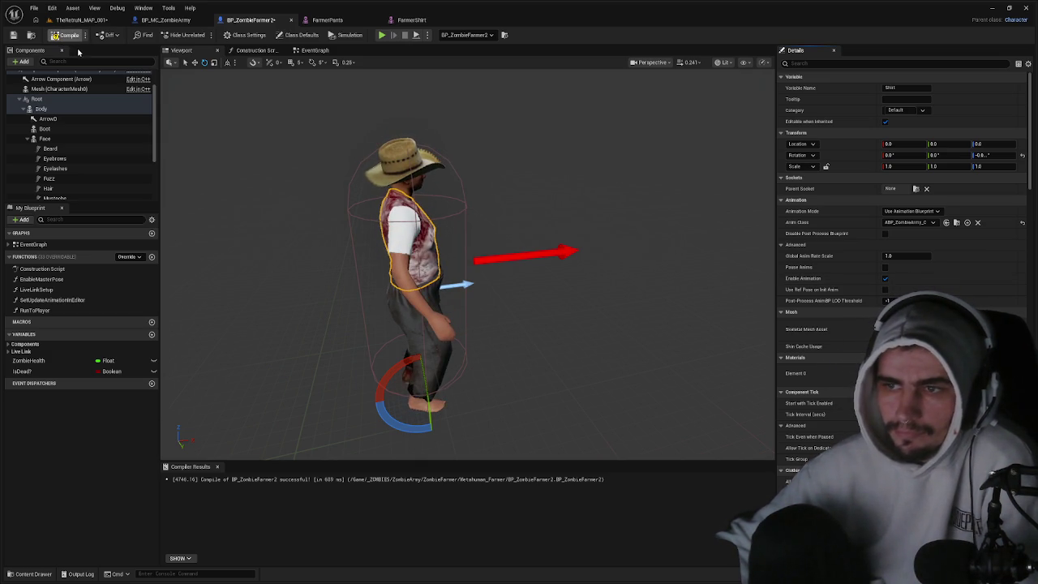
left_click(328, 20)
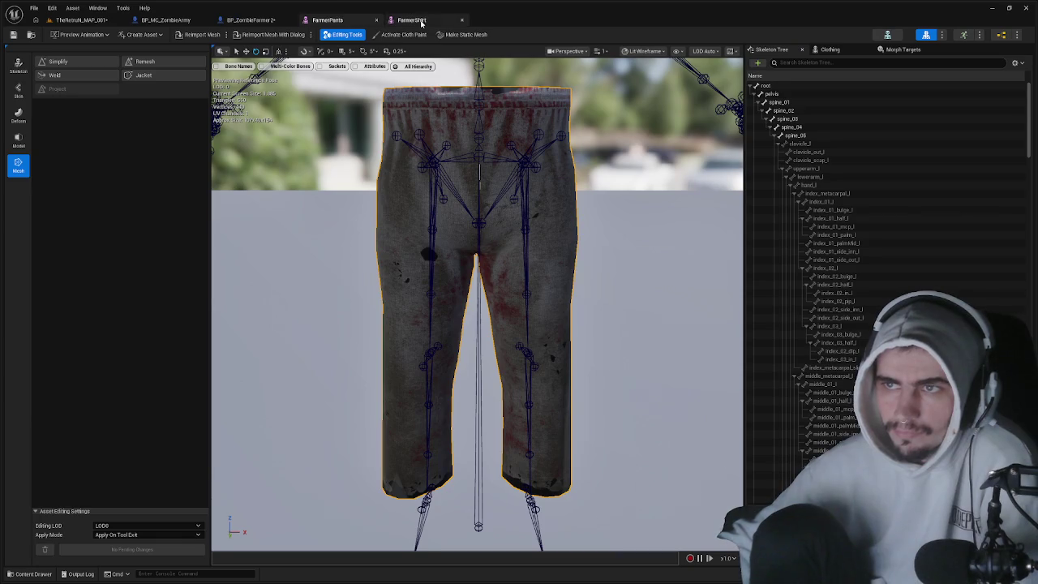
- Close the FarmerShirt and FarmerPants mesh editors and return to the level map
left_click(421, 23)
left_click(463, 20)
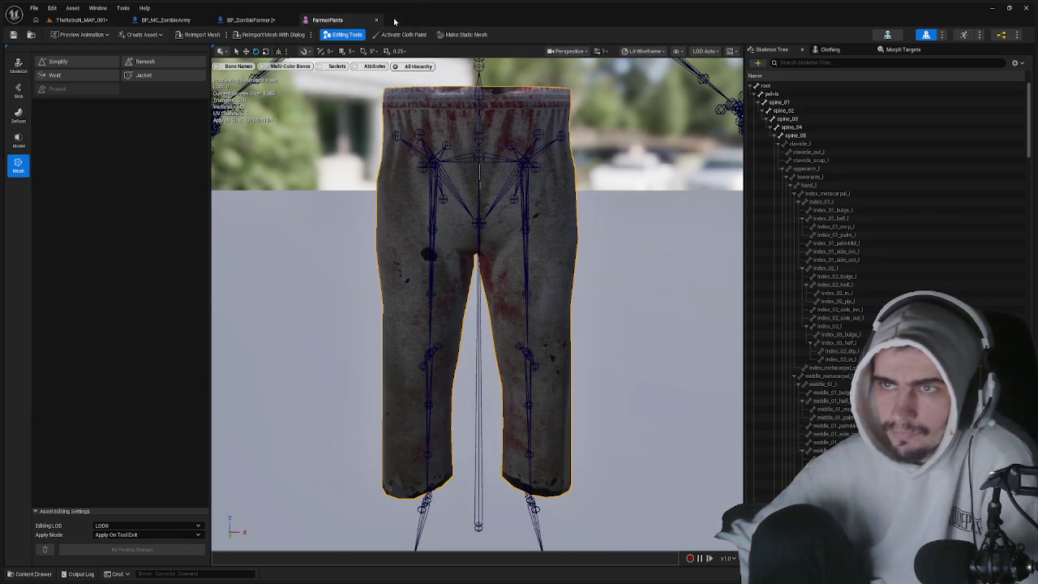
left_click(377, 20)
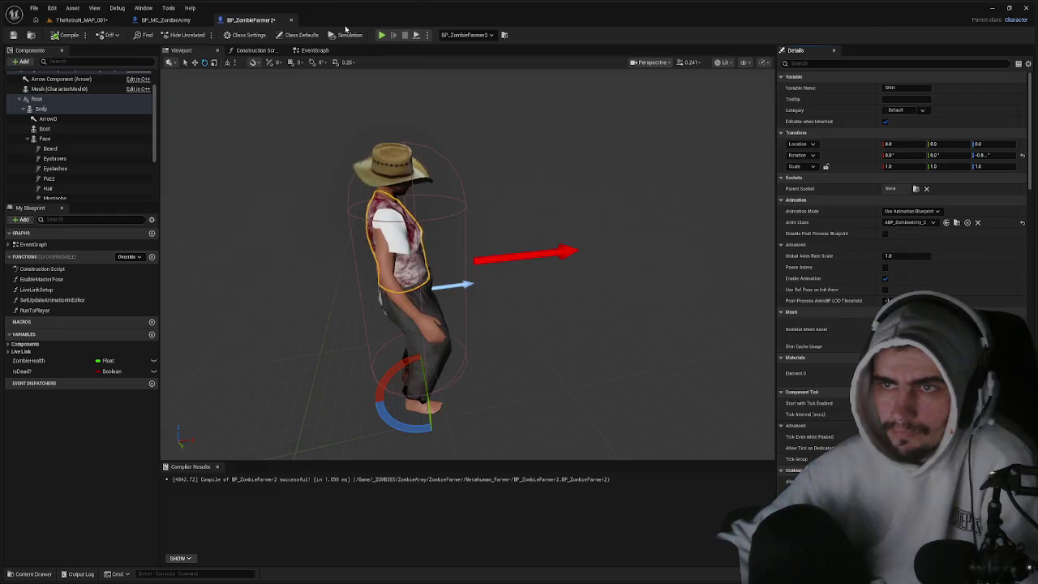
left_click(92, 21)
- Transfer skin weights from Metahuman_Farmer_Mesh onto FarmerPants and apply them to the asset
key("ctrl+space")
left_click(209, 428)
double_click(209, 428)
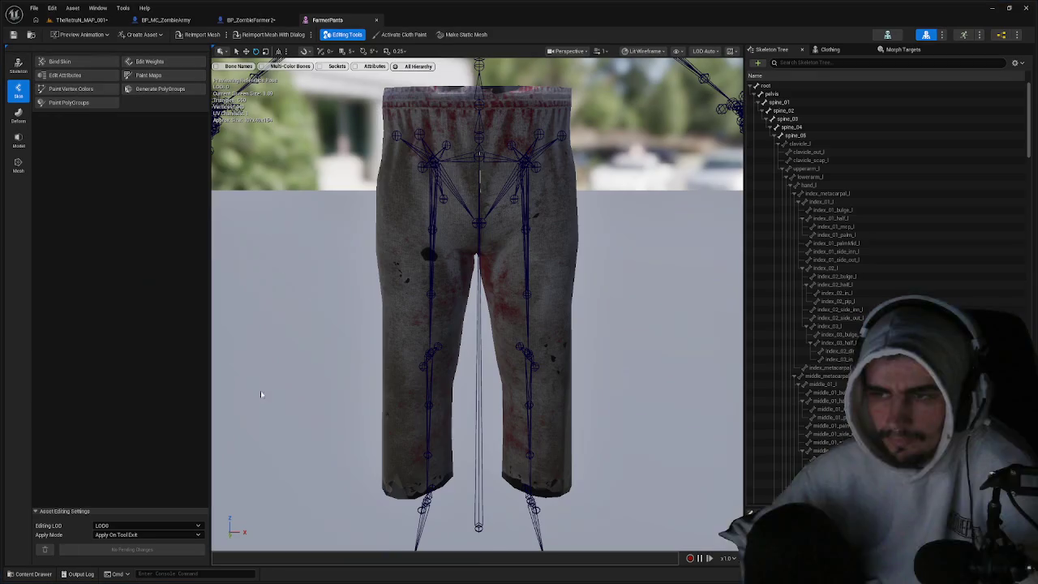
left_click(150, 63)
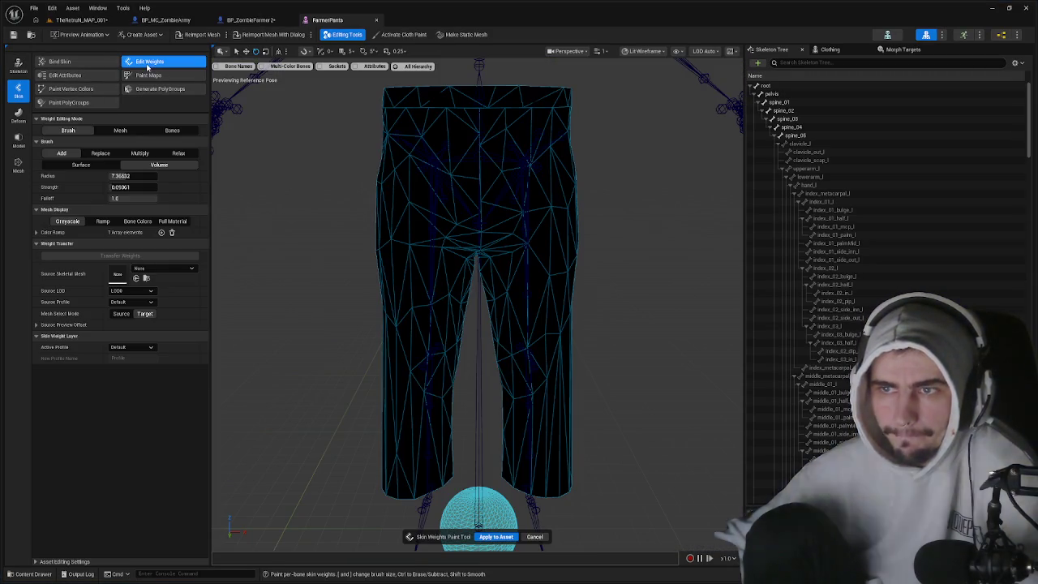
left_click(150, 269)
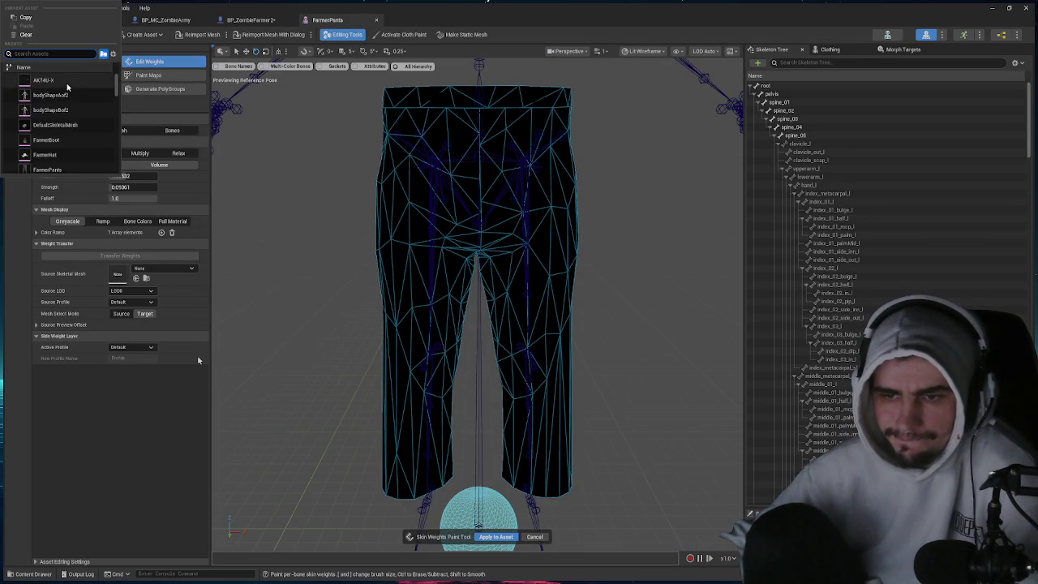
type("far")
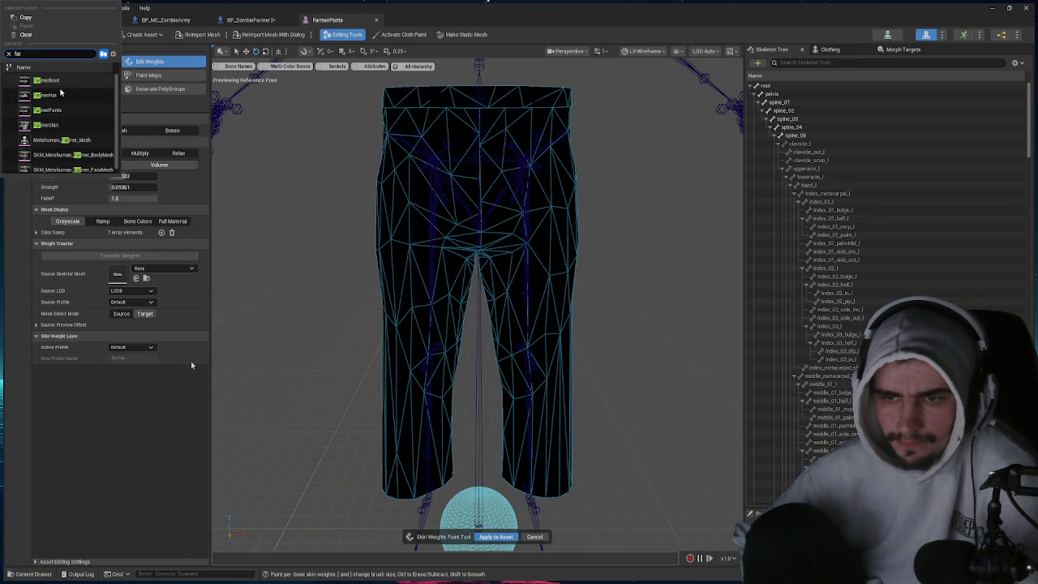
left_click(90, 141)
left_click(142, 256)
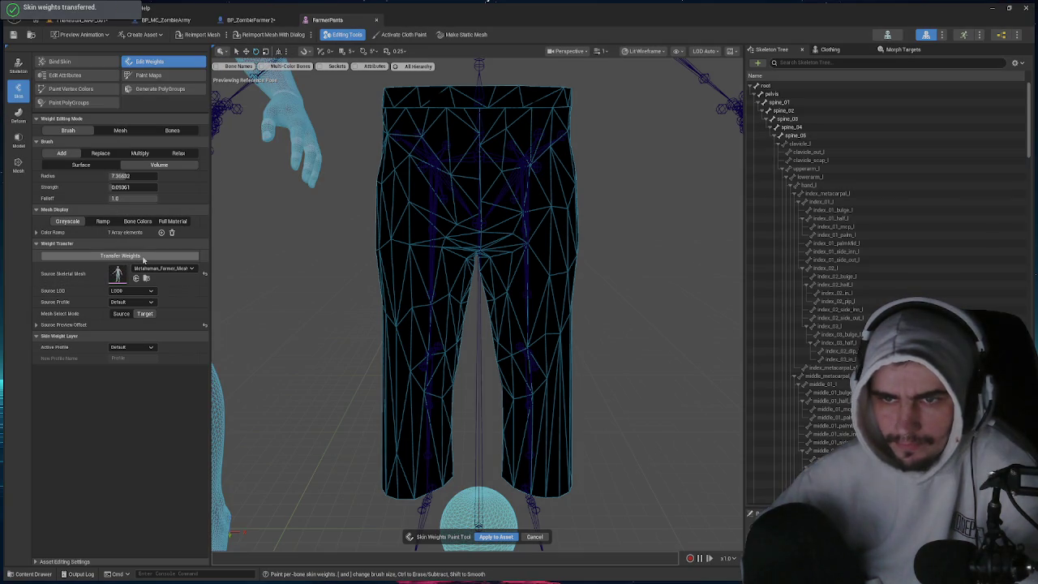
left_click(508, 537)
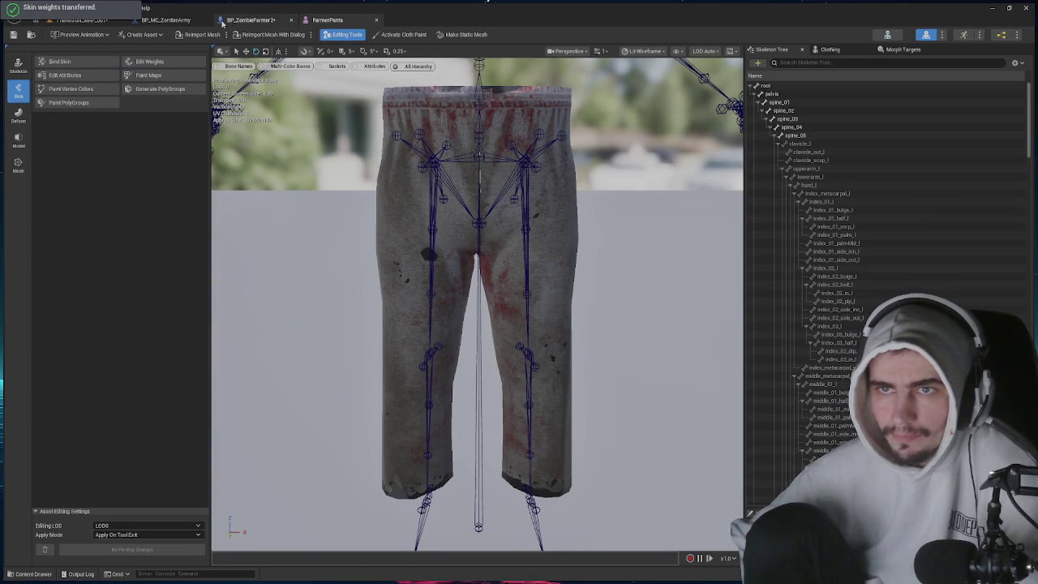
left_click(89, 26)
key("ctrl+space")
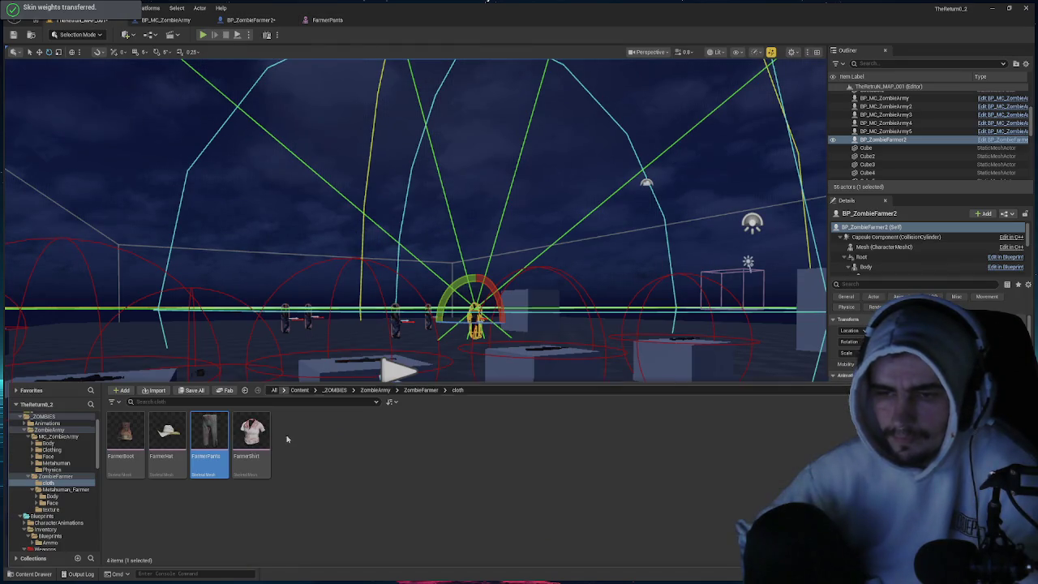
- Transfer skin weights from Metahuman_Farmer_Mesh onto FarmerShirt and apply them to the asset
double_click(245, 423)
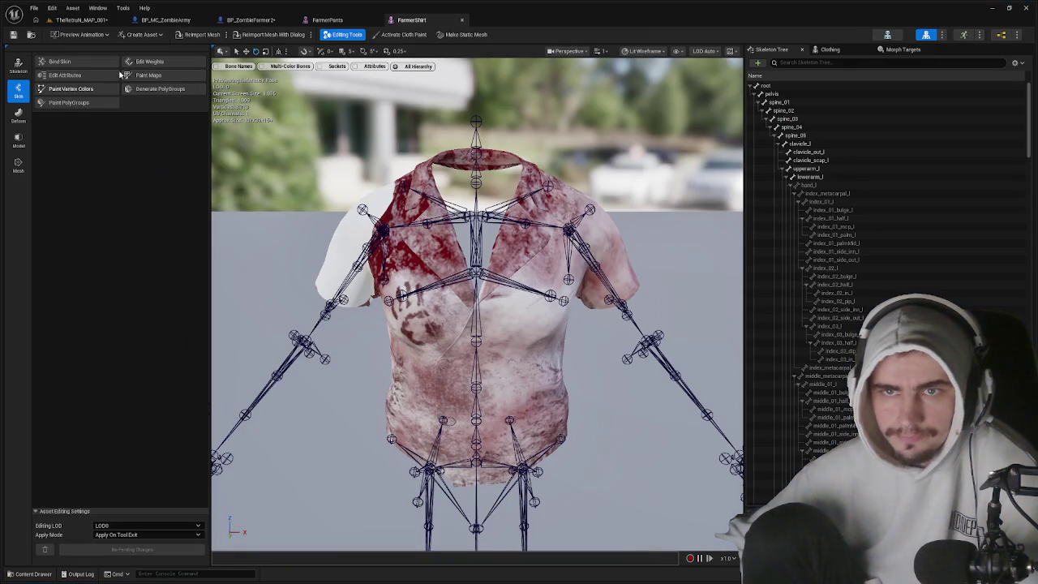
left_click(150, 61)
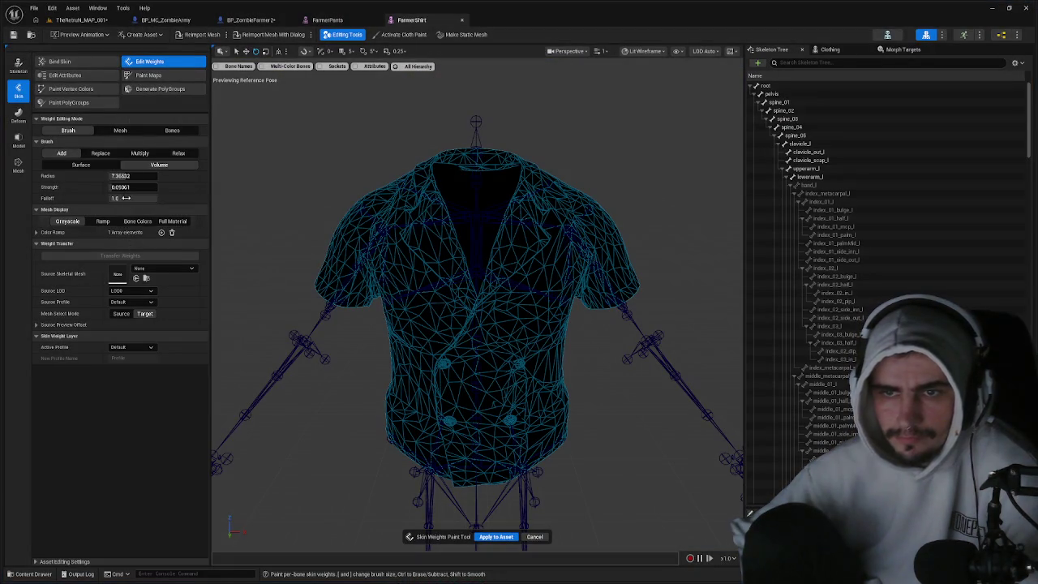
left_click(145, 271)
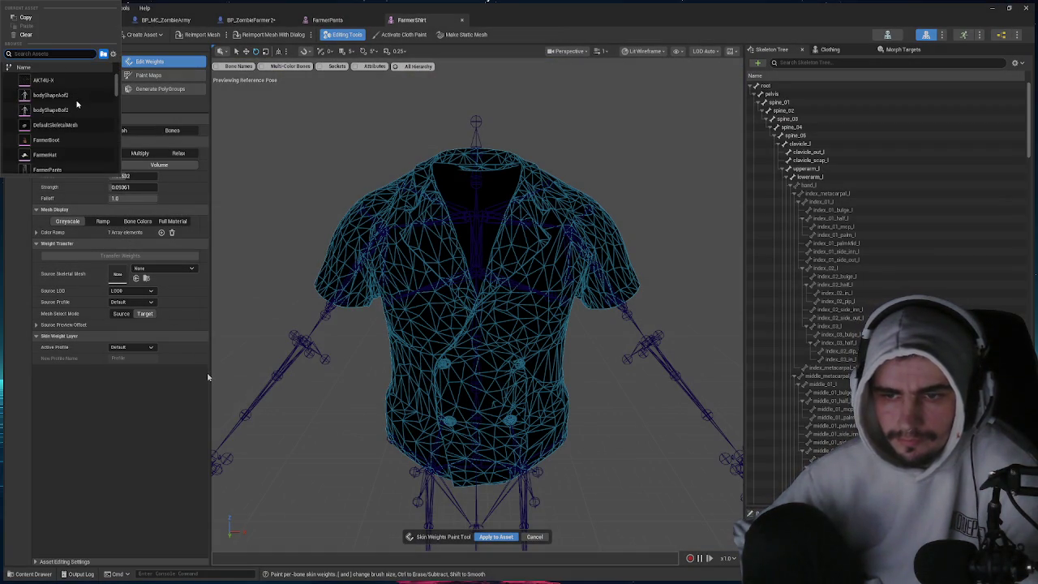
scroll(73, 118, "down", 1)
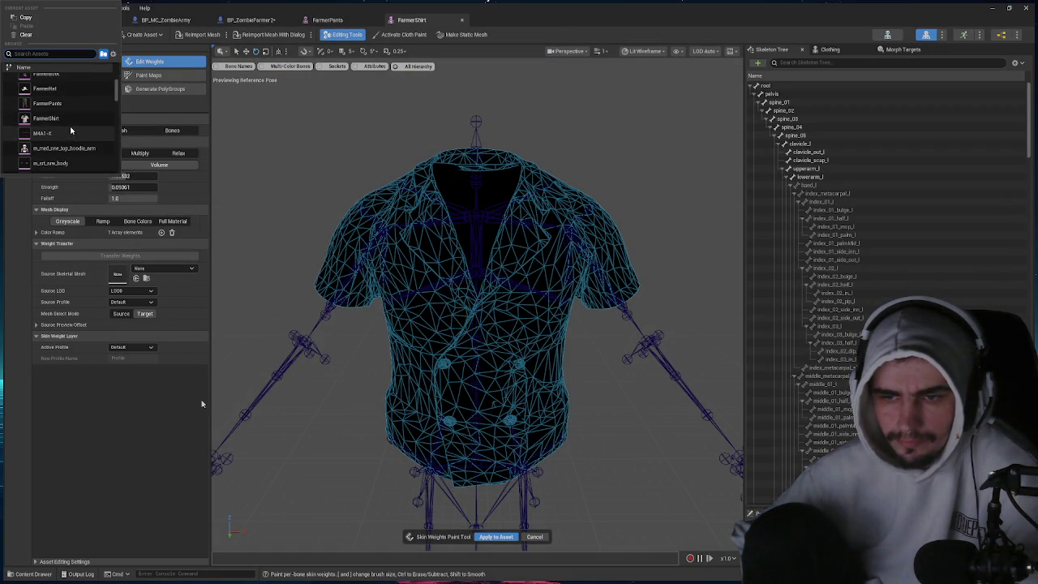
type("far")
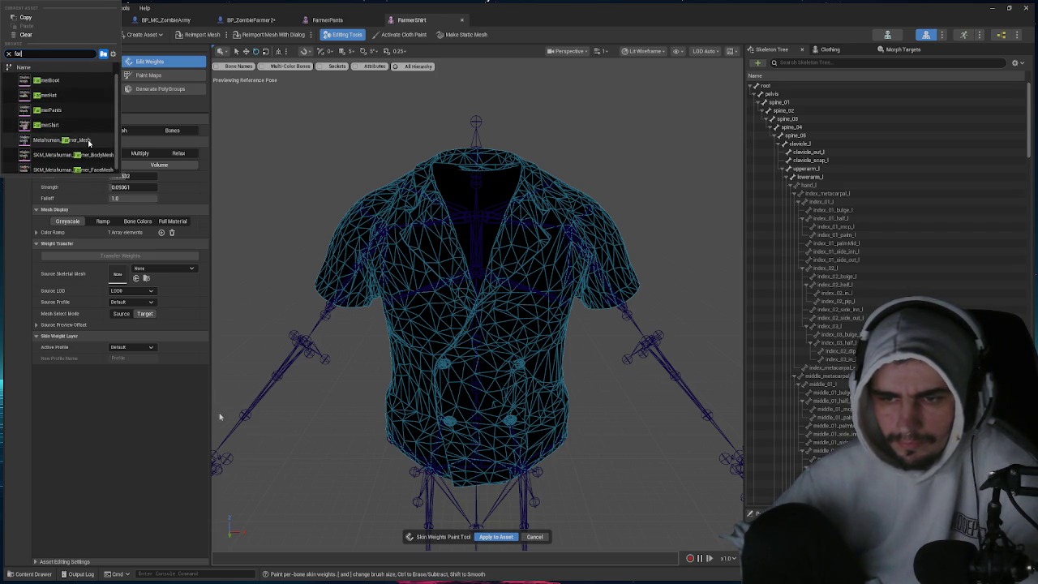
left_click(73, 135)
left_click(120, 256)
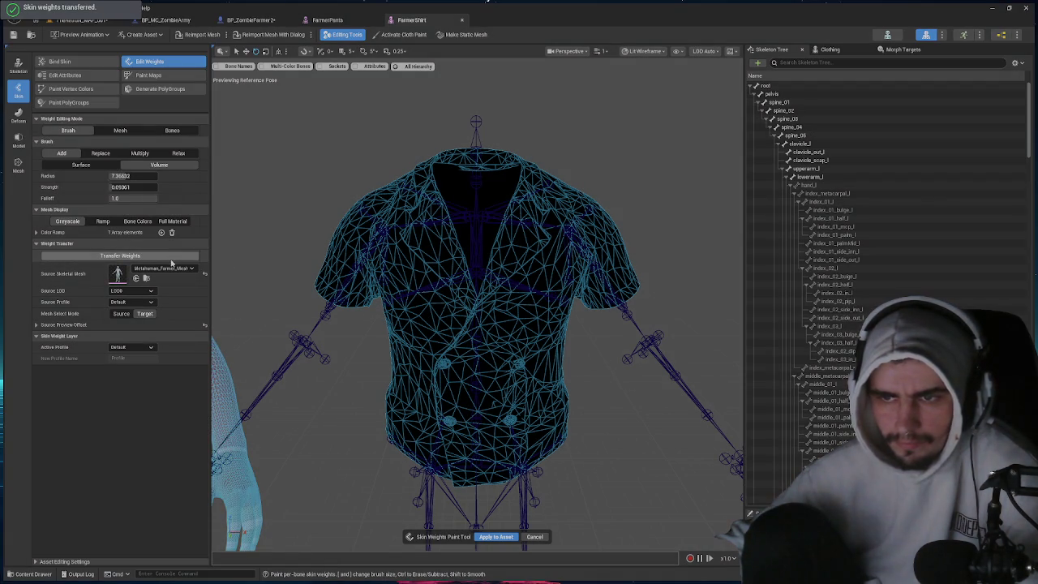
left_click(496, 537)
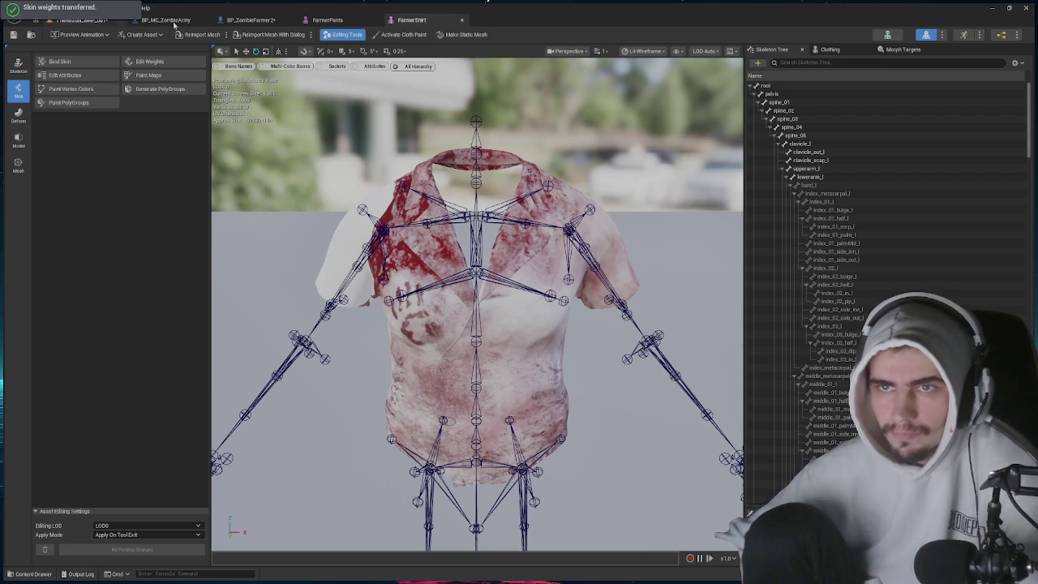
left_click(241, 20)
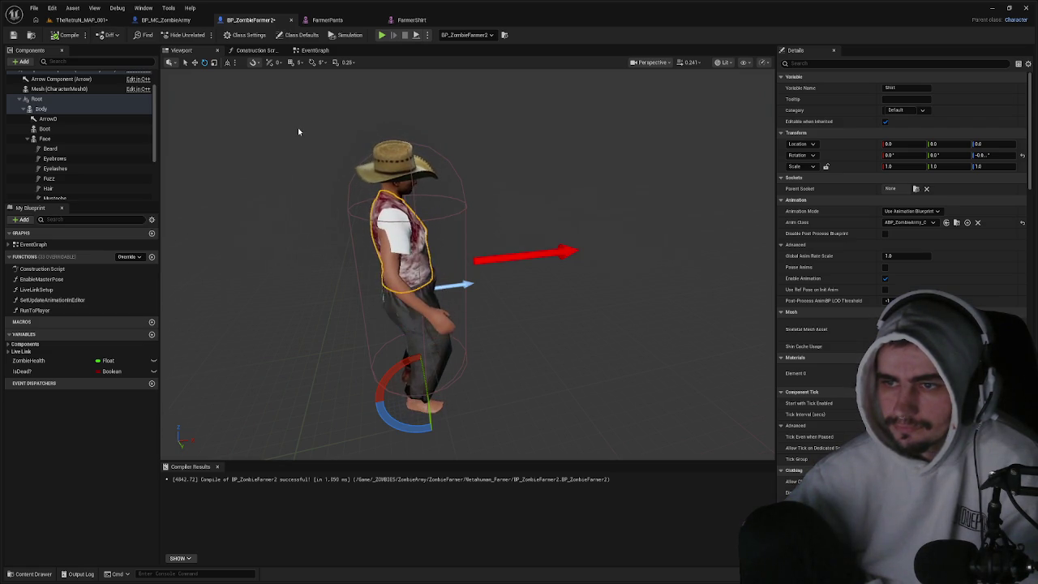
- Compile and close BP_ZombieFarmer2, then go back to the TheRetruN_MAP_001 level
left_click(71, 34)
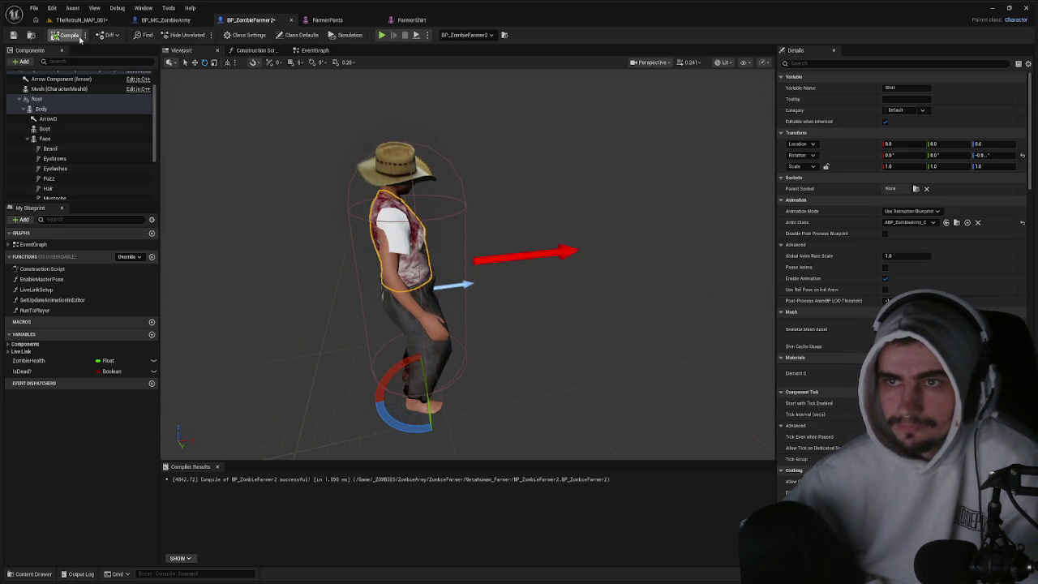
left_click(291, 20)
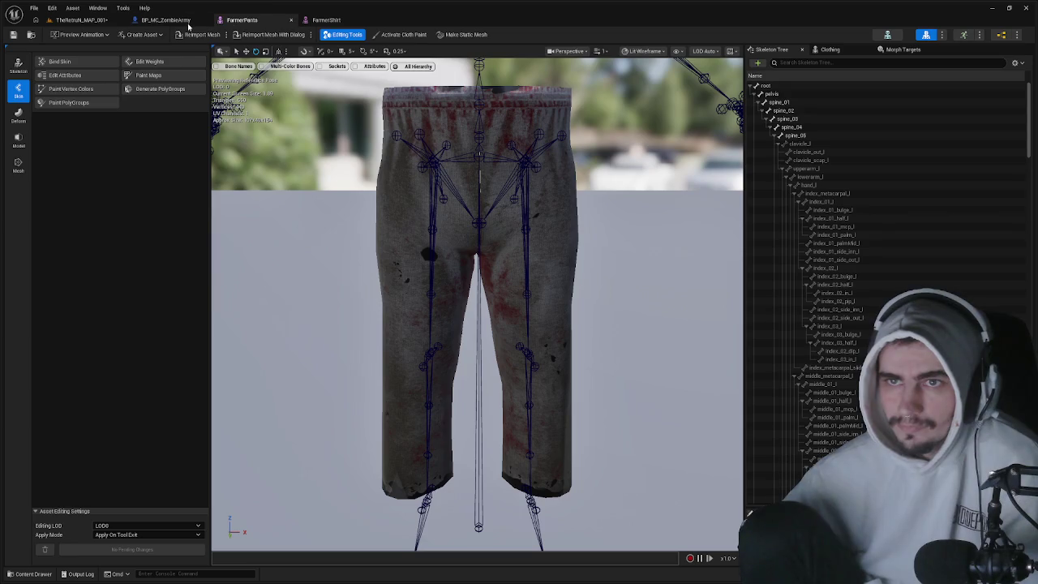
left_click(184, 20)
left_click(233, 20)
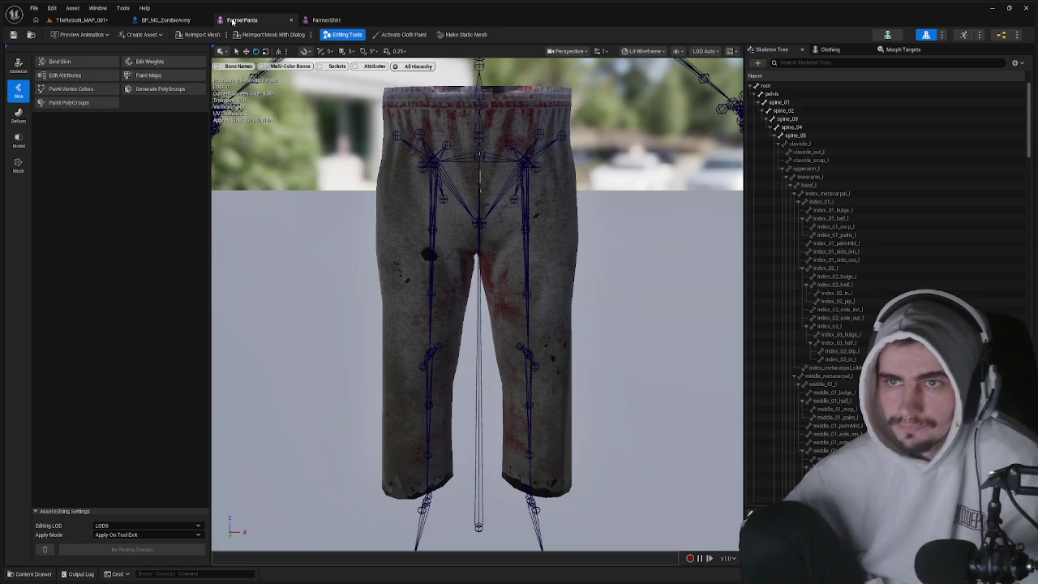
left_click(170, 20)
left_click(81, 19)
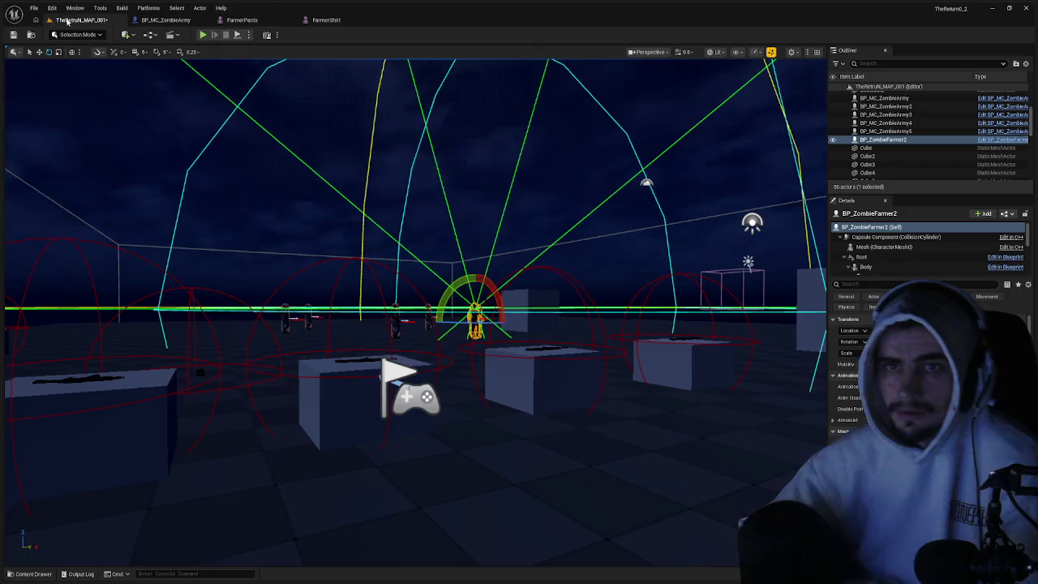
- Enable the beta METATAILOR Bridge plugin and restart the editor, saving changes first
left_click(50, 8)
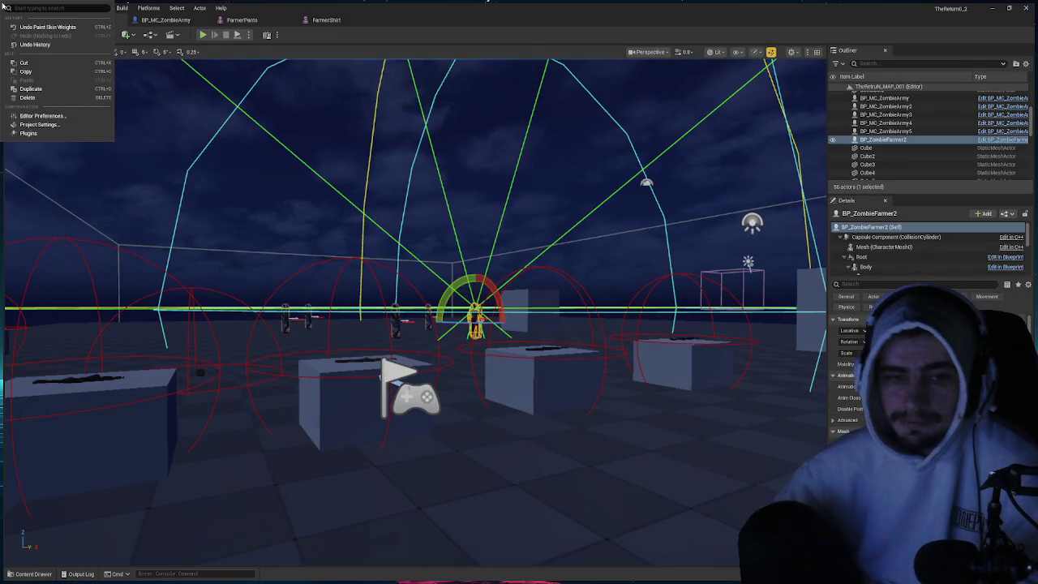
left_click(51, 134)
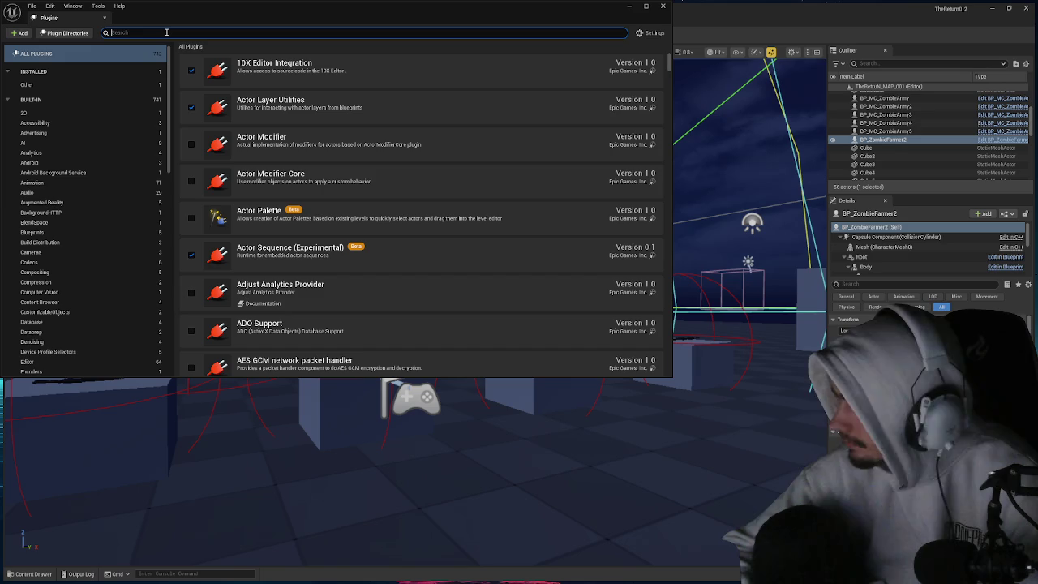
left_click(67, 86)
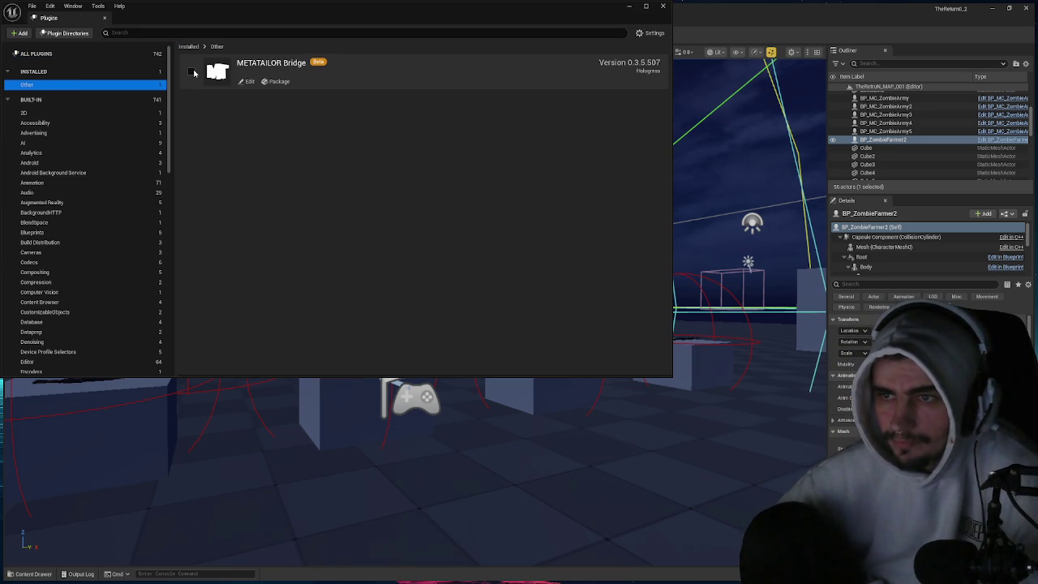
left_click(194, 73)
left_click(172, 65)
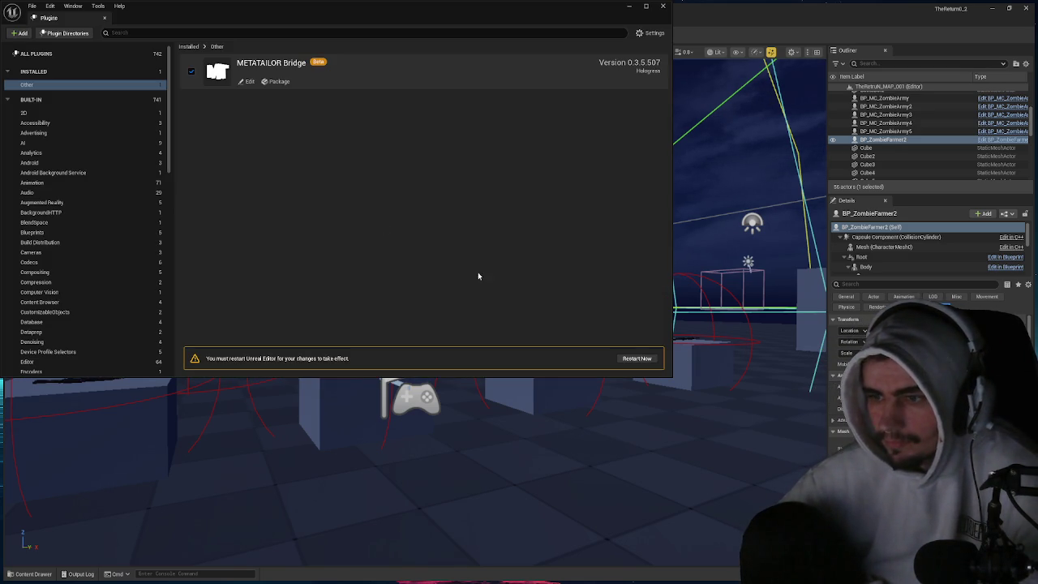
left_click(637, 358)
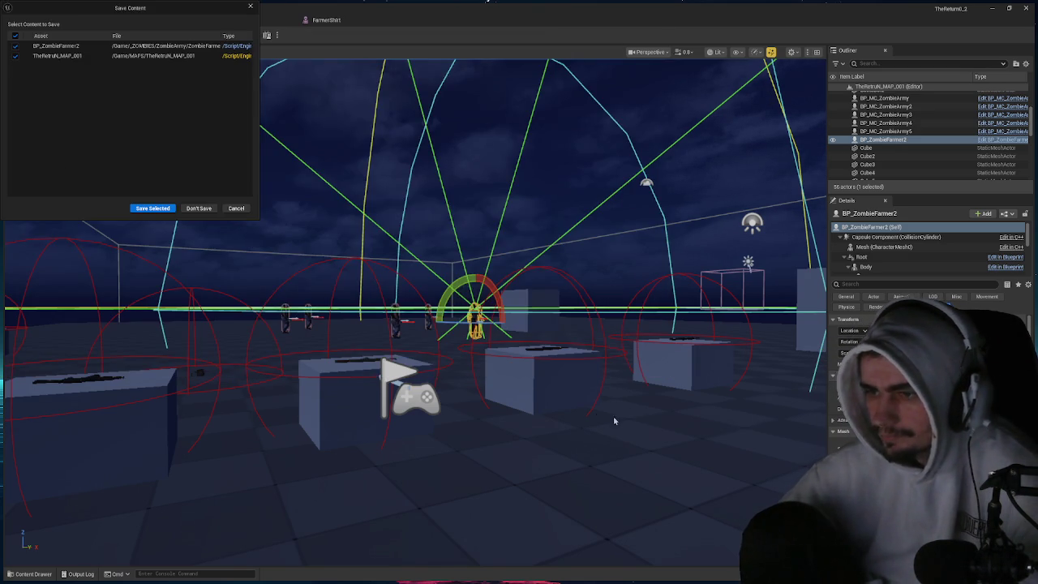
left_click(168, 210)
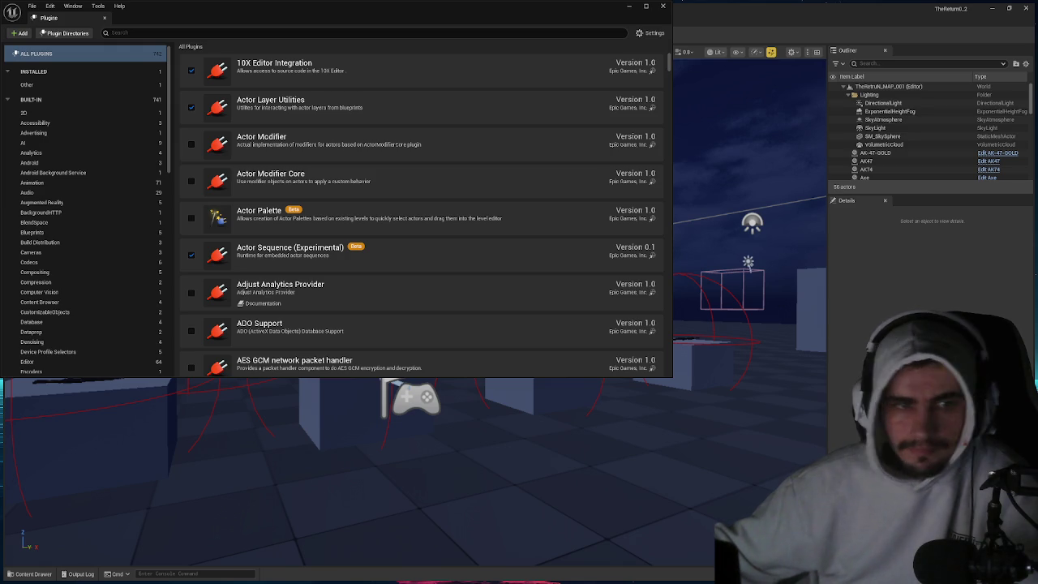
left_click(661, 6)
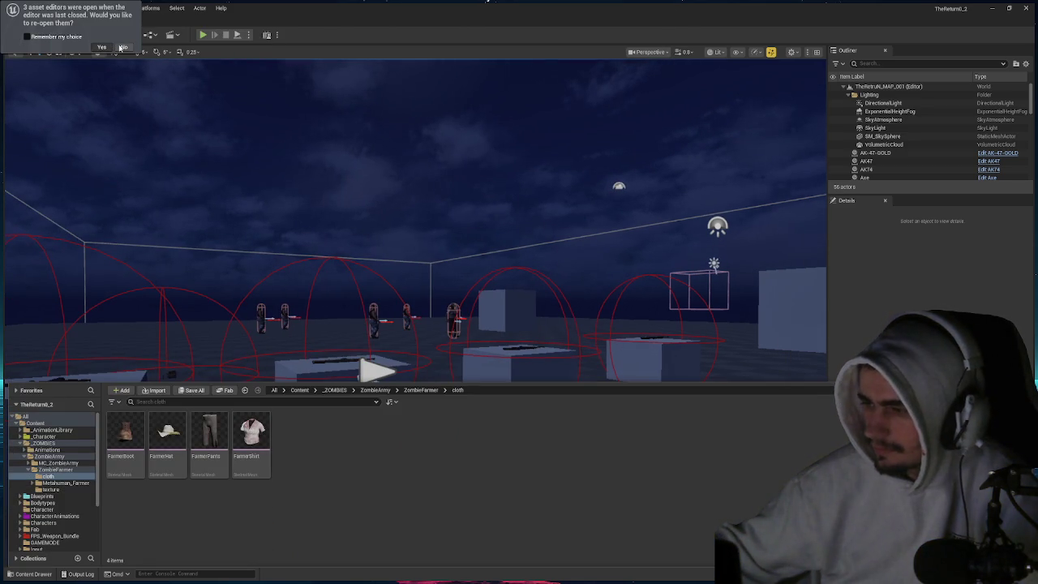
- Skip restoring old editors and open the BP_ZombieFarmer2 blueprint from Metahuman_Farmer
left_click(120, 47)
key("ctrl+space")
left_click(420, 390)
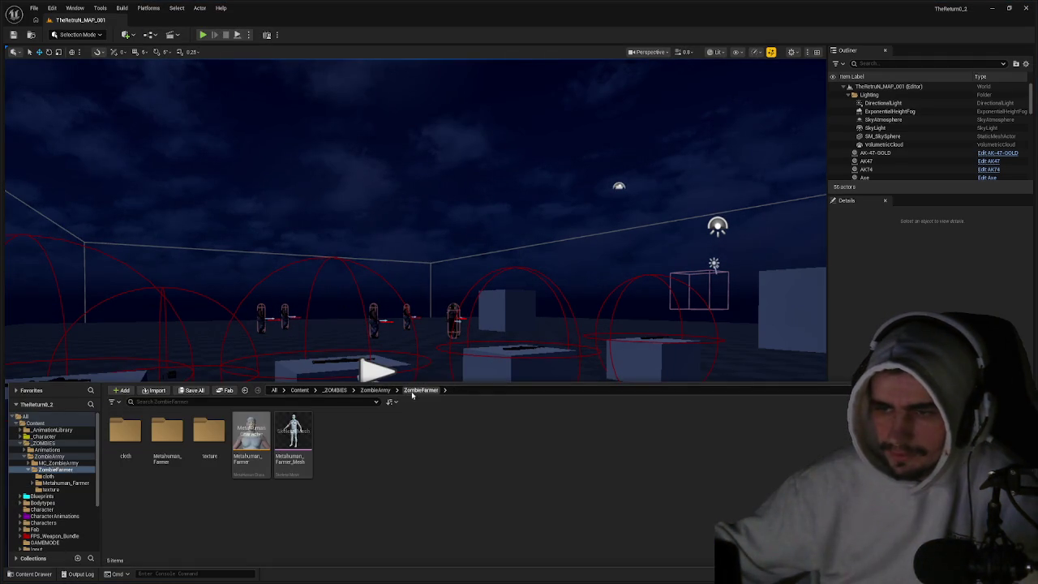
double_click(168, 434)
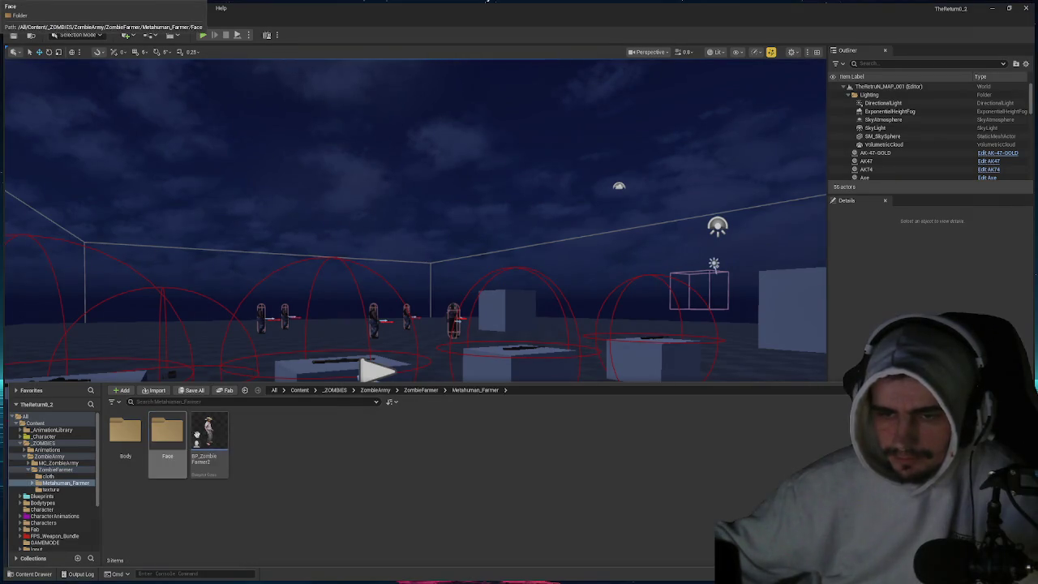
left_click(198, 437)
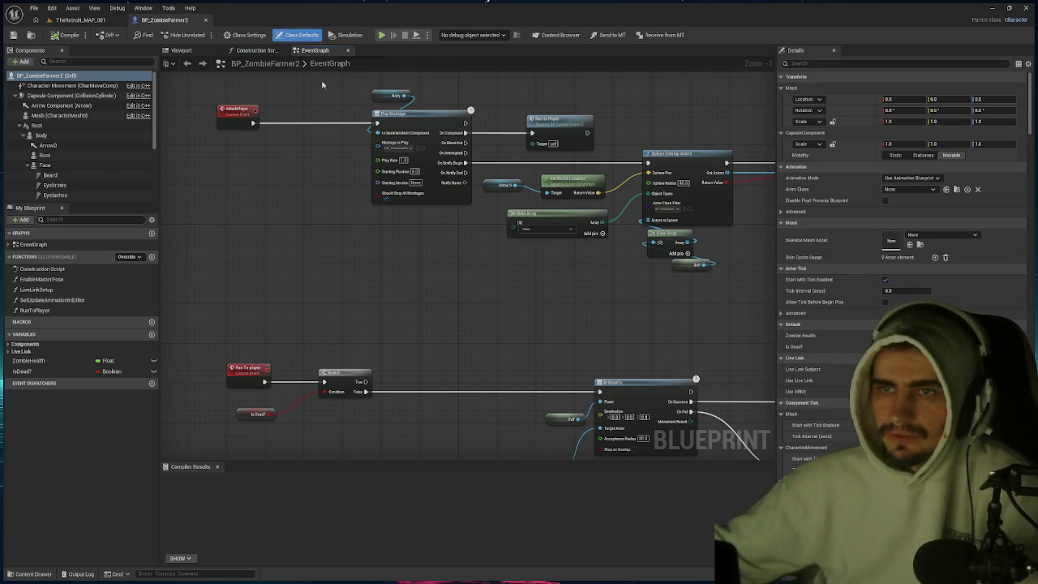
left_click(251, 50)
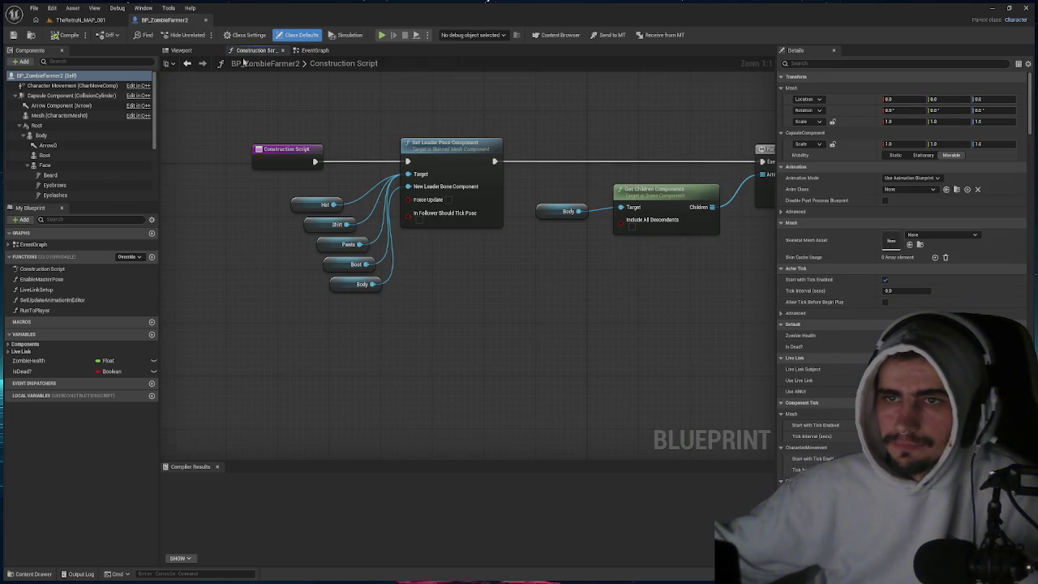
left_click(180, 51)
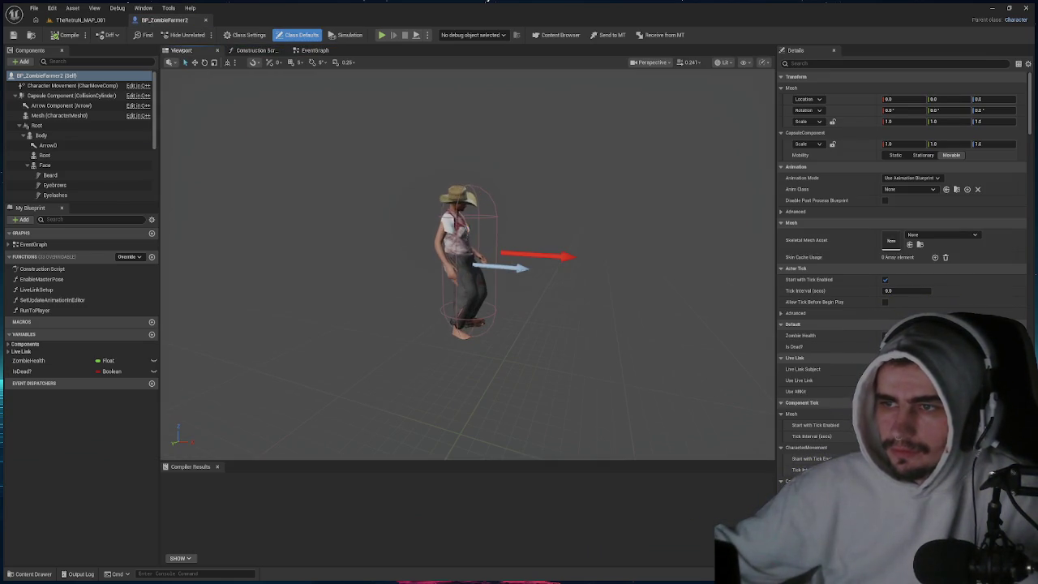
- Delete the hat, set the Body's Anim Class to None, and send to MetaTailor
left_click(464, 198)
left_click(465, 198)
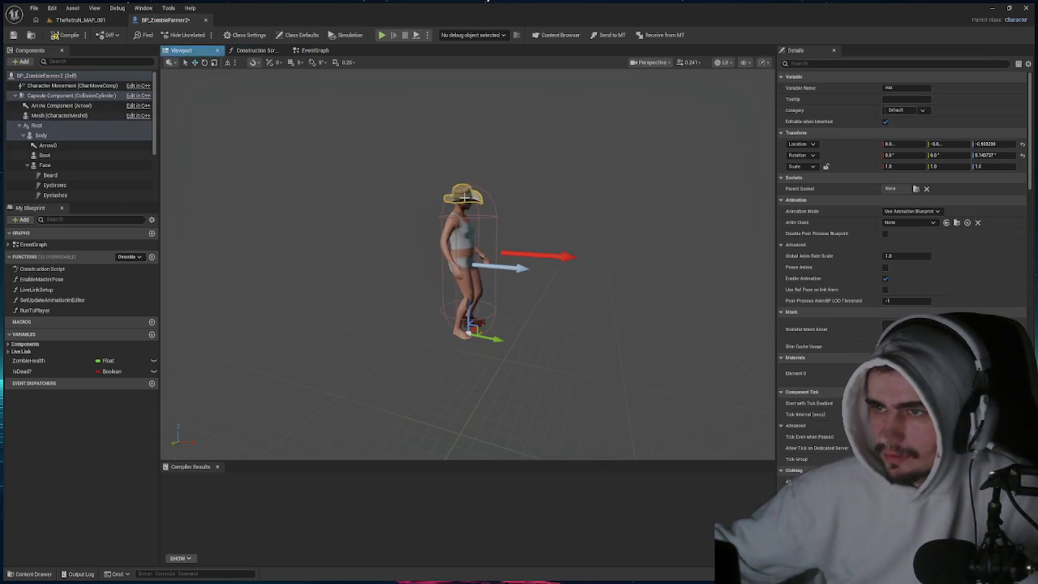
key("Delete")
left_click(445, 235)
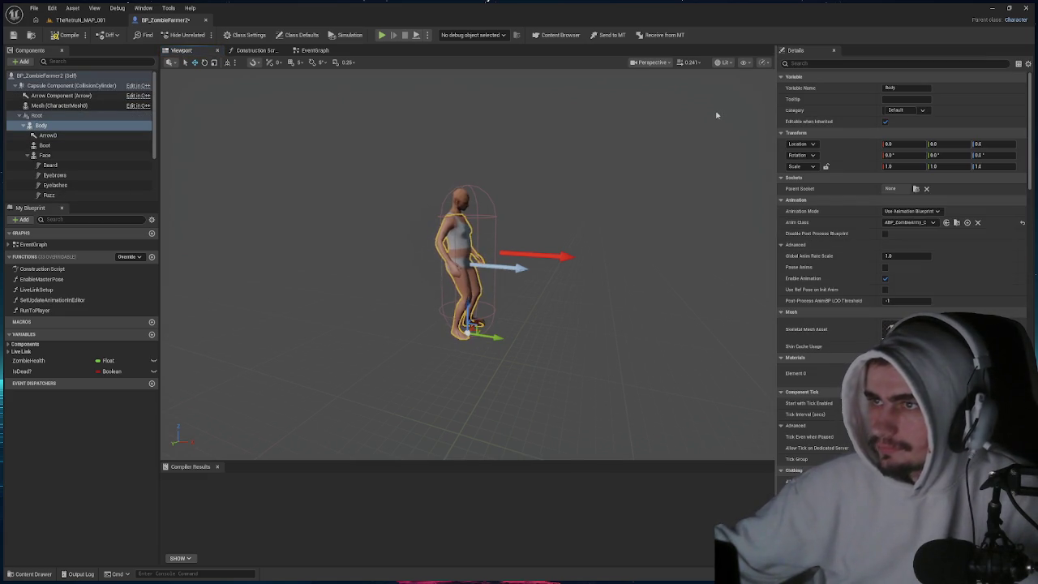
left_click(977, 222)
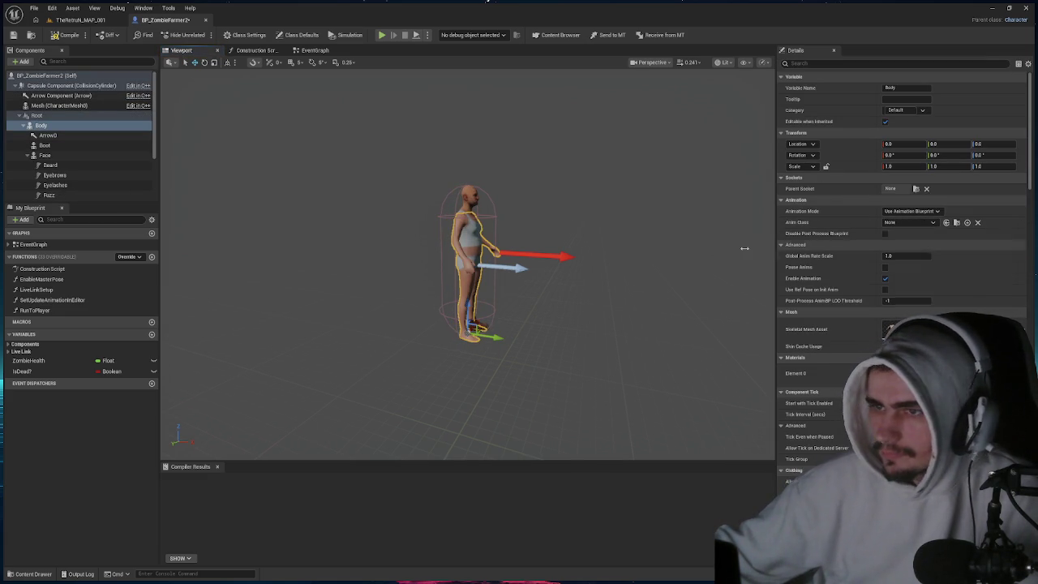
mouse_move(498, 155)
left_mouse_down()
mouse_move(365, 167)
mouse_move(467, 190)
left_mouse_up()
left_click(544, 215)
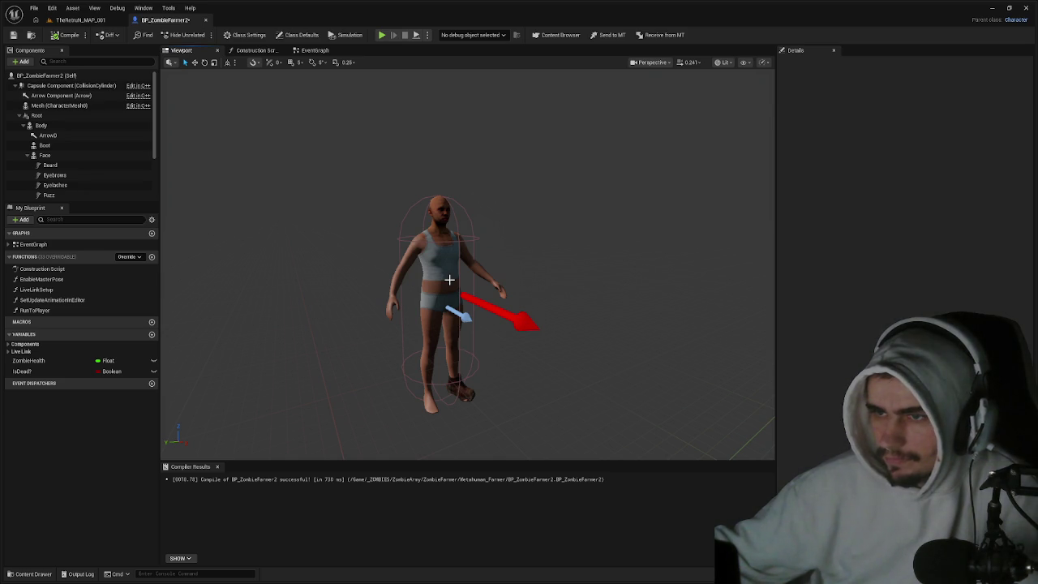
left_click(602, 35)
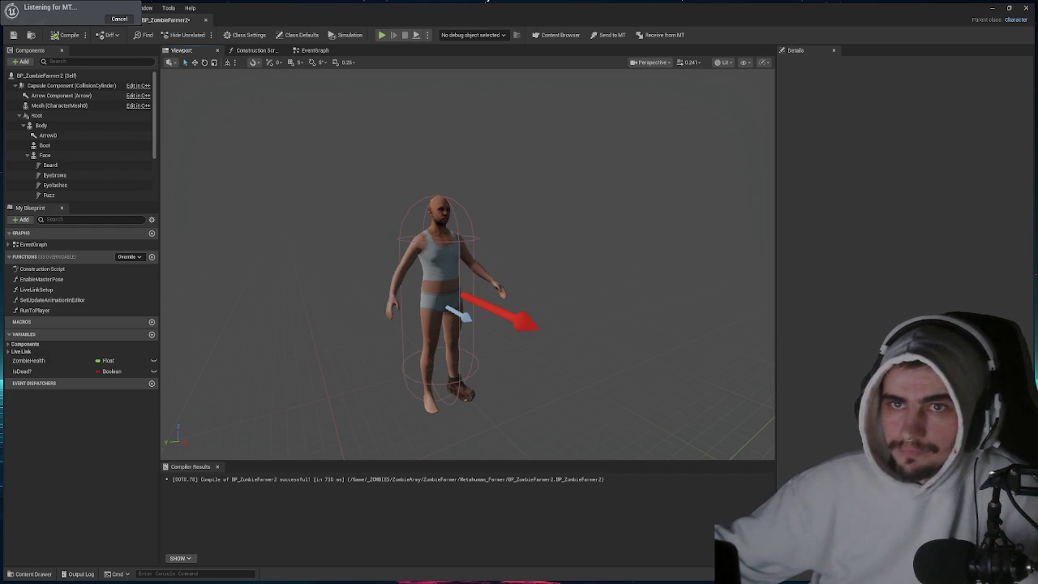
- Select the Face and Body components together in the blueprint
left_click(445, 256)
left_click(438, 215)
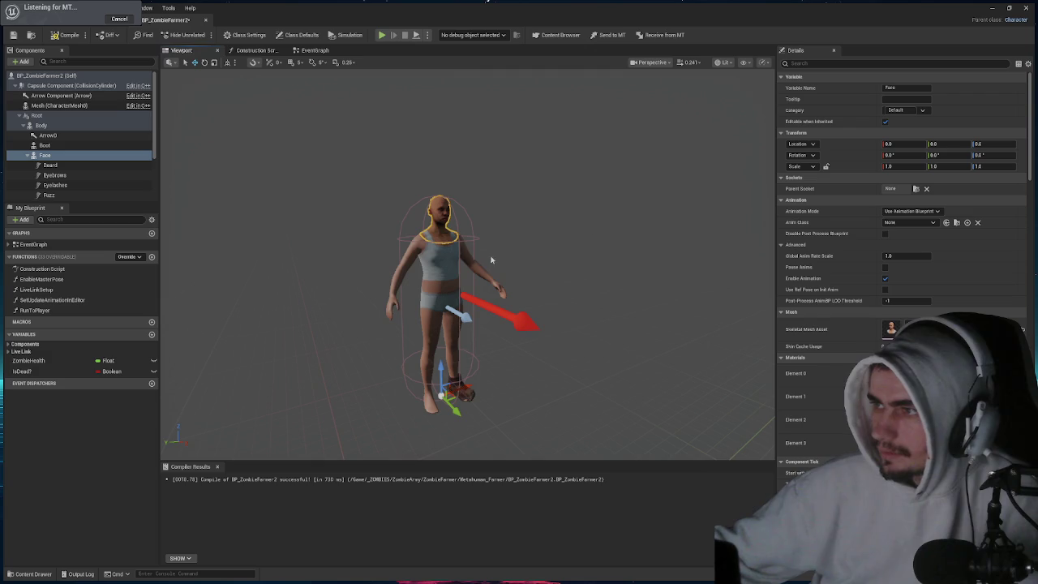
left_click(454, 275)
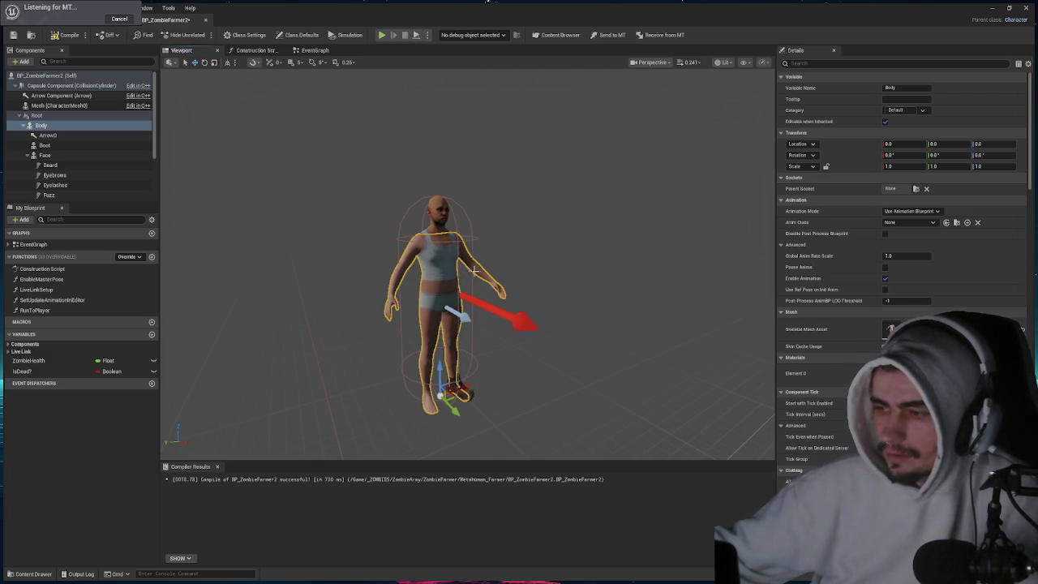
left_click(443, 235)
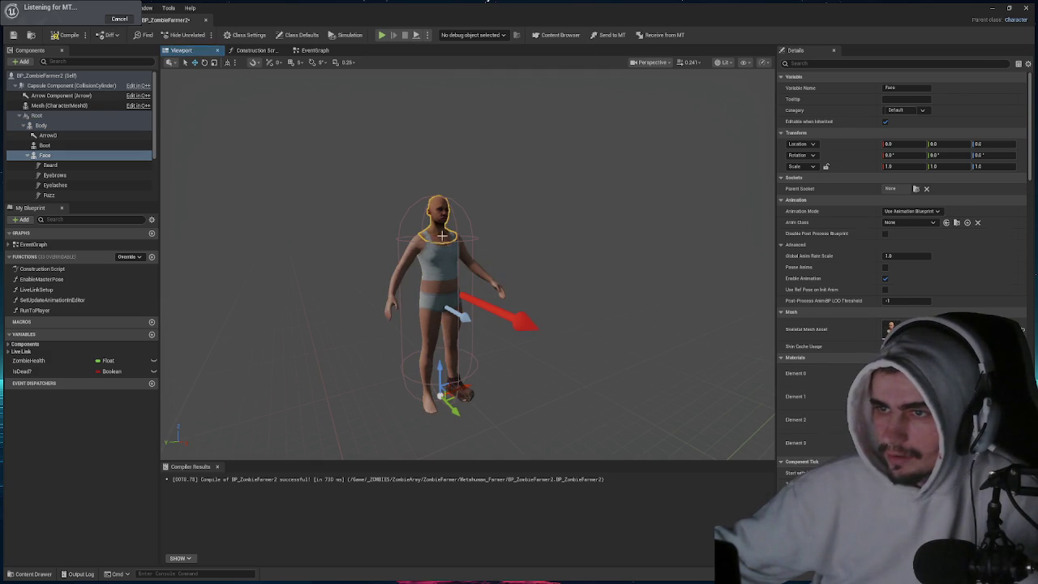
left_click(443, 335)
left_click(469, 392)
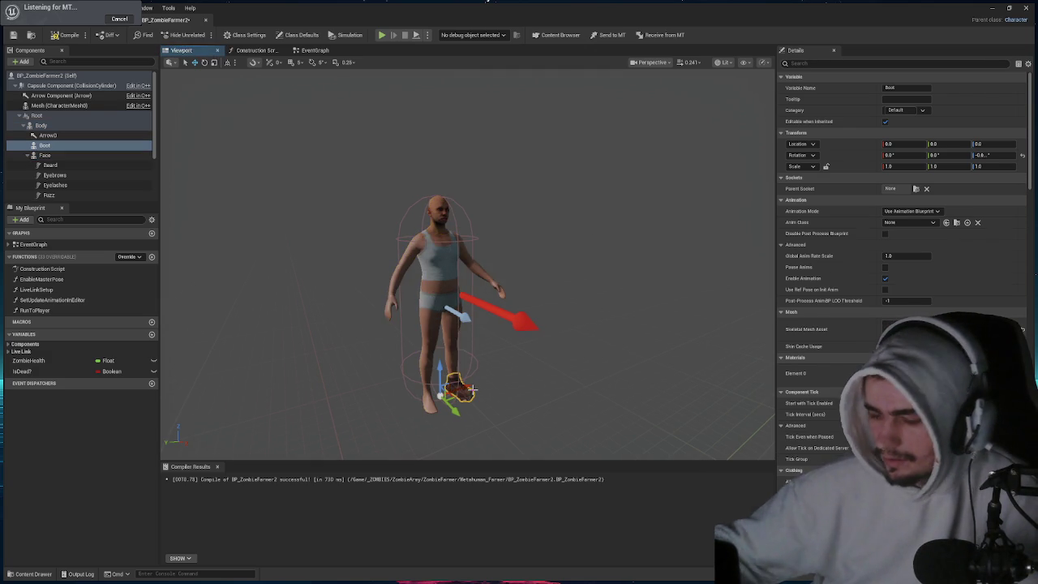
left_click(519, 381)
left_click(442, 308)
left_click(436, 215)
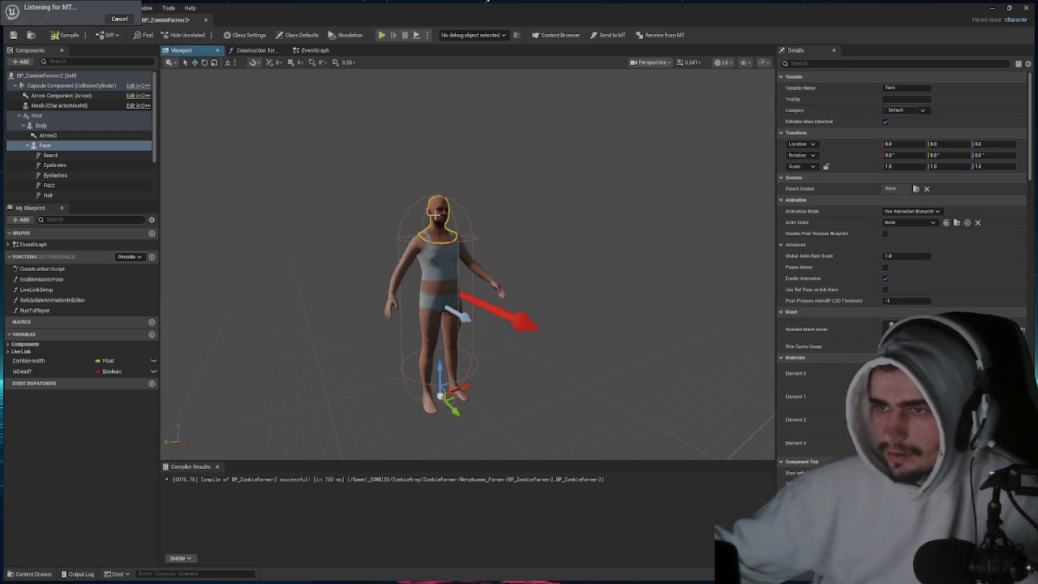
left_click(442, 218)
left_click(442, 218)
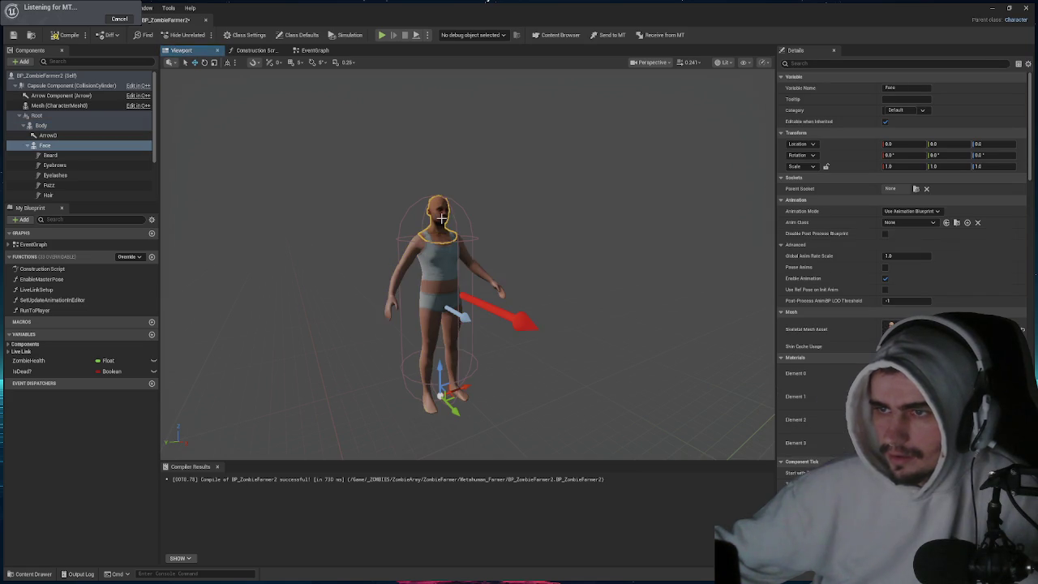
left_click(434, 272, "ctrl")
- Raise the body and face above the capsule, rotate them about -98° yaw, and recompile
left_click_drag(441, 368, 458, 175)
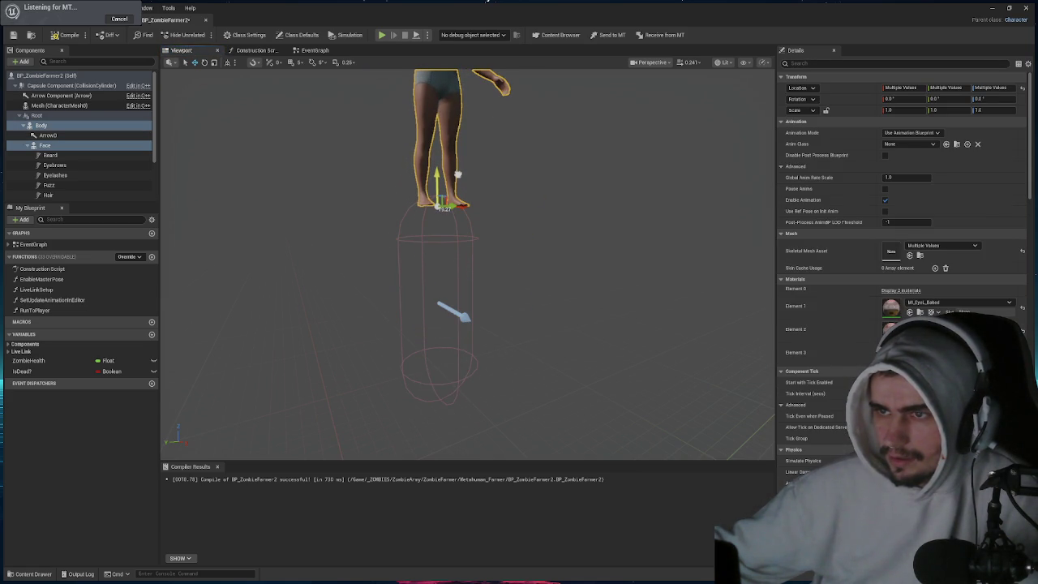
left_click_drag(443, 212, 451, 209)
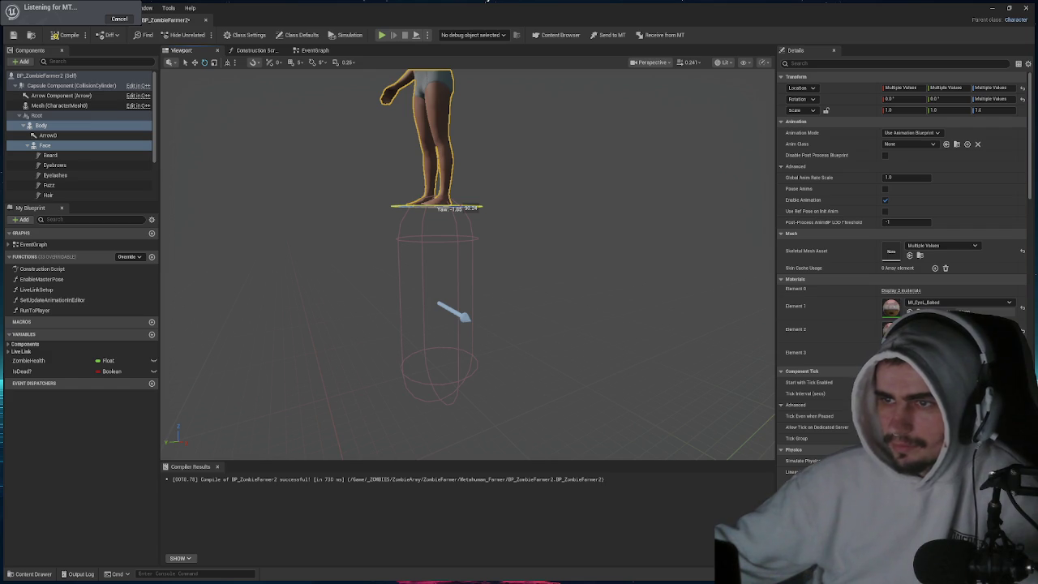
left_click_drag(451, 208, 451, 209)
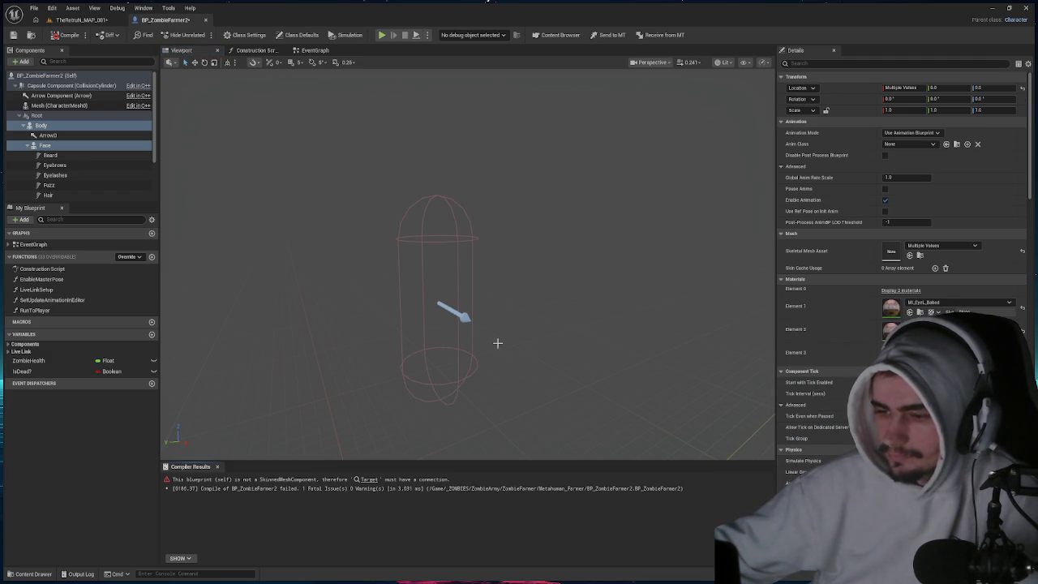
left_click(71, 37)
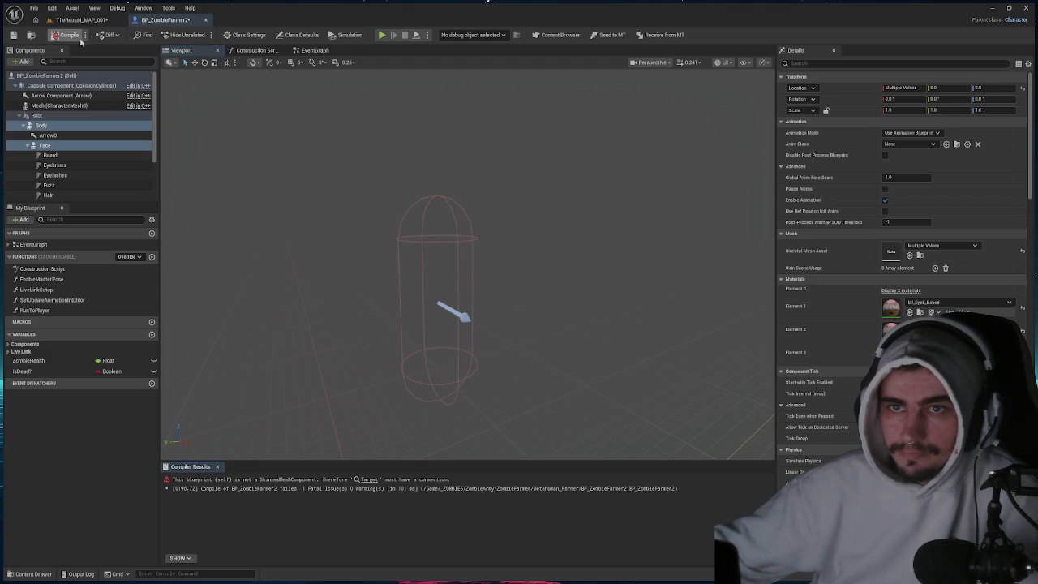
- Close the blueprint, delete BP_ZombieFarmer2 from the Content Browser, and enlarge the level viewport
left_click(206, 20)
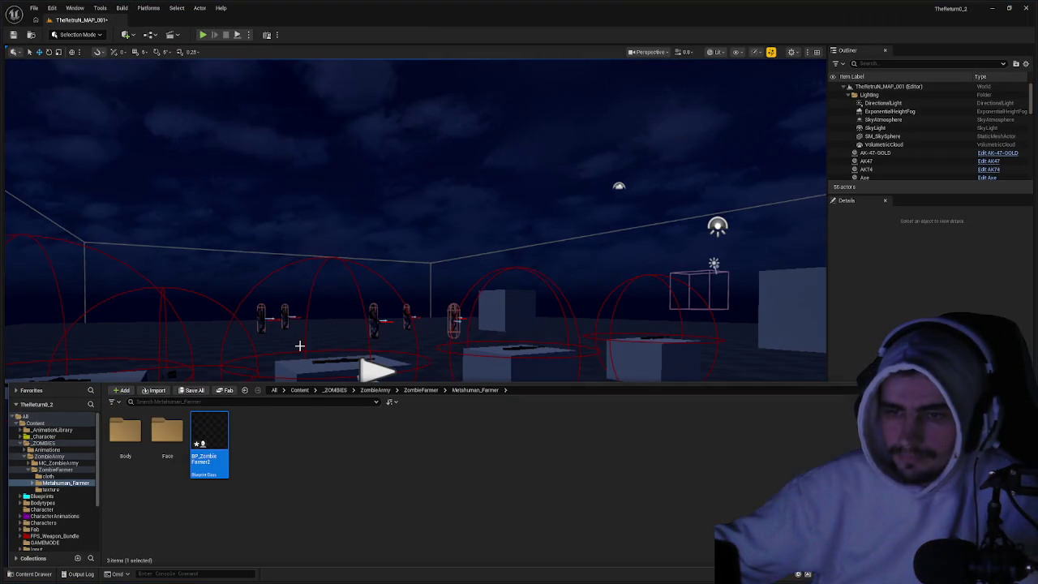
right_click(213, 435)
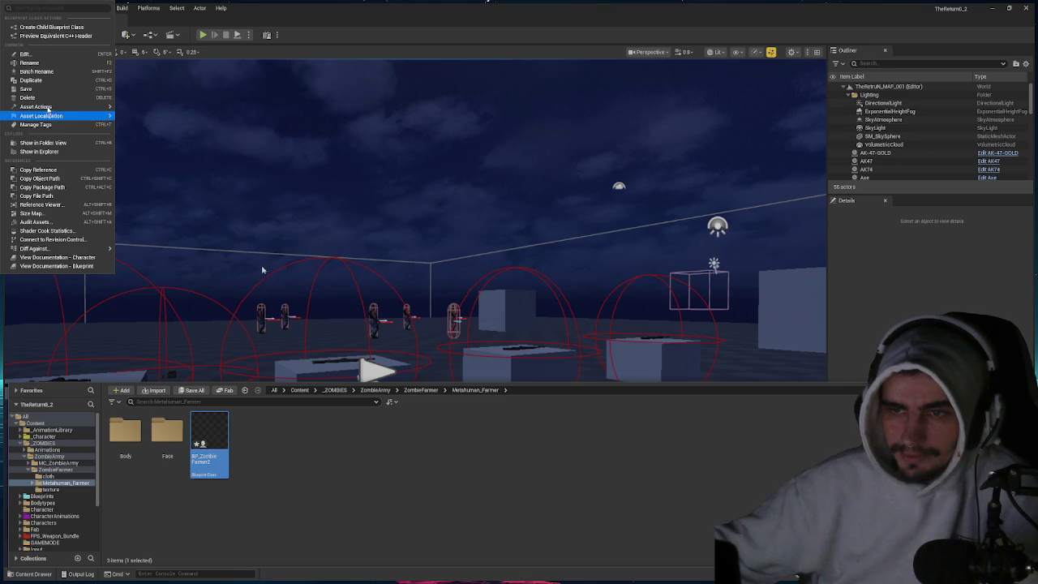
left_click(45, 99)
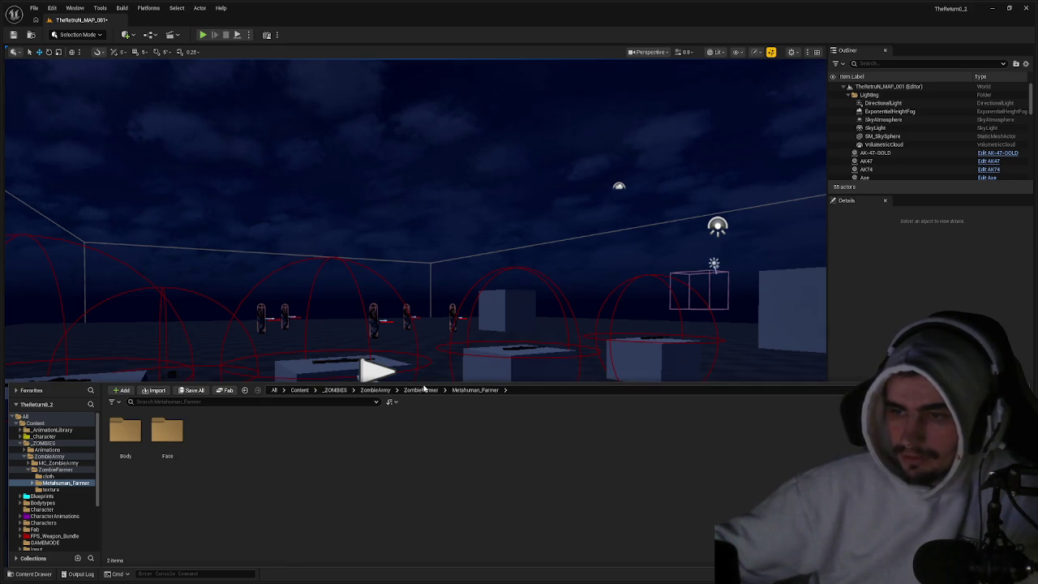
left_click_drag(432, 383, 423, 503)
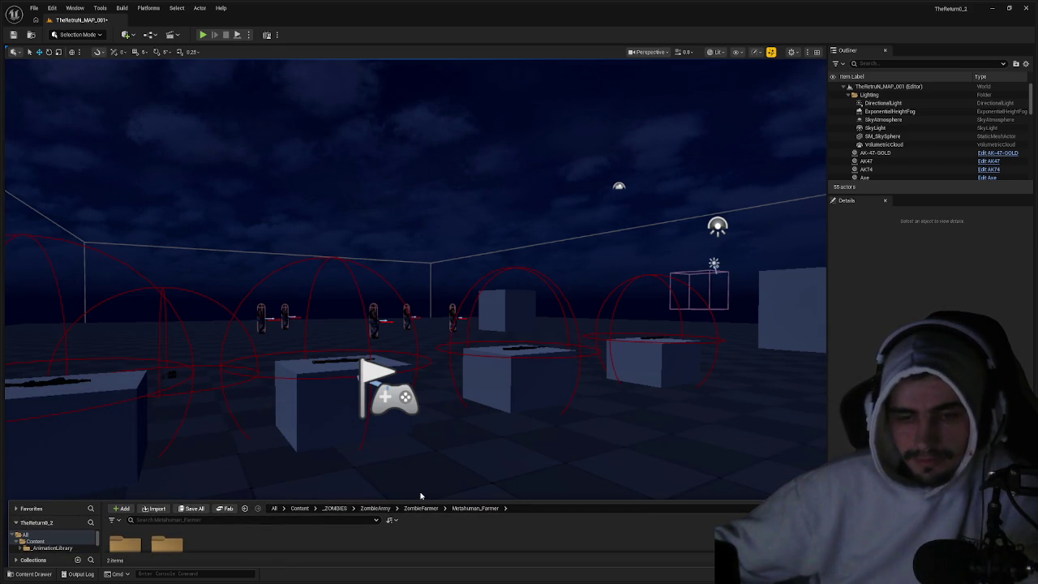
left_click(203, 34)
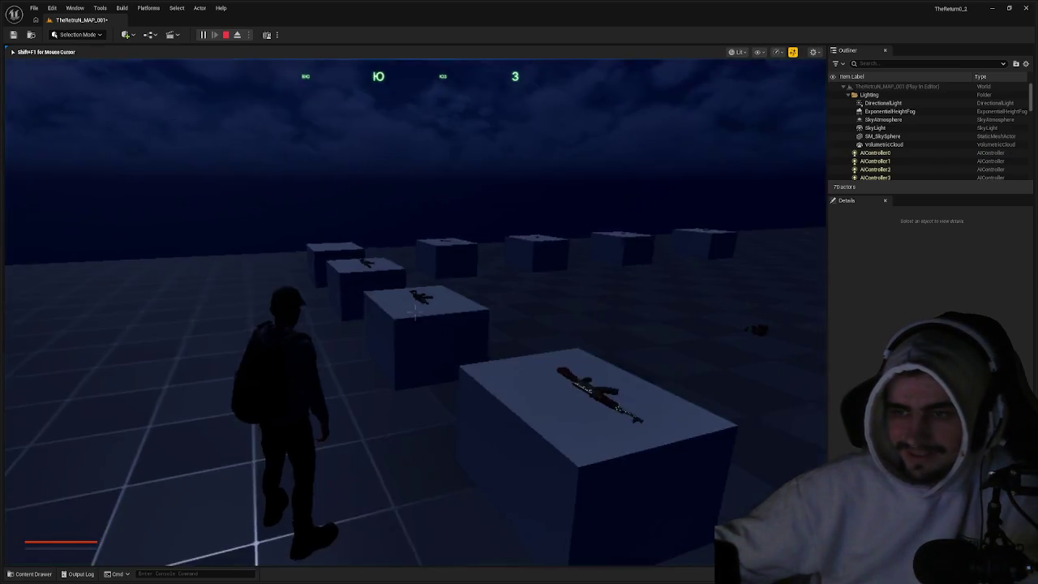
key("w")
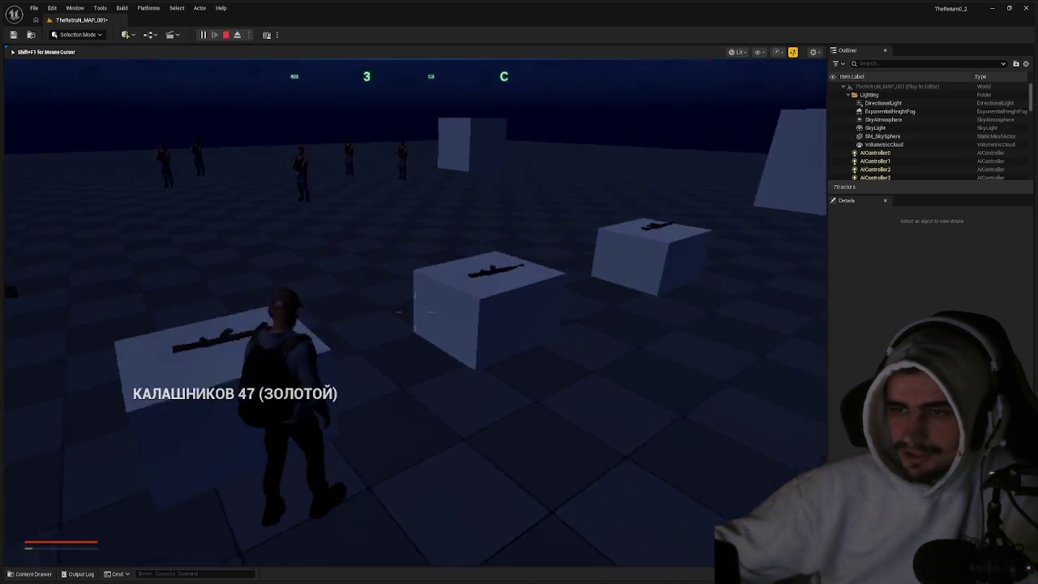
key("w")
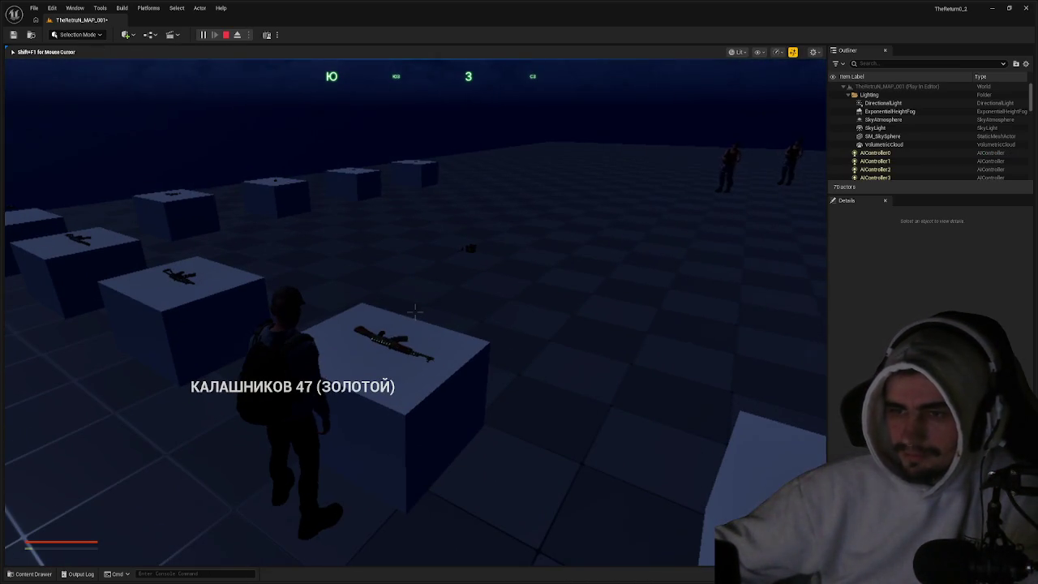
key("e")
key("w")
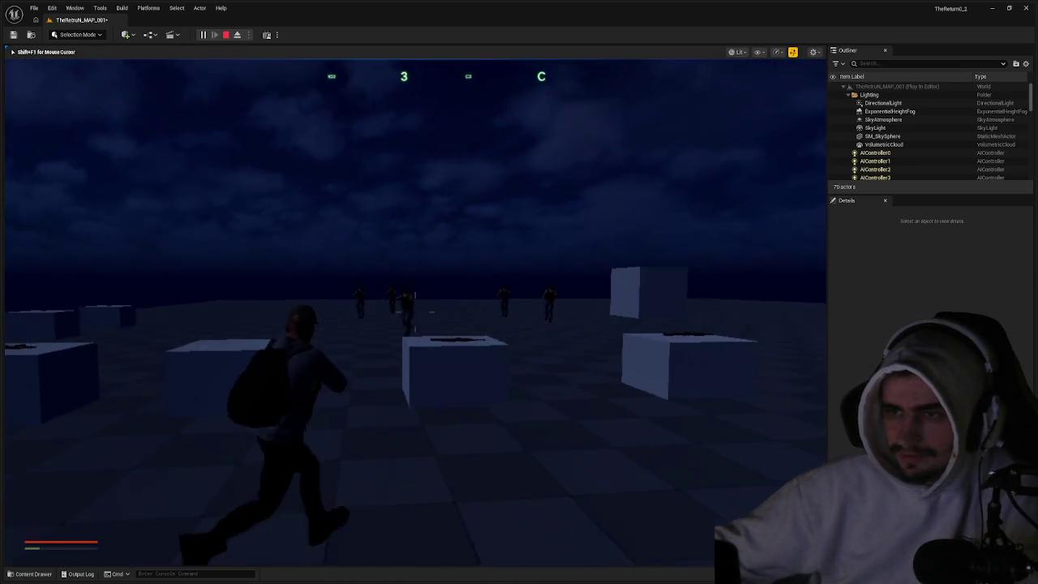
key("w")
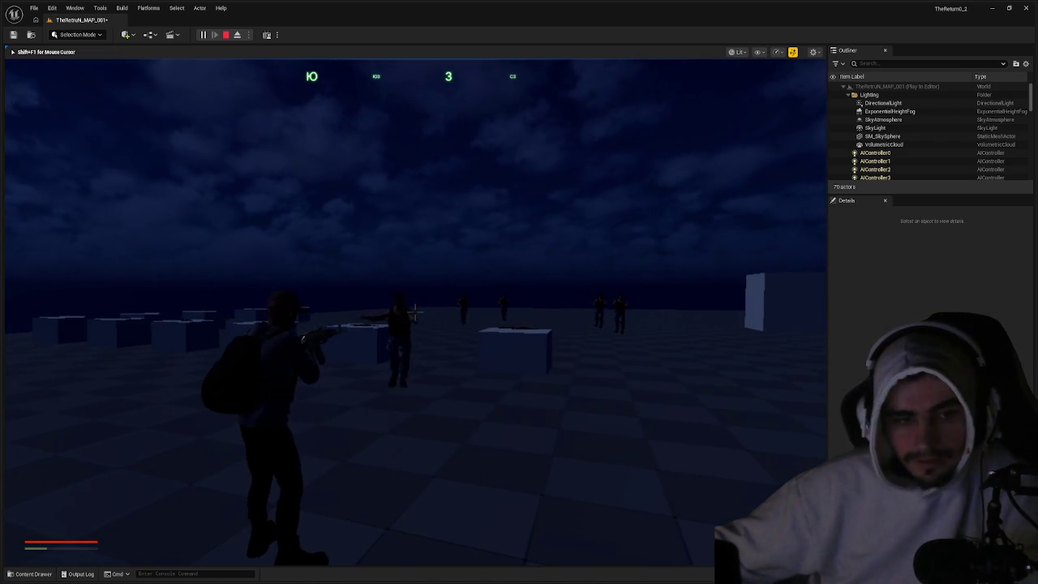
key("w")
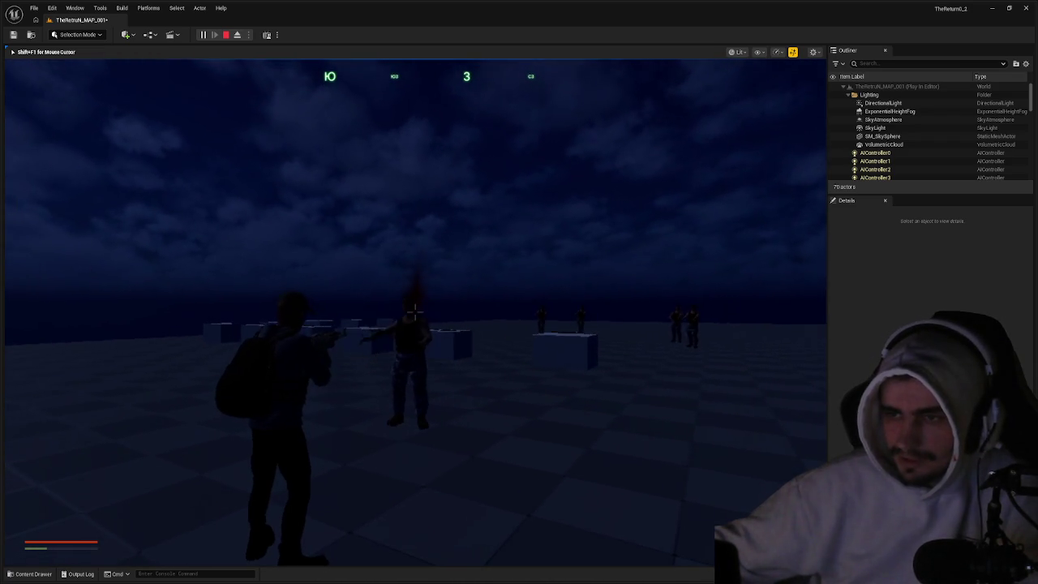
key("w")
key("w")
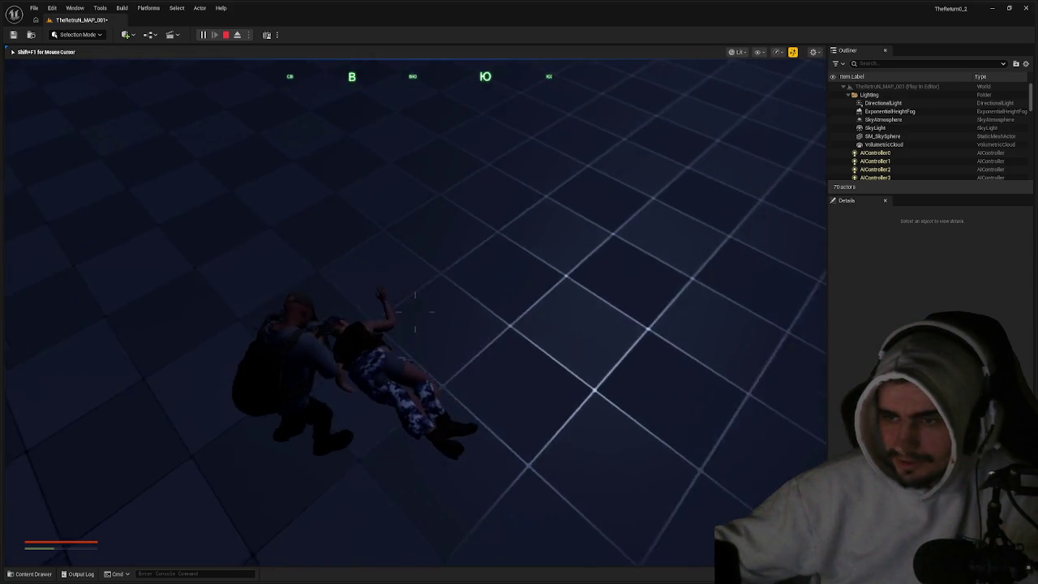
key("c")
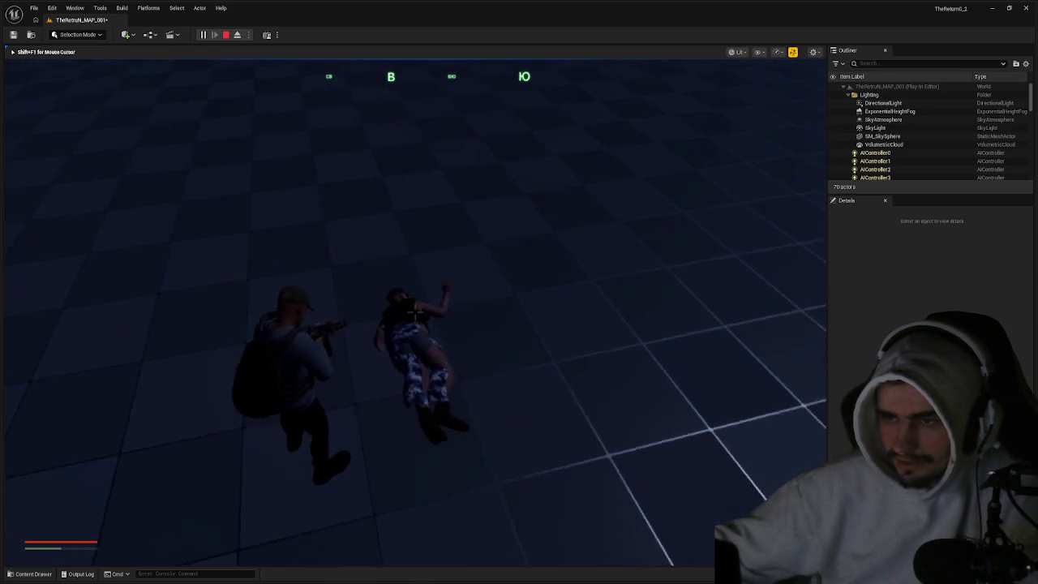
key("w")
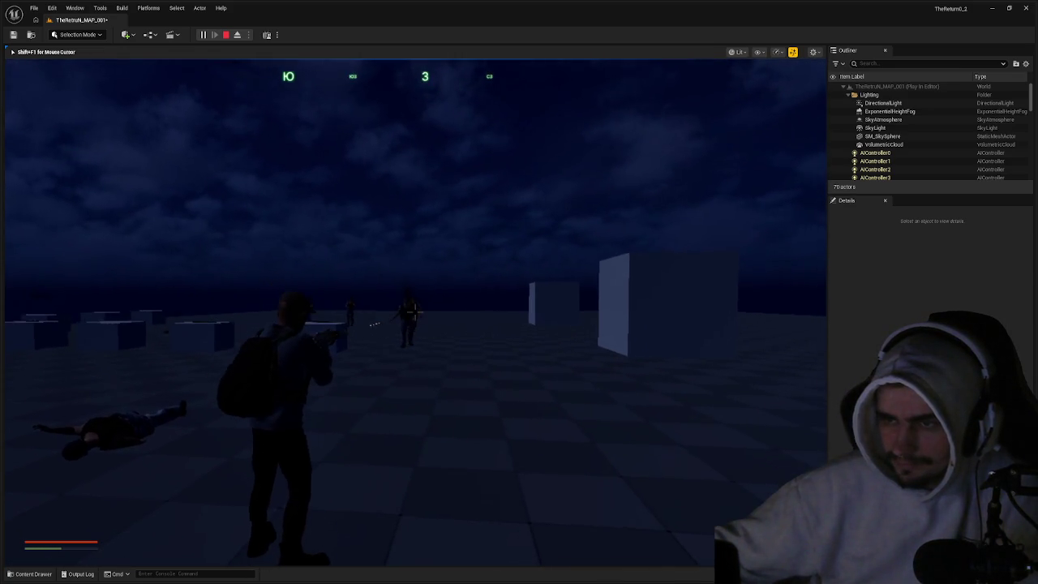
key("w")
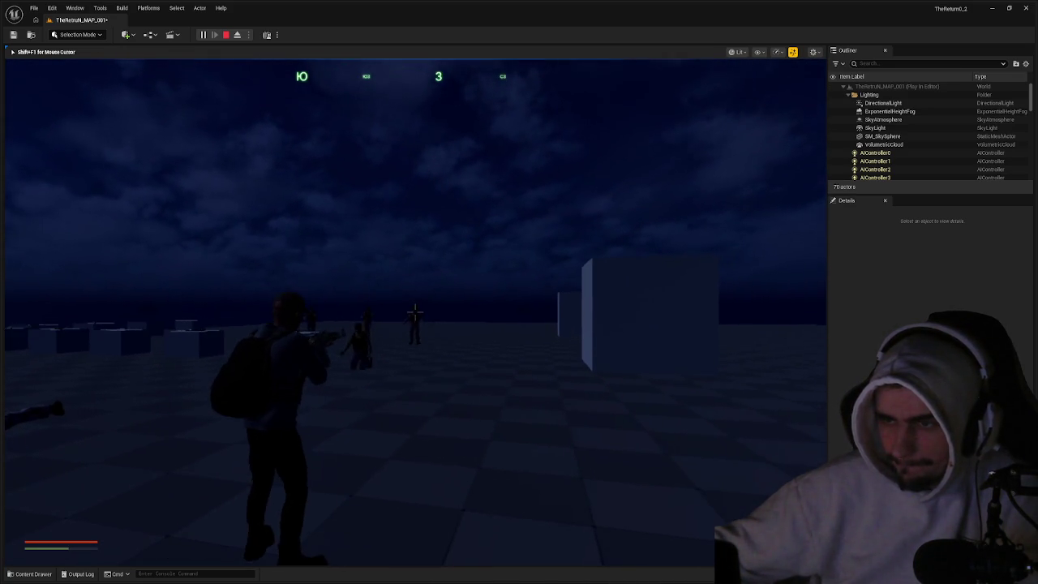
key("w")
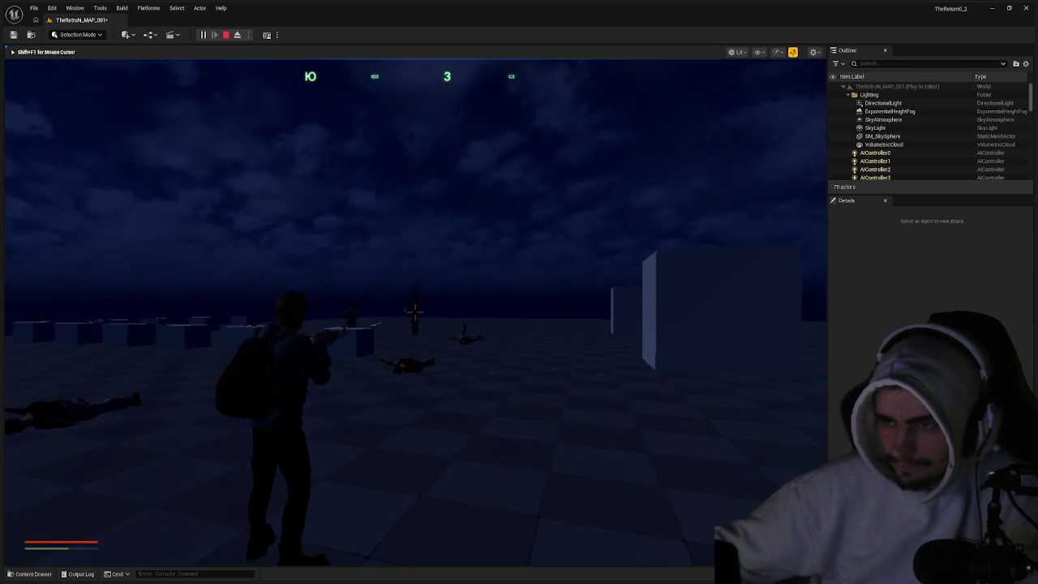
key("w")
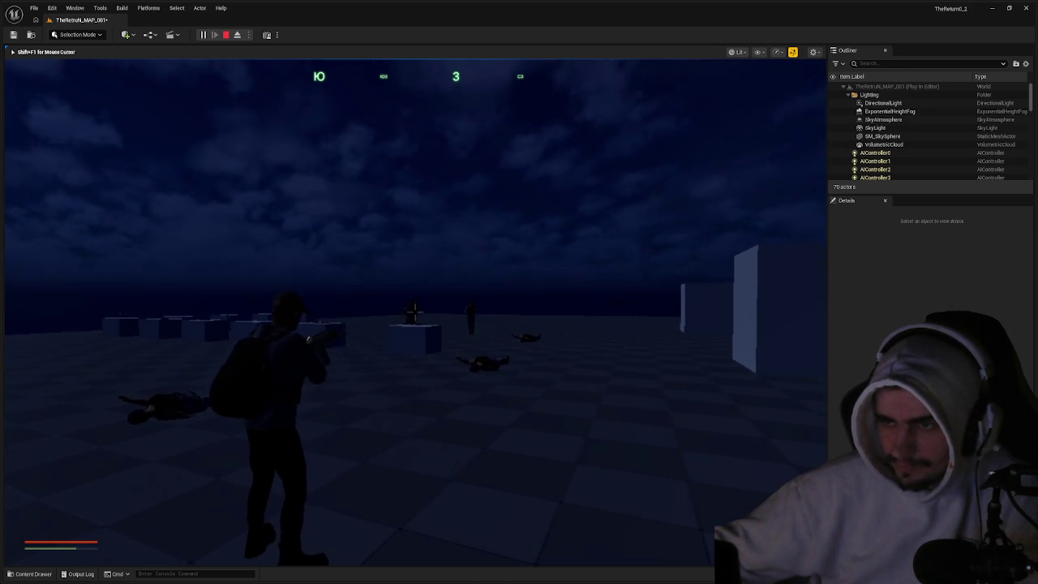
key("w")
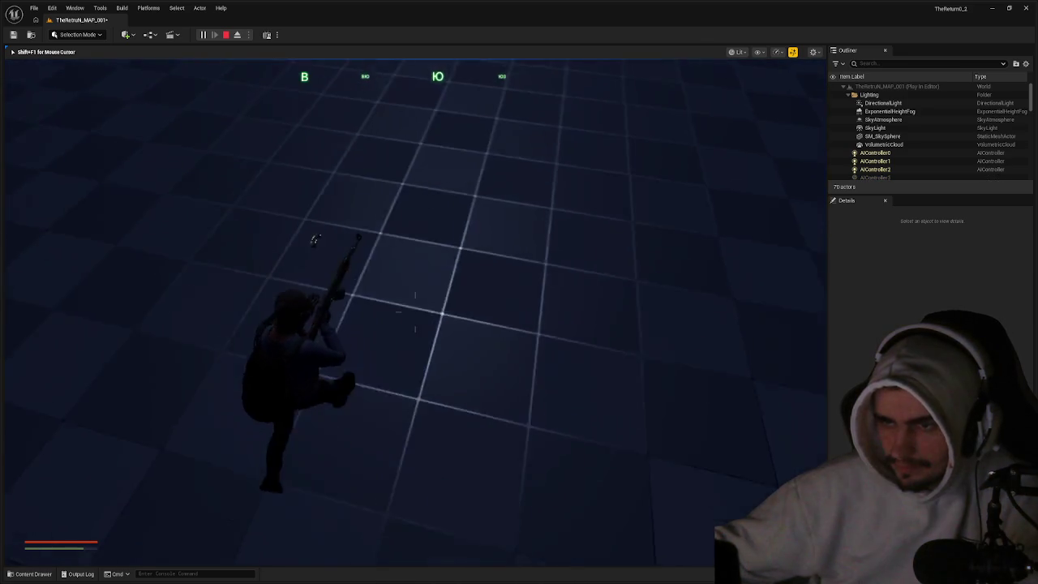
key("w")
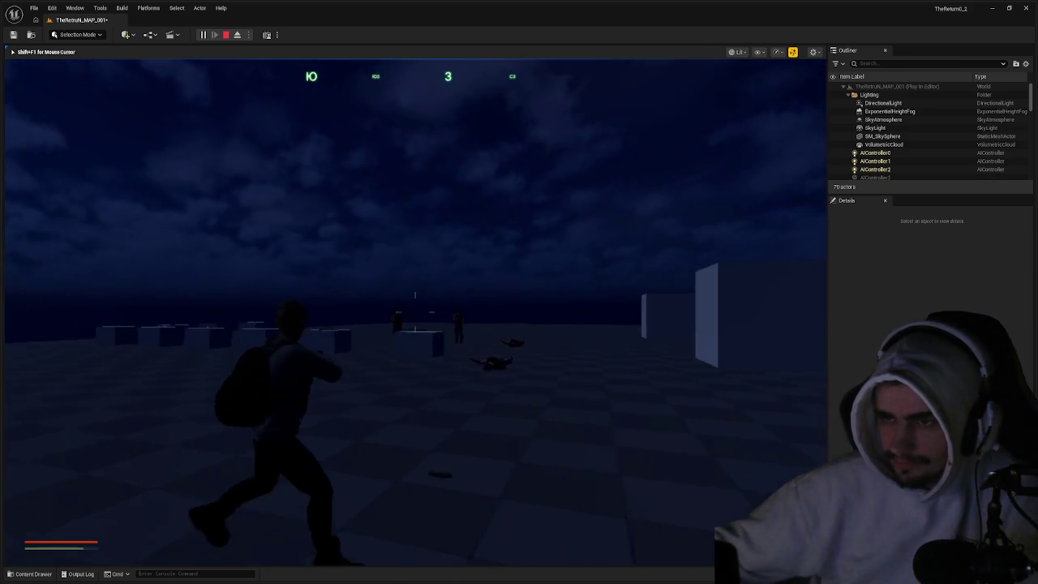
key("w")
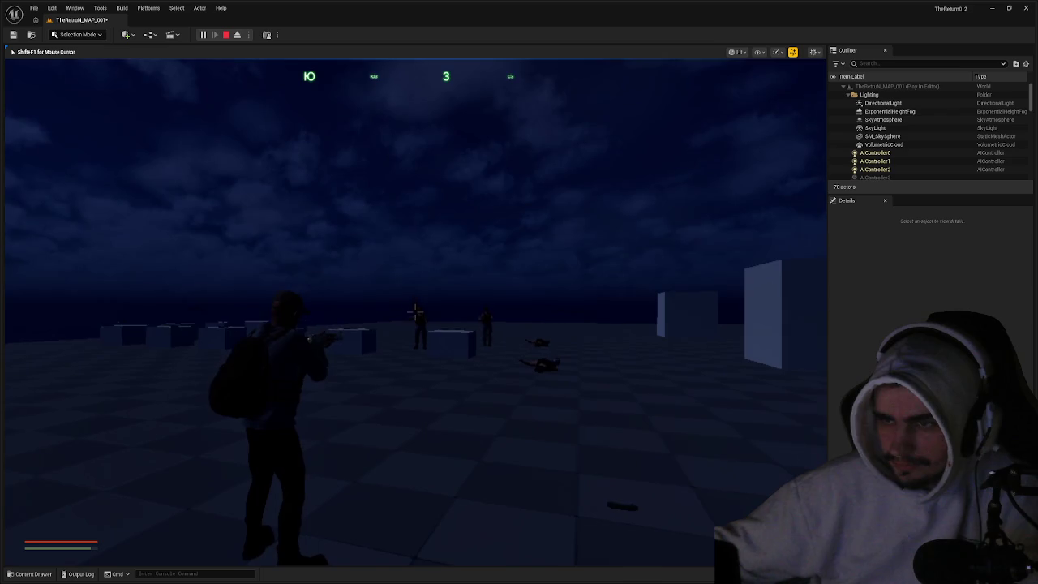
key("w")
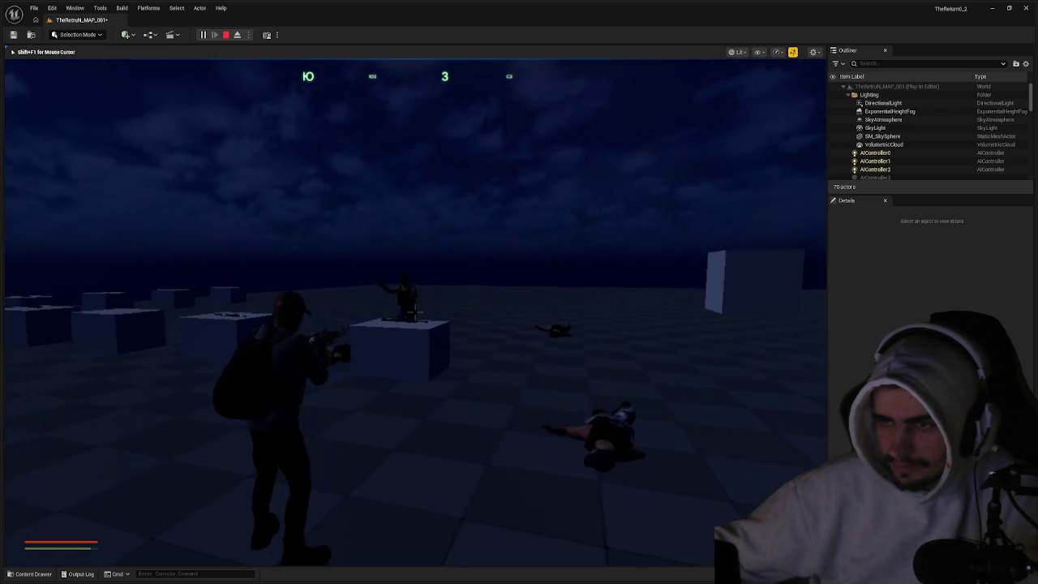
key("w")
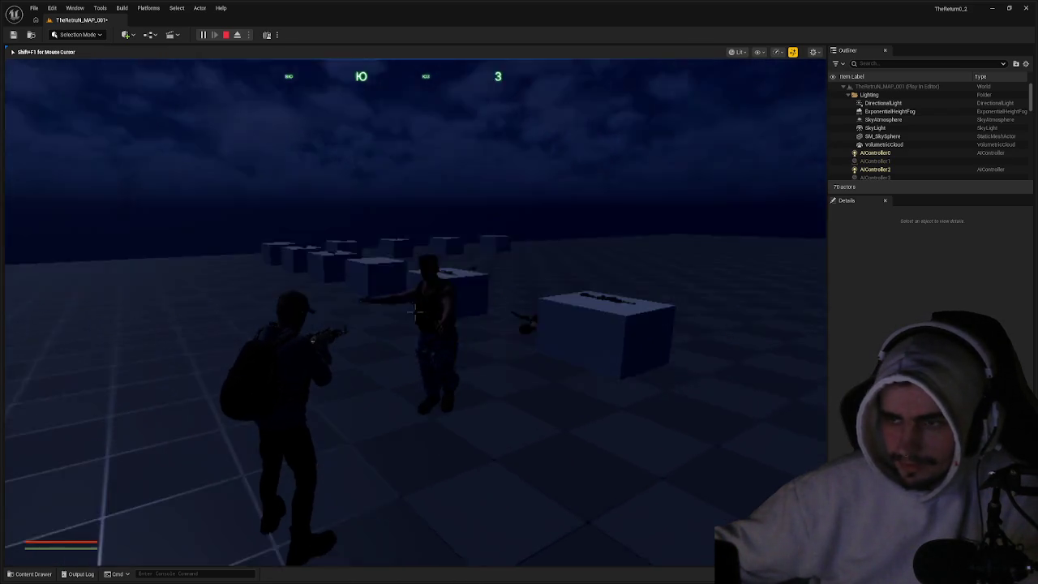
key("w")
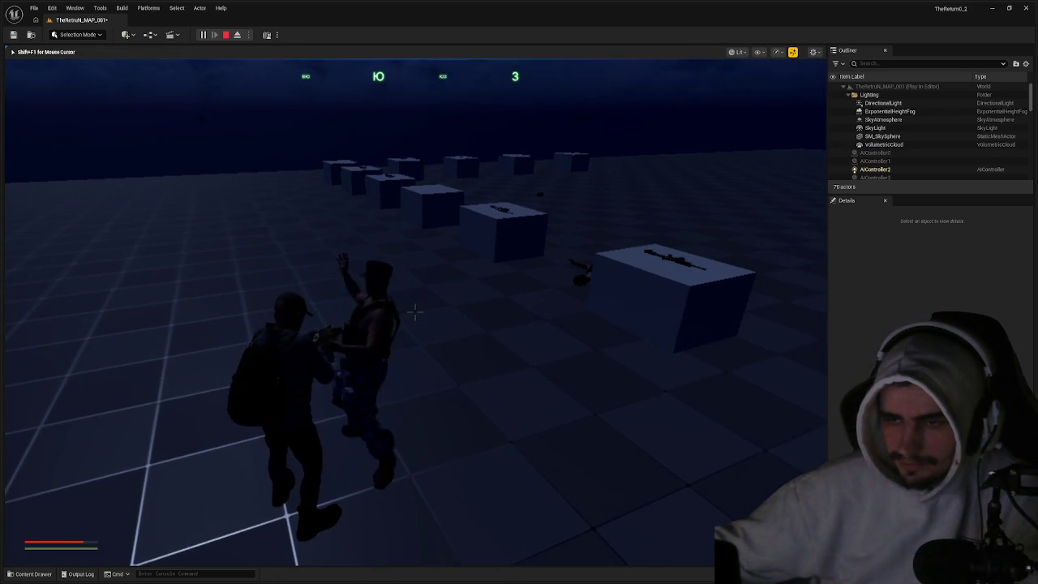
key("w")
key("w")
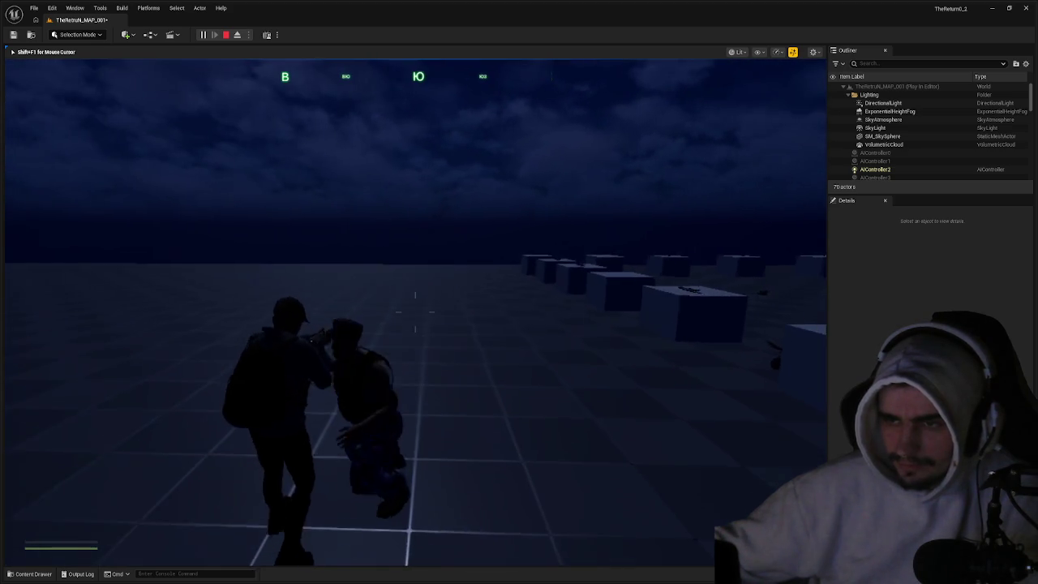
key("w")
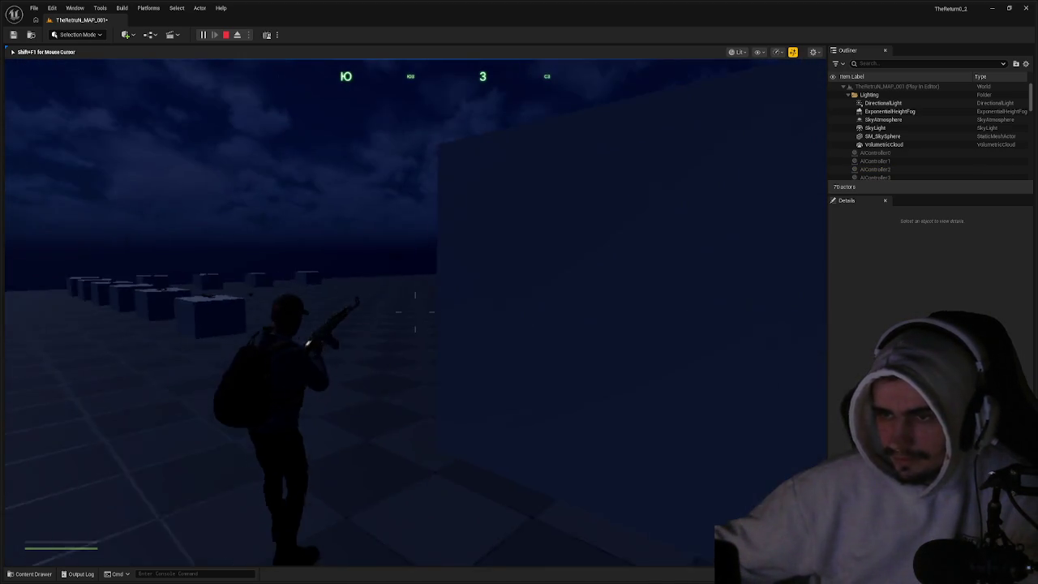
key("w")
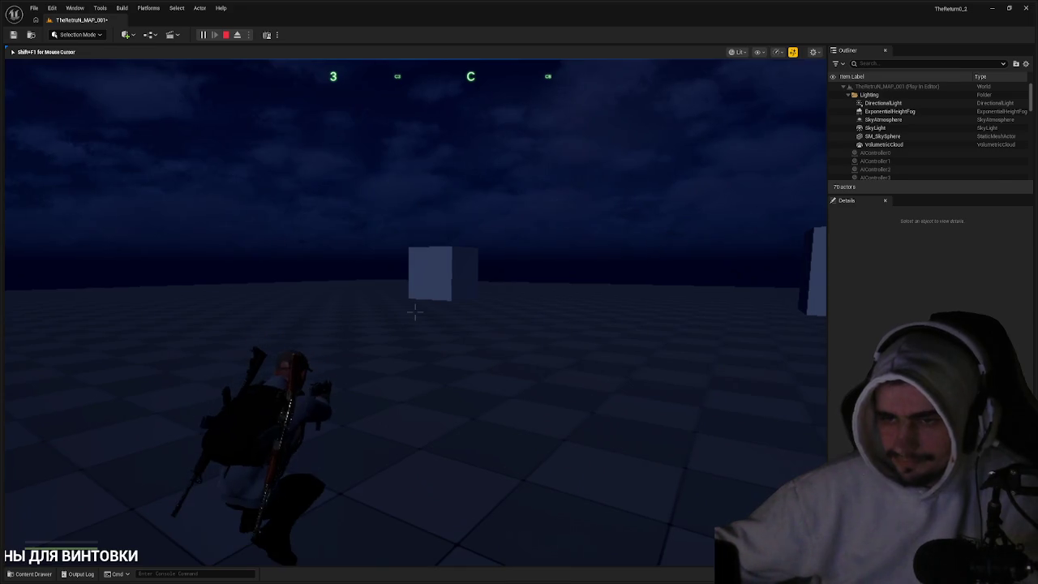
key("Escape")
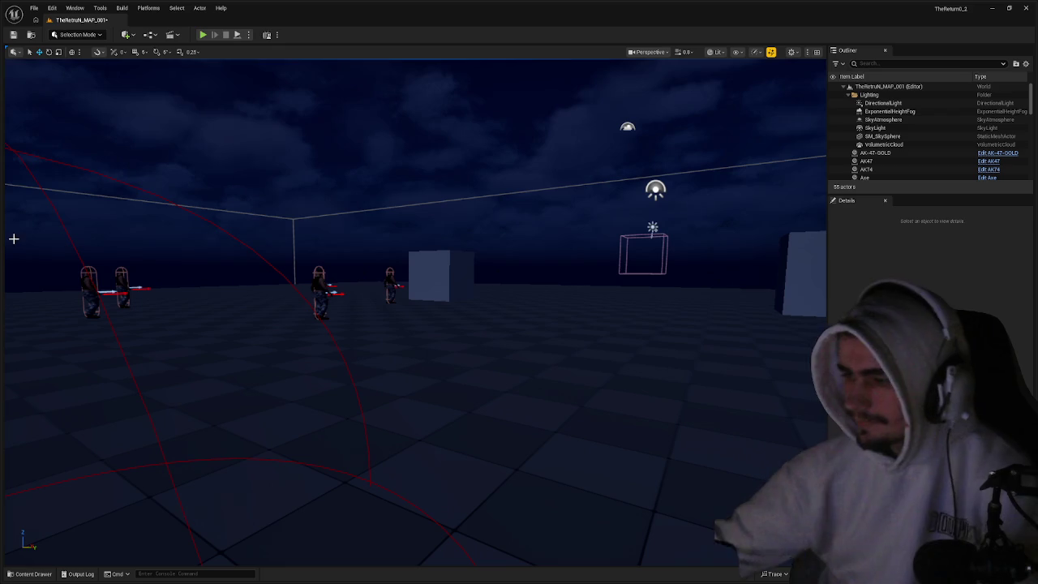
- Save the level and show the project's top-level Content folder in the asset drawer
key("ctrl+s")
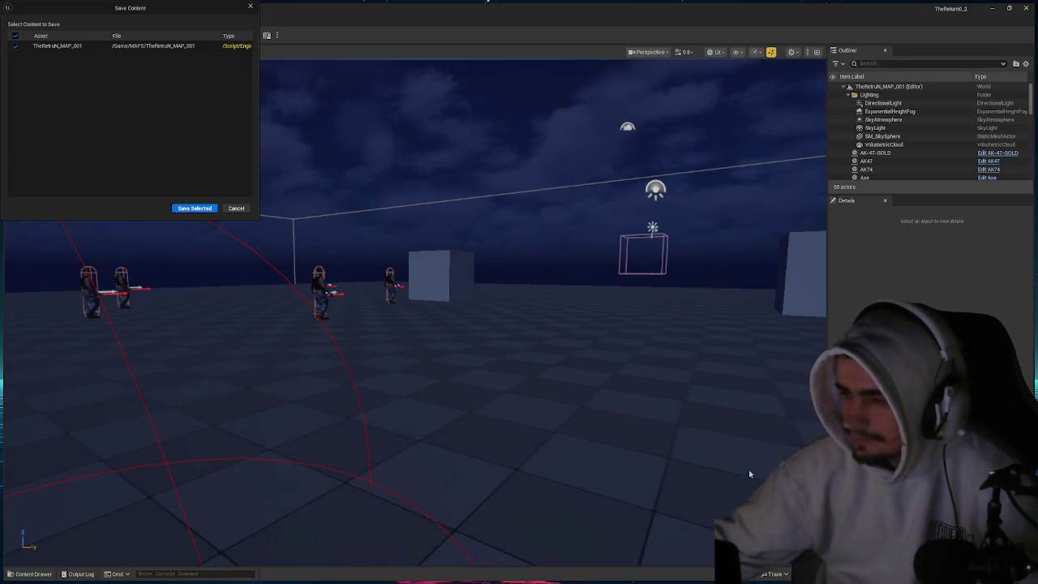
key("Return")
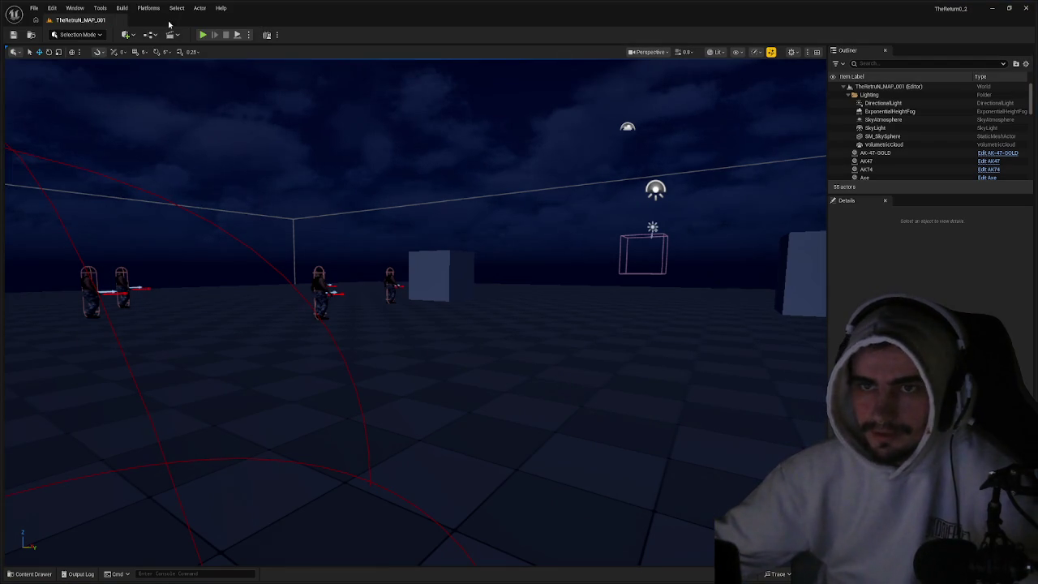
left_click(293, 188)
key("ctrl+space")
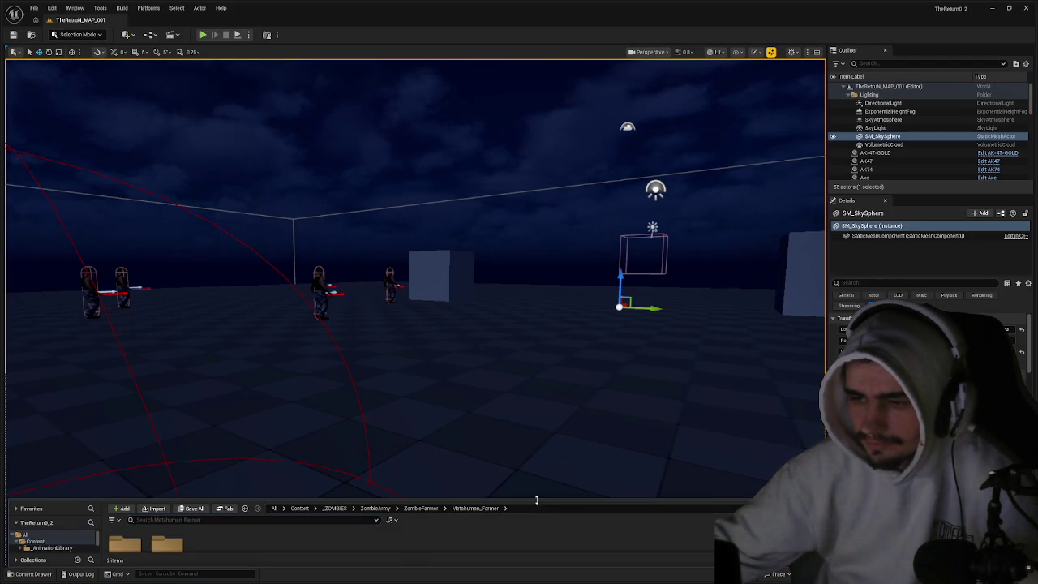
left_click(271, 317)
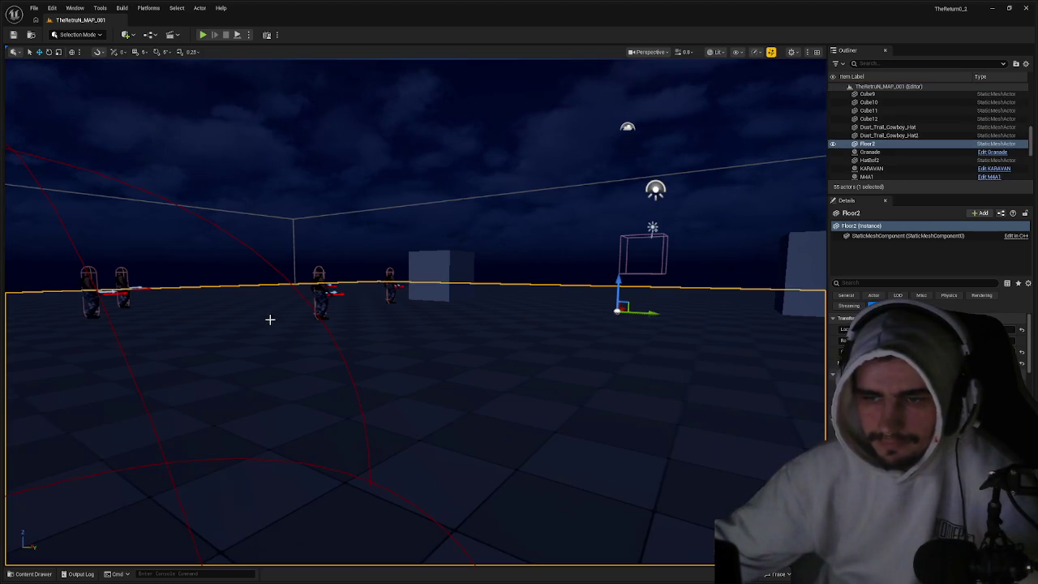
key("ctrl+space")
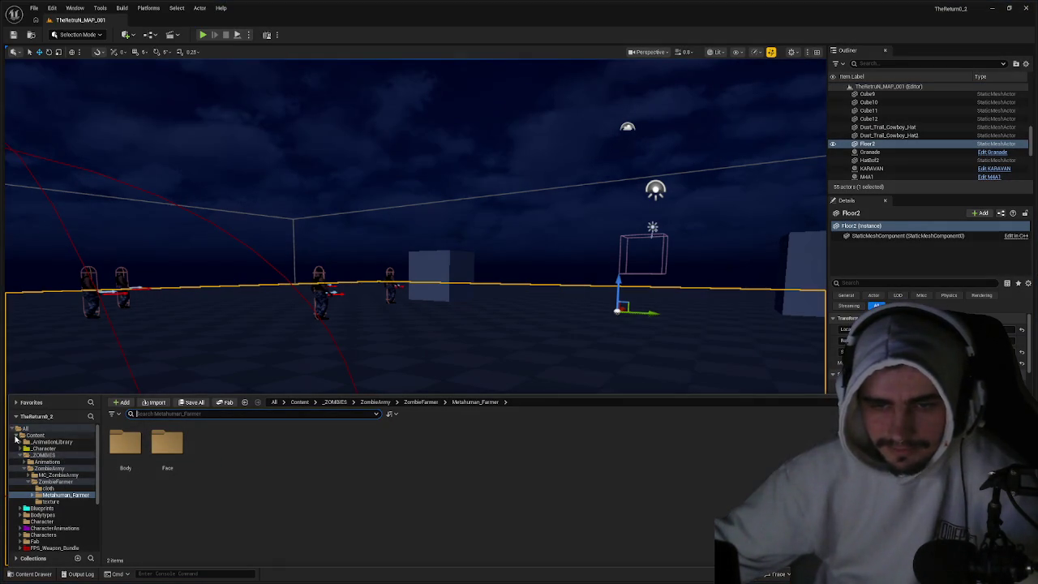
left_click(19, 436)
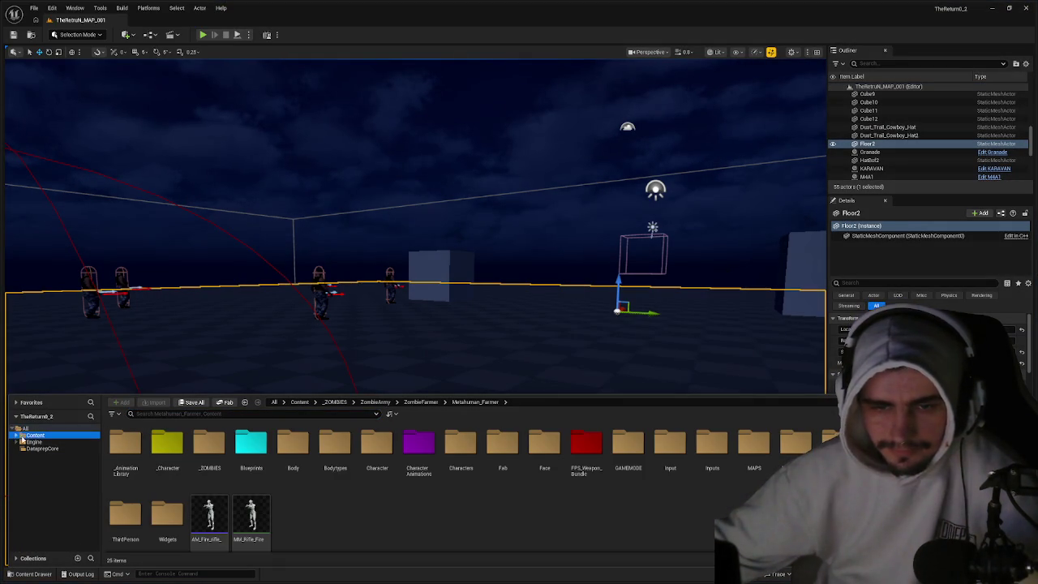
left_click(162, 362)
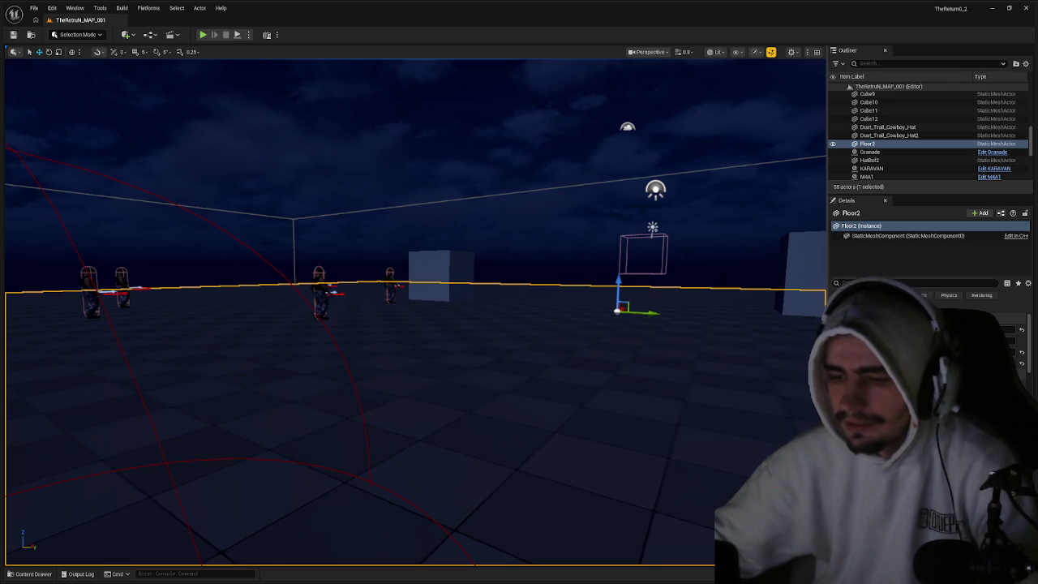
- Bring the asset browser back up over the level
key("ctrl+space")
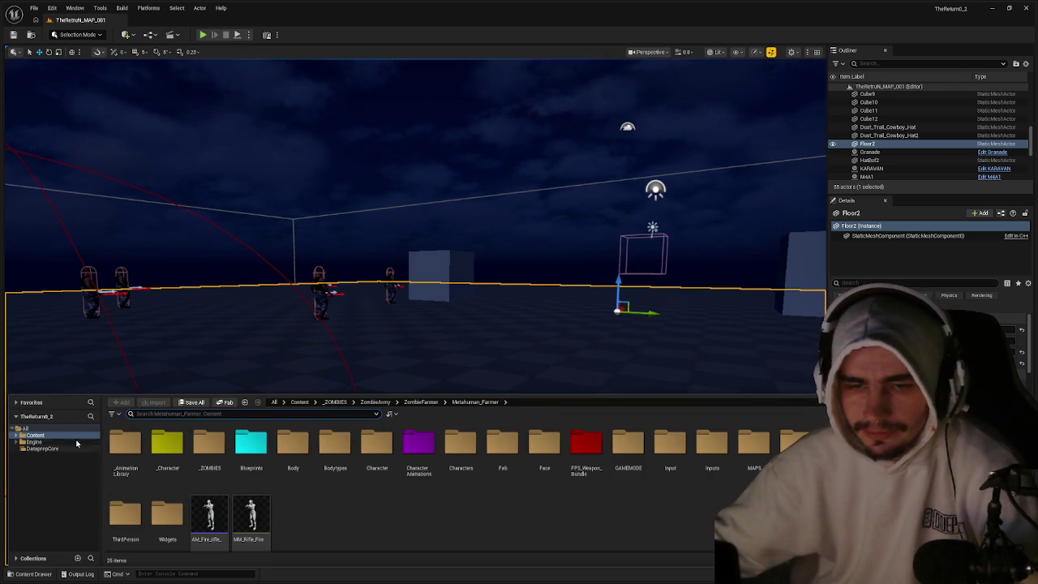
- Navigate the asset browser to Content > _ZOMBIES > ZombieArmy > ZombieFarmer
left_click(75, 437)
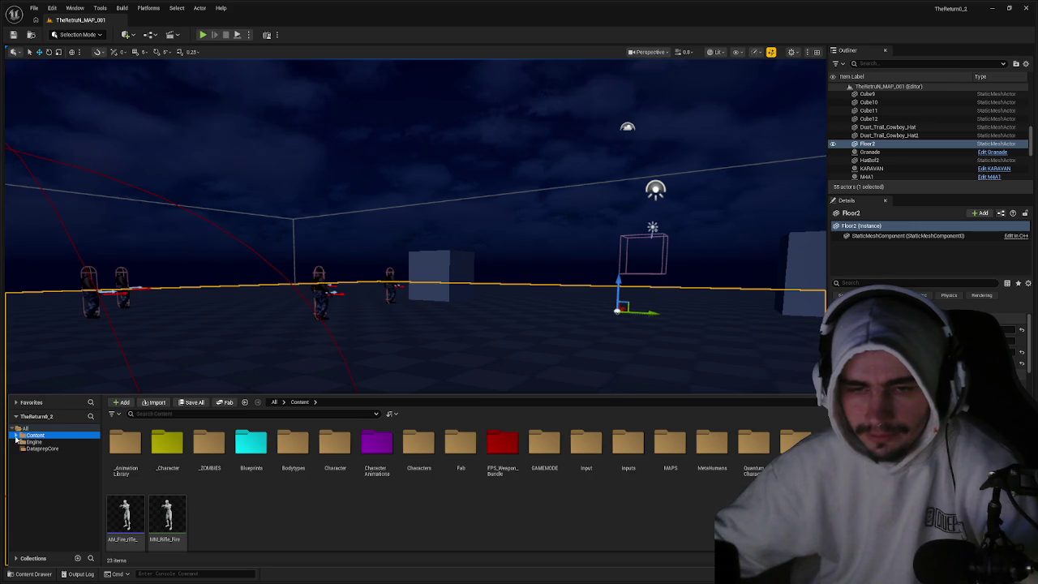
left_click(17, 435)
left_click(45, 449)
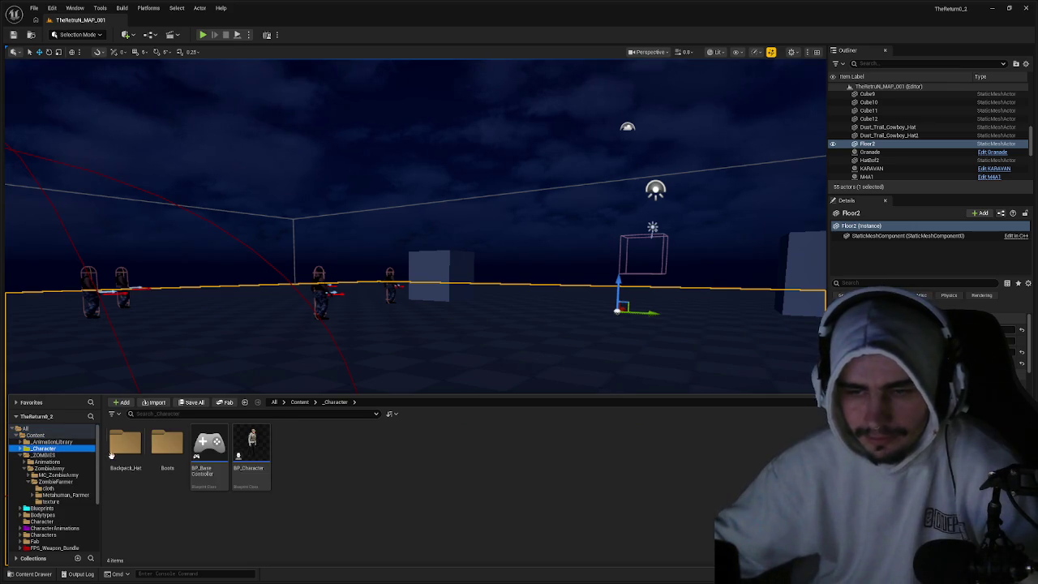
double_click(60, 451)
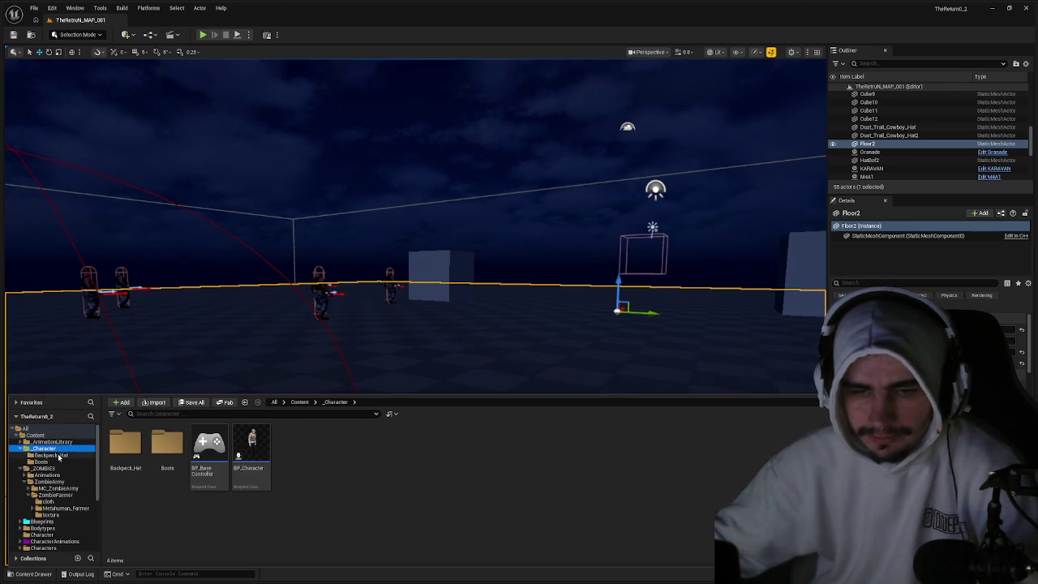
left_click(56, 462)
left_click(56, 469)
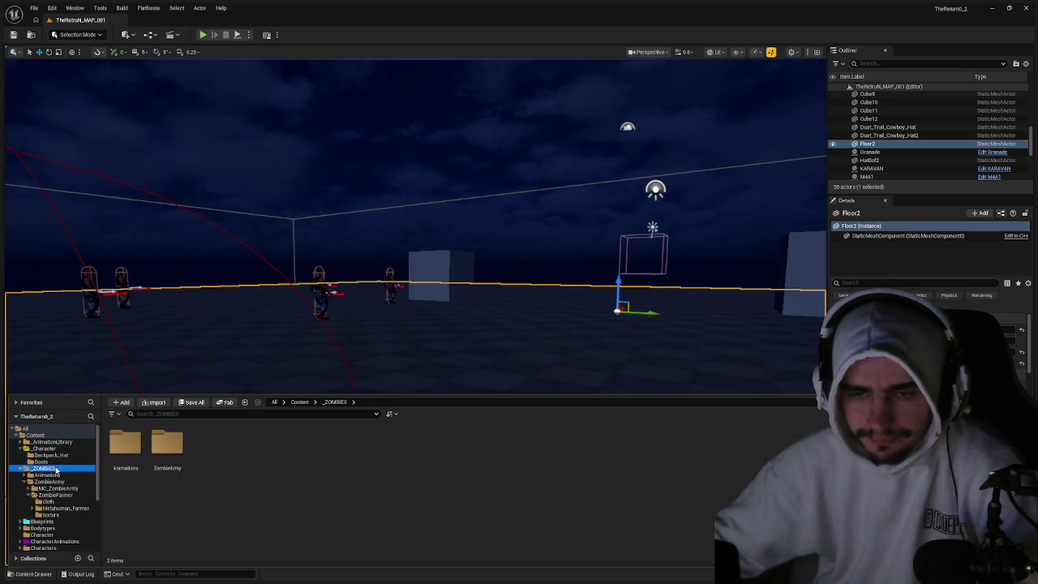
double_click(168, 446)
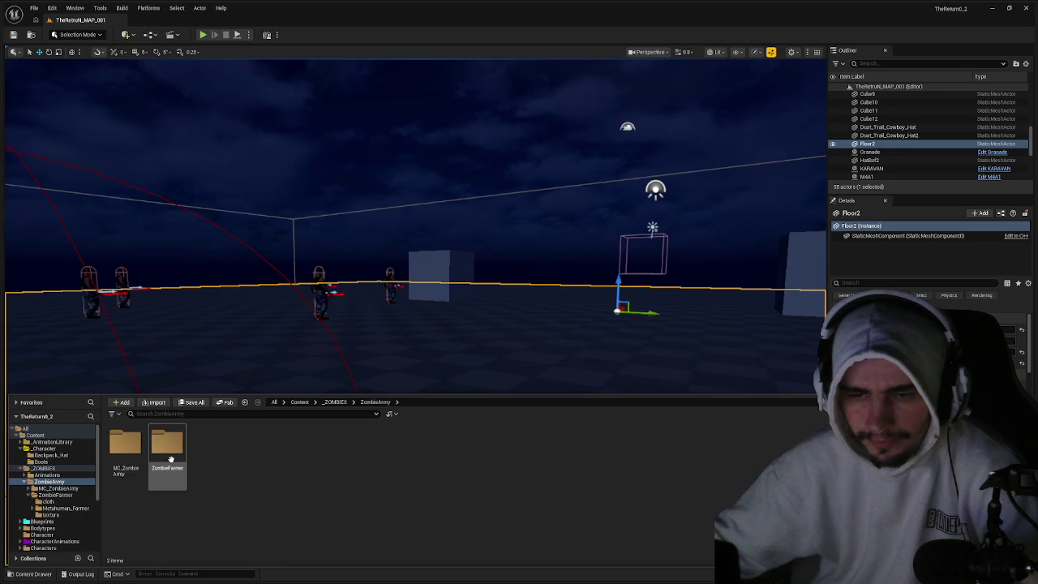
double_click(169, 454)
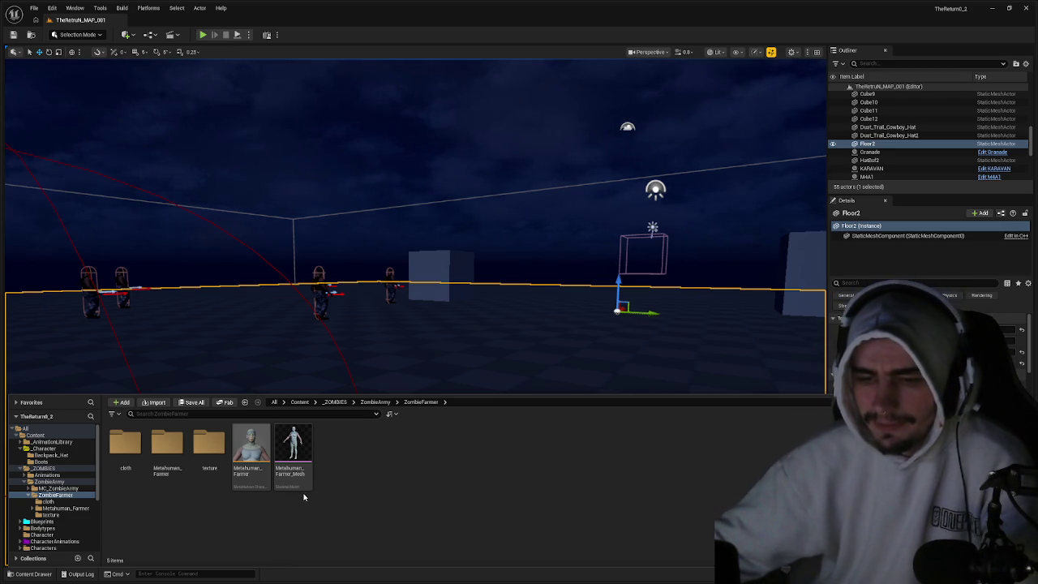
- Check the Metahuman_Farmer folder, delete Metahuman_Farmer_Mesh, and open the Metahuman_Farmer character asset
mouse_move(294, 471)
left_click(167, 444)
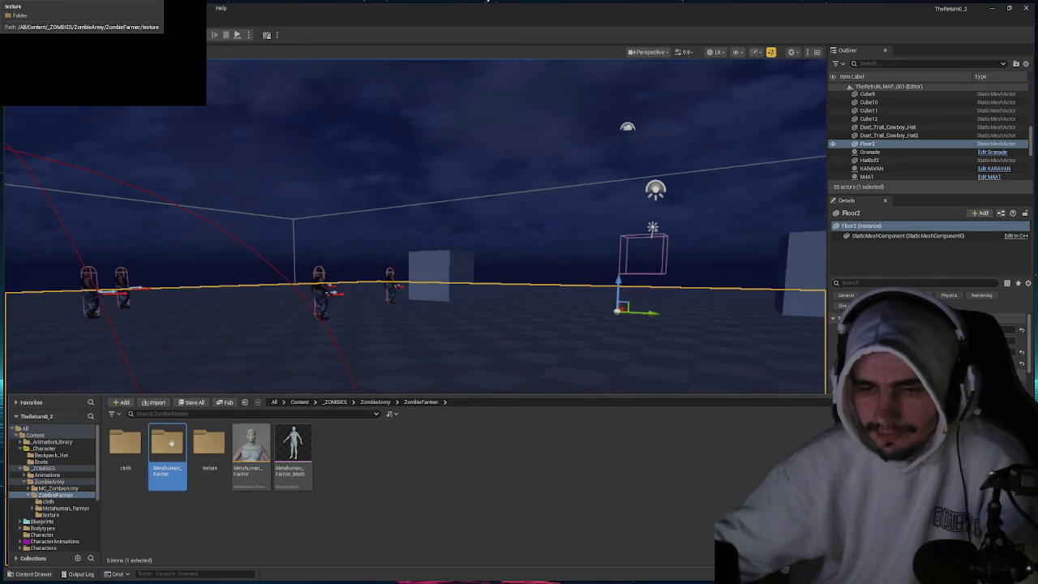
double_click(167, 444)
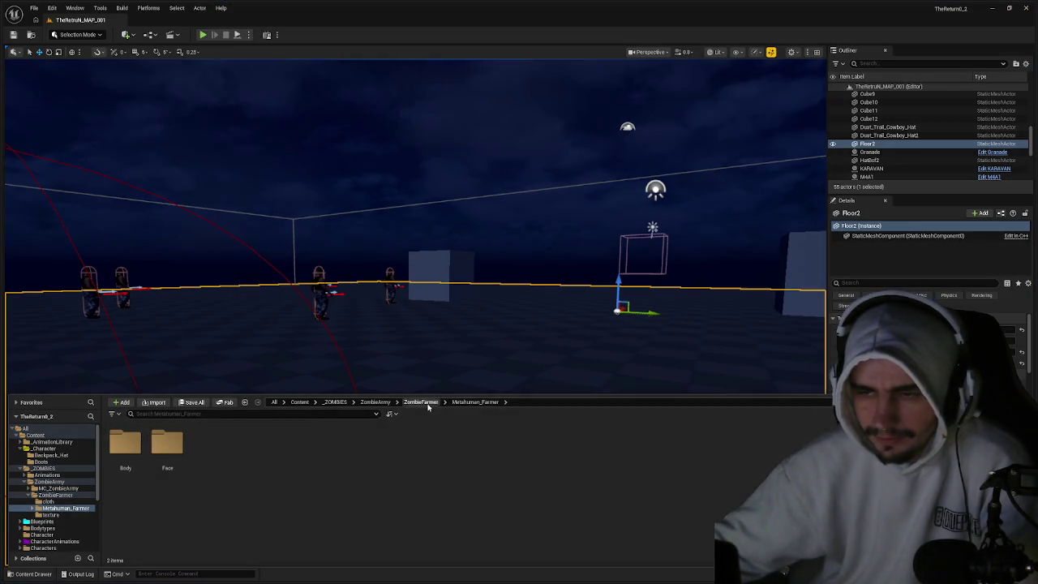
left_click(421, 401)
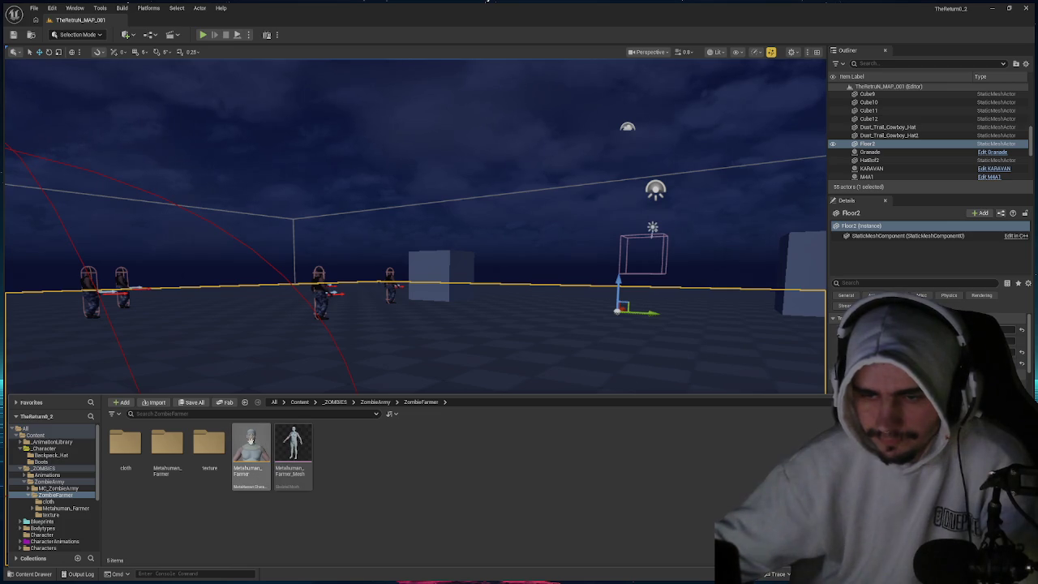
left_click(294, 445)
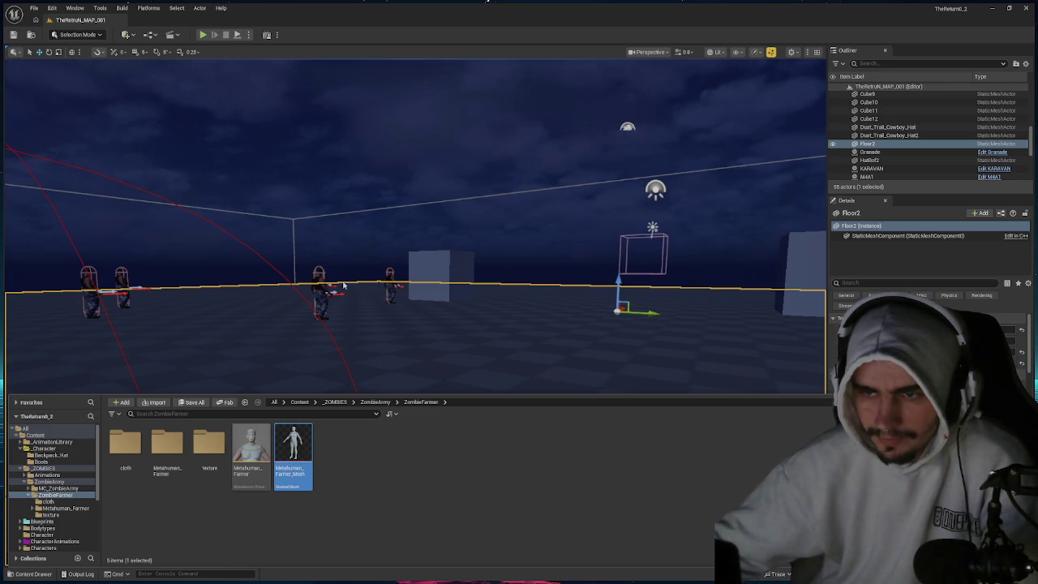
key("Delete")
double_click(238, 442)
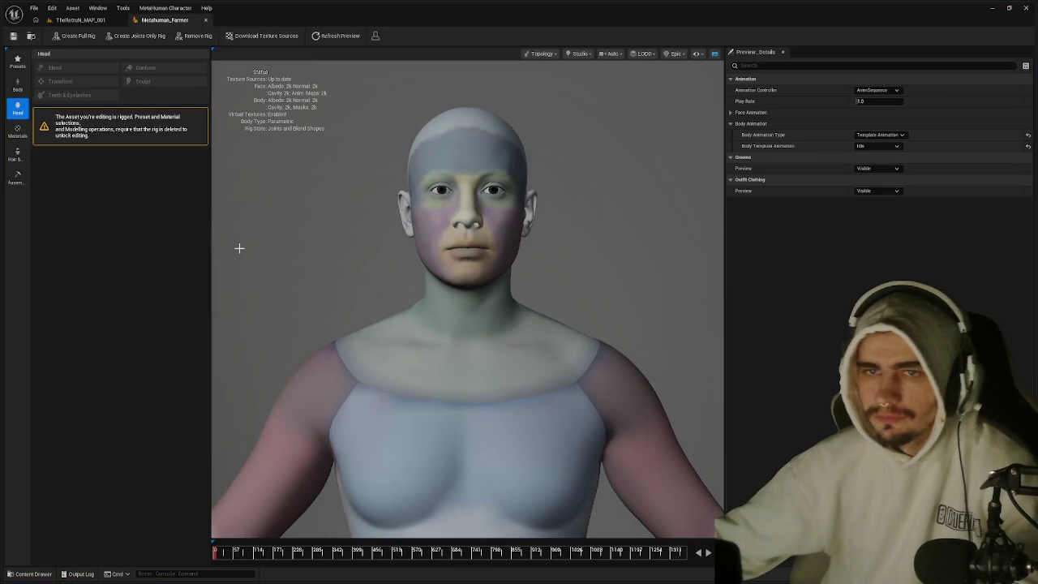
- Show Metahuman_Farmer's Assembly settings: UE Optimized, Low quality, AnimBP animation system
left_click(17, 176)
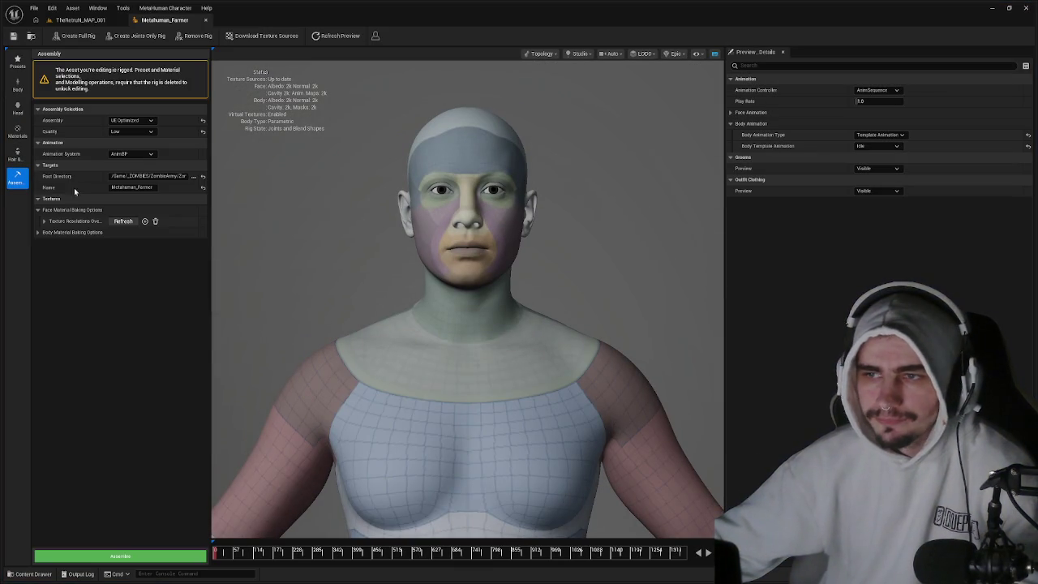
- Assemble Metahuman_Farmer using the UE Optimized, Low quality settings
left_click(158, 557)
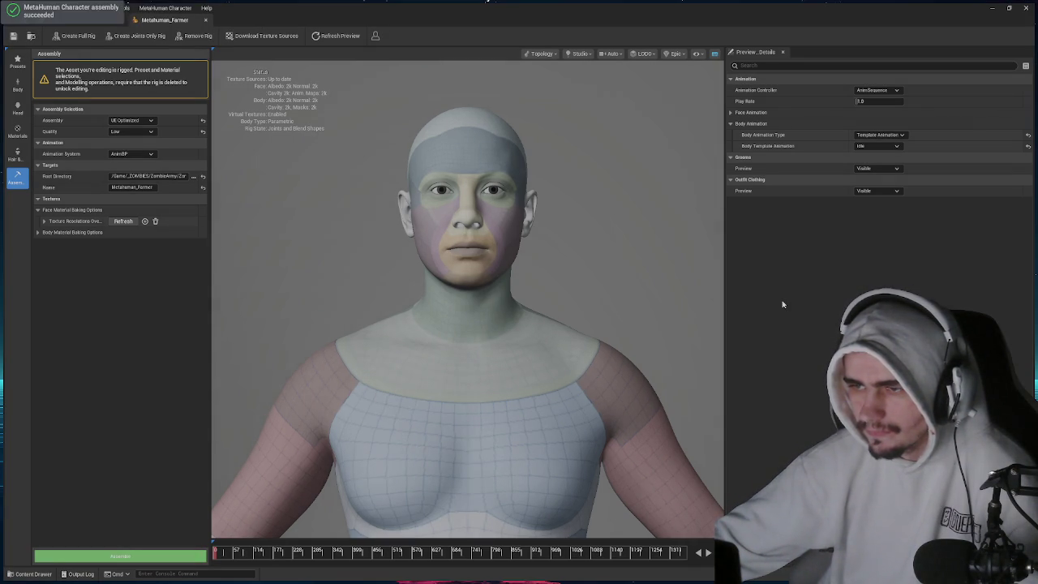
- Close the MetaHuman editor and open the BP_Metahuman_Farmer blueprint from the Metahuman_Farmer folder
left_click(206, 21)
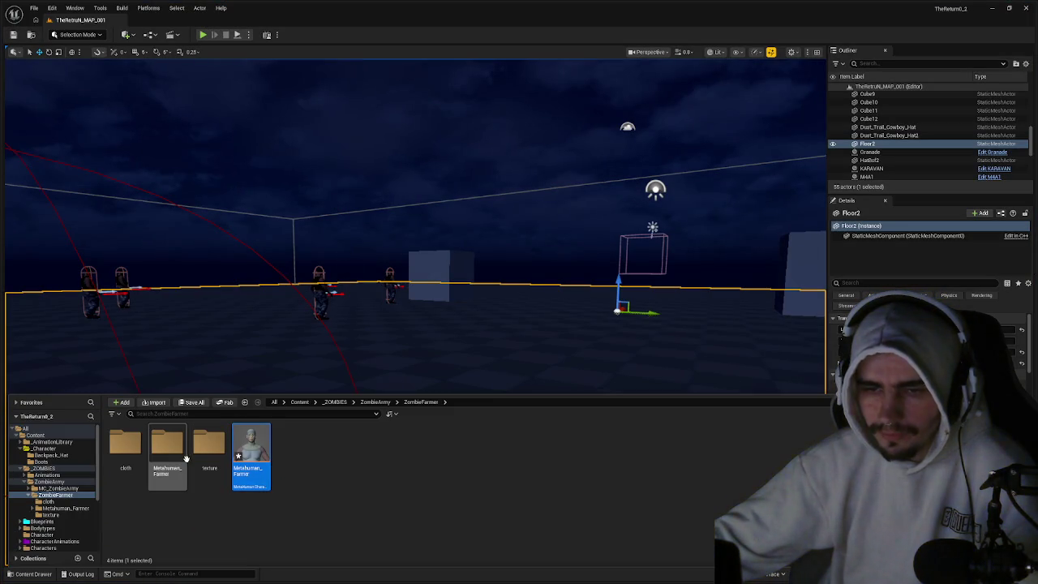
double_click(167, 447)
double_click(212, 449)
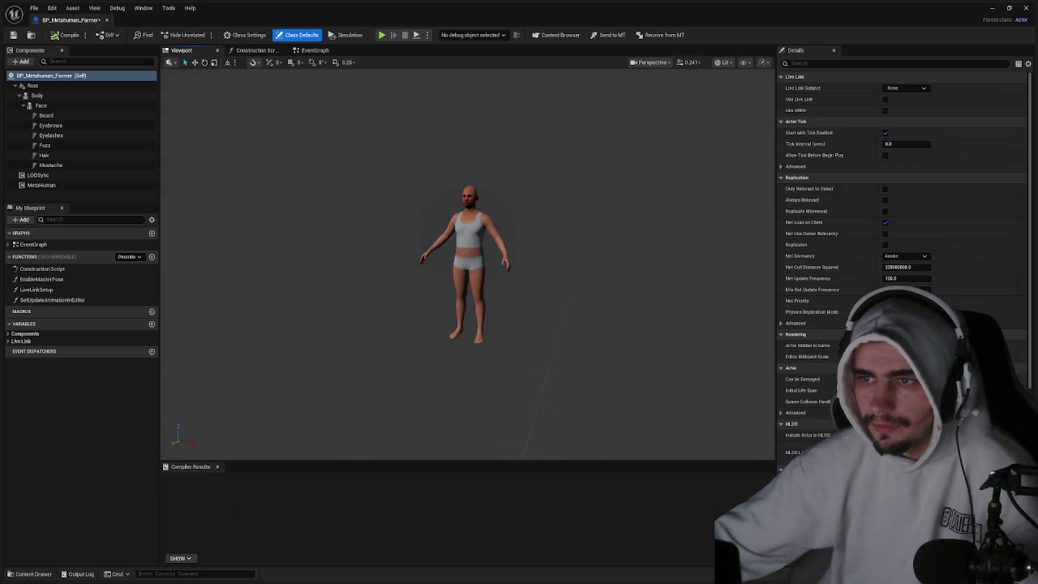
left_click(466, 260)
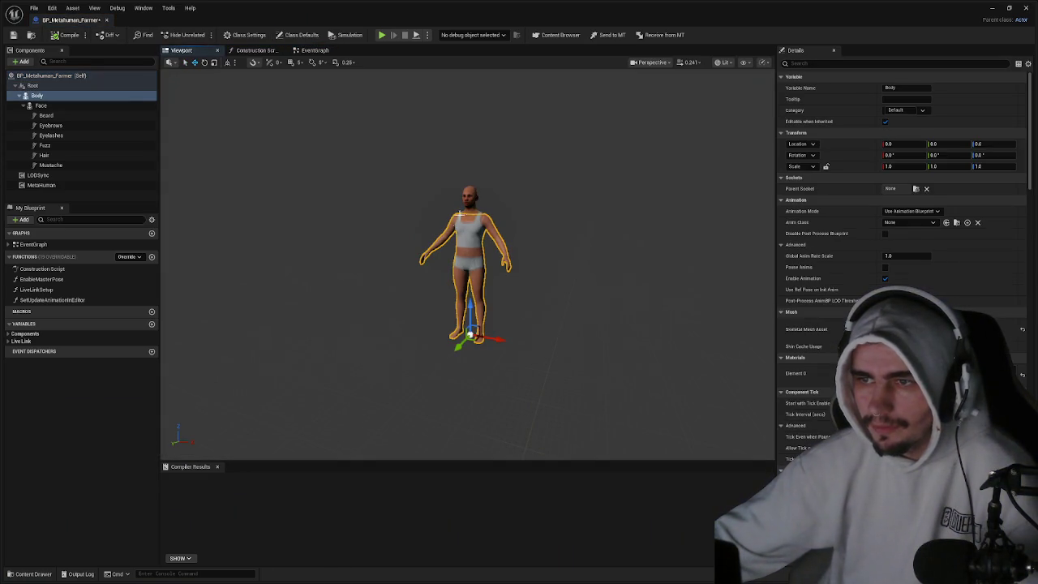
left_click(365, 227)
- Send BP_Metahuman_Farmer to MetaTailor and set the editor listening to receive it back
left_click(606, 34)
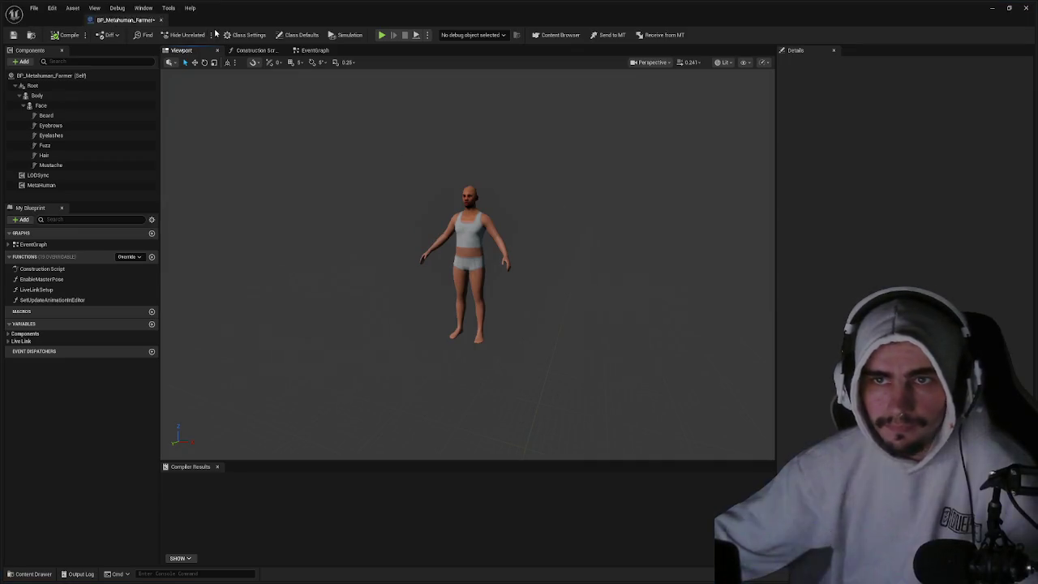
mouse_move(52, 20)
left_mouse_down()
mouse_move(52, 7)
mouse_move(162, 20)
left_mouse_up()
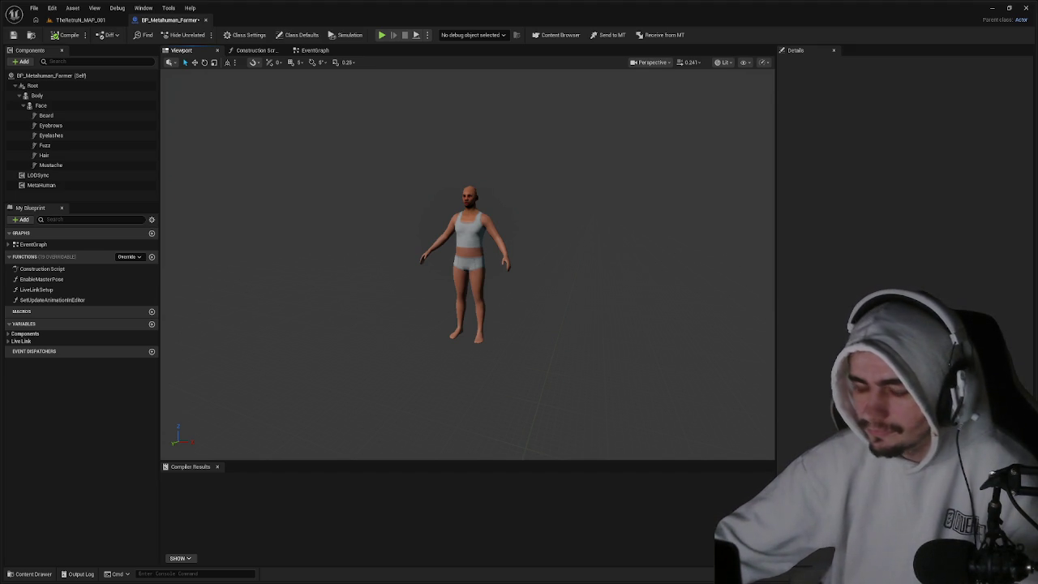
left_click(659, 35)
key("ctrl+b")
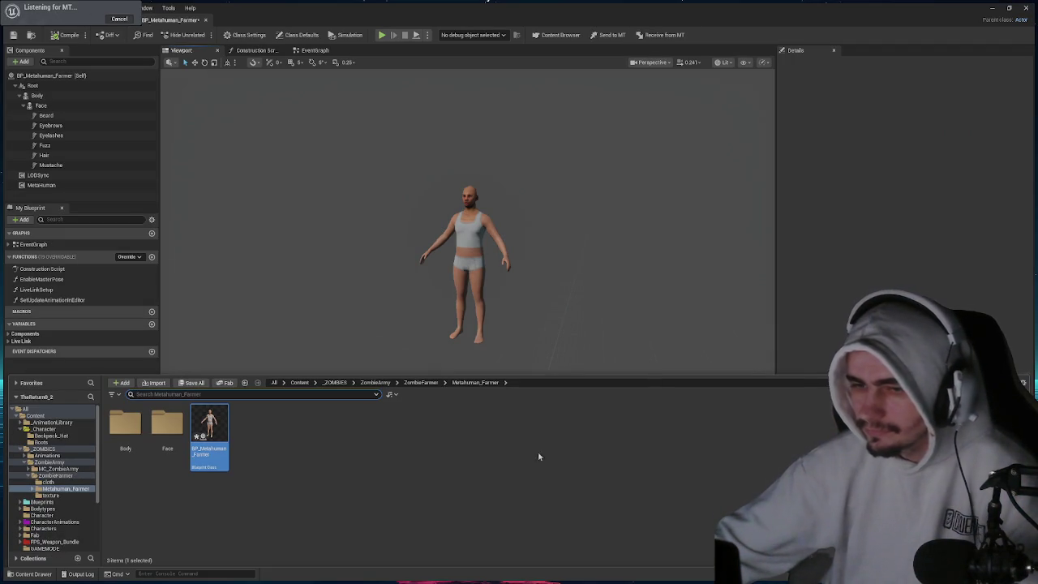